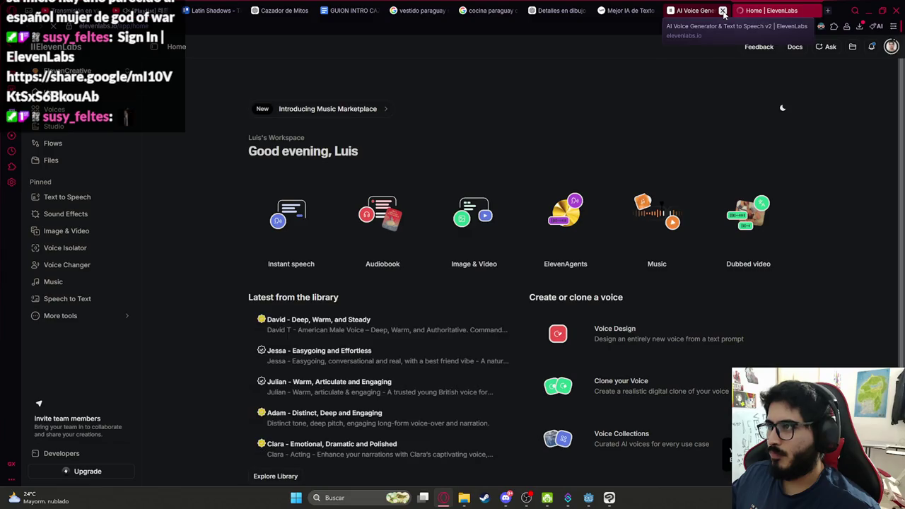
Close the extra AI Voice Generator tab and preview the Jessa and Julian library voices
left_click(722, 12)
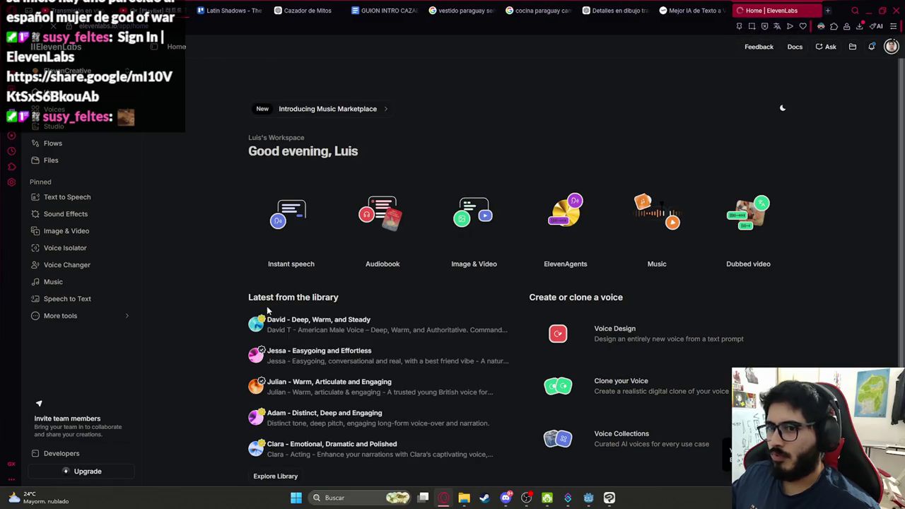
left_click(257, 357)
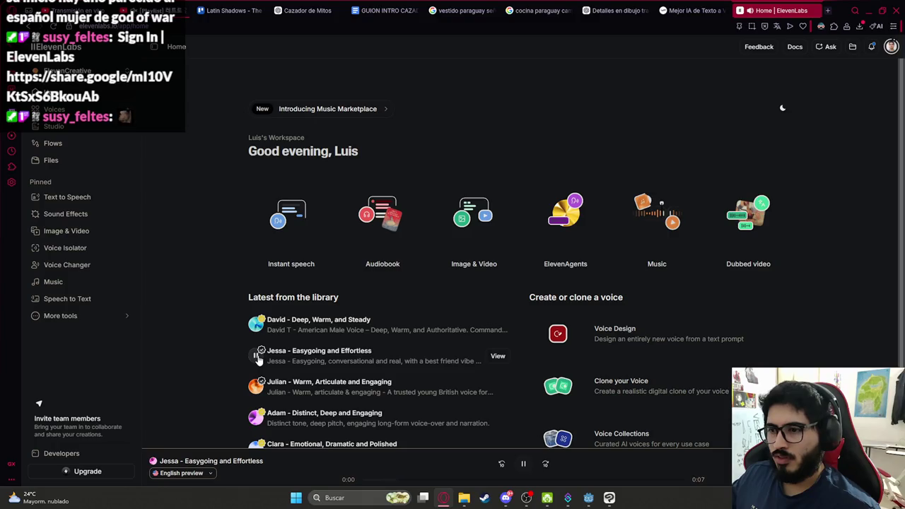
left_click(257, 357)
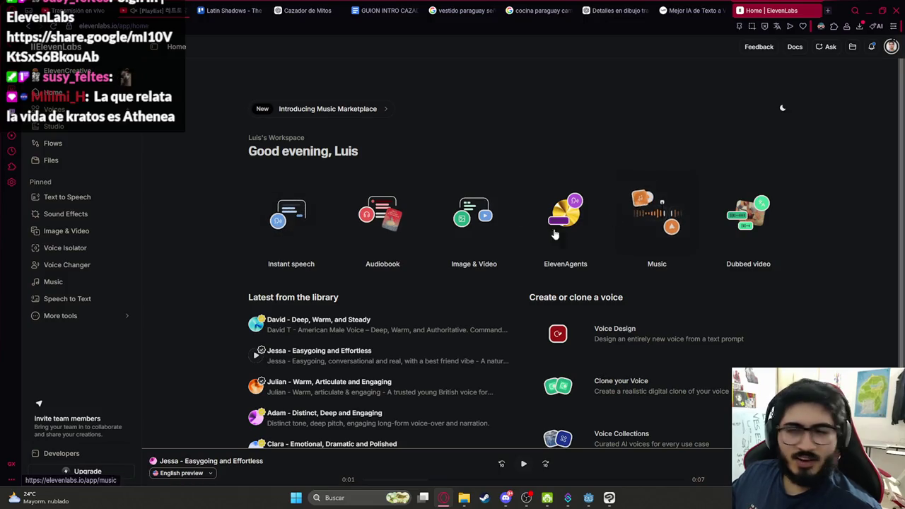
scroll(345, 226, "down", 1)
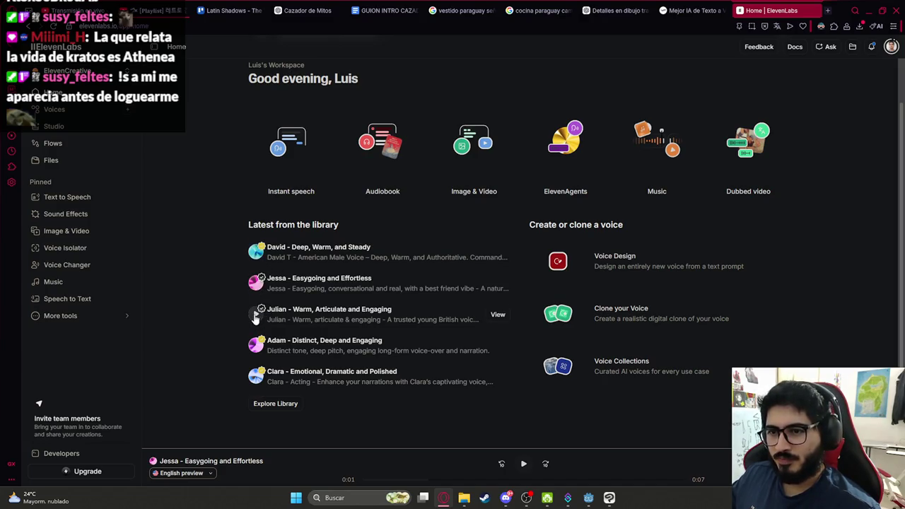
left_click(256, 315)
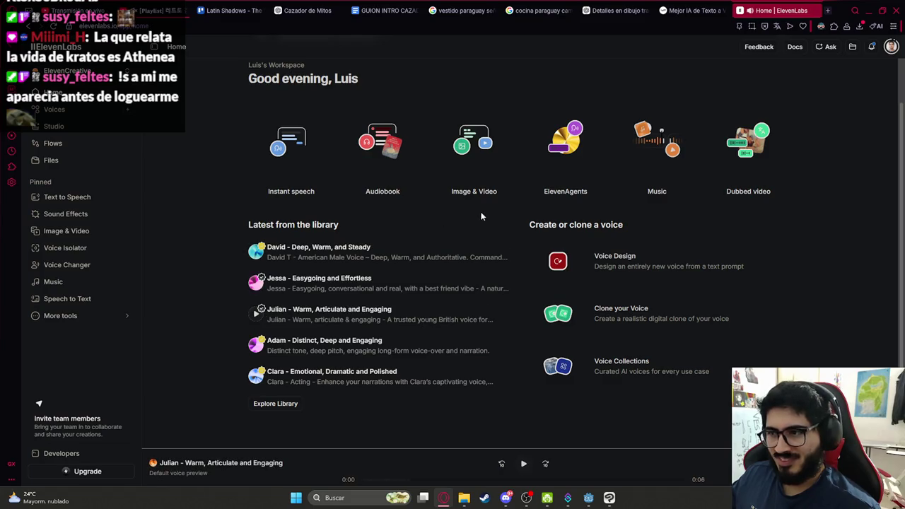
left_click(66, 198)
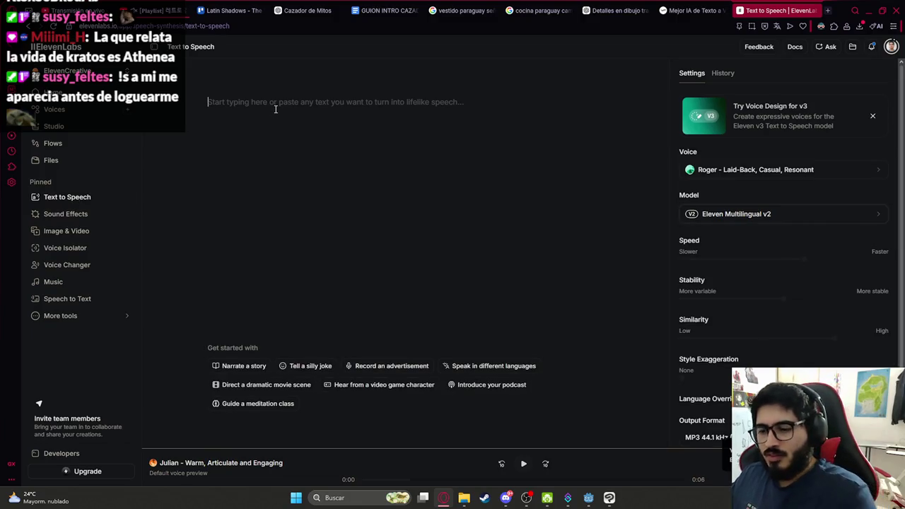
Paste the Spanish narration script, check the model list, and search voices for 'sara mart'
type("Hubo un tiempo… en que era un hombre común.  Un hombre con hogar… con familia… con paz.")
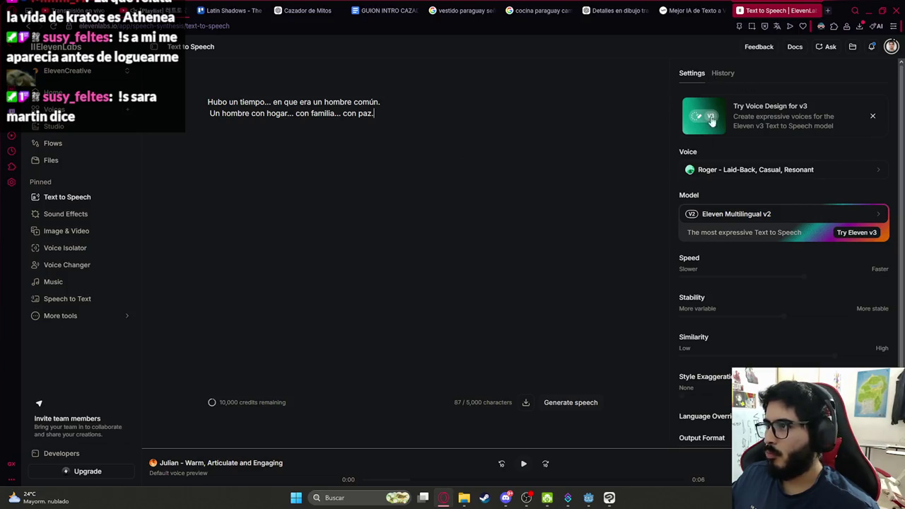
left_click(719, 217)
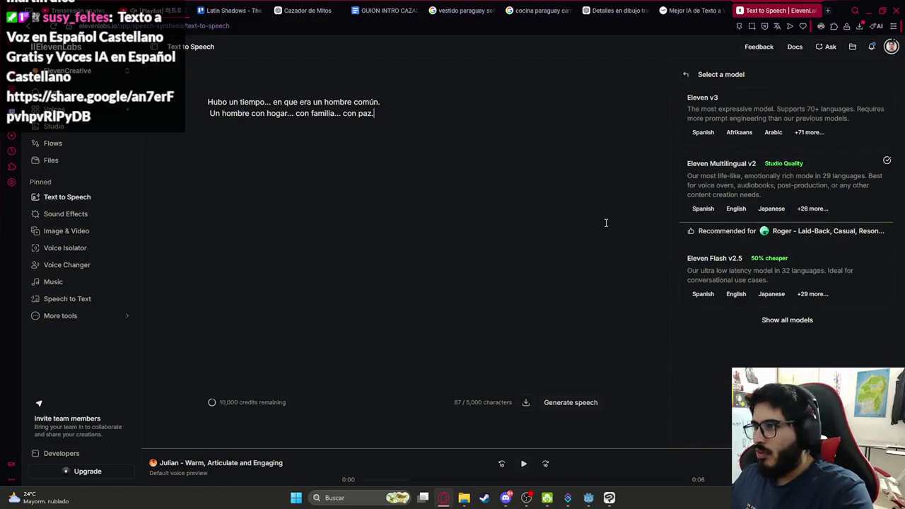
left_click(686, 75)
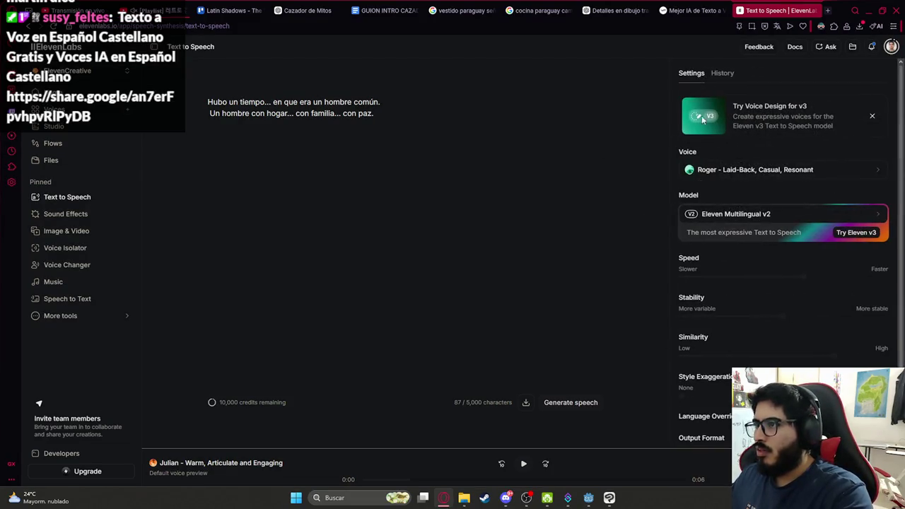
left_click(752, 172)
type("sarr")
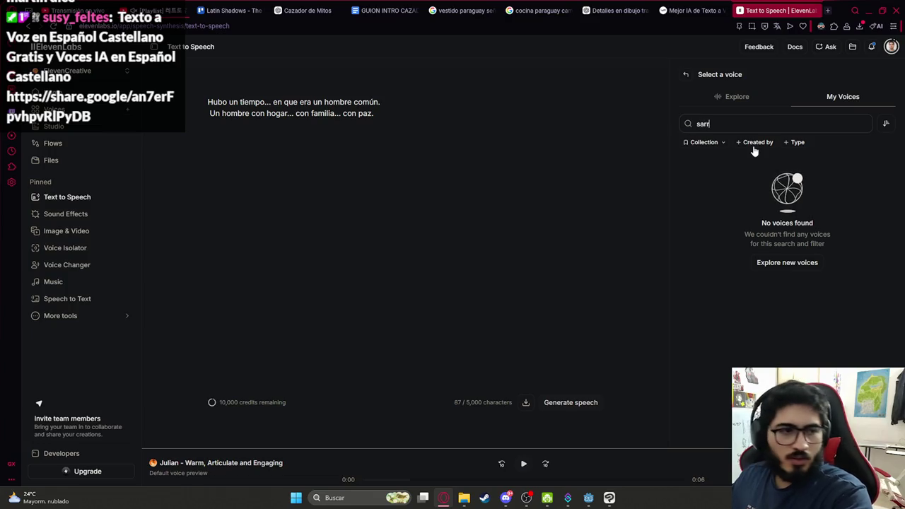
key("BackSpace")
type("s")
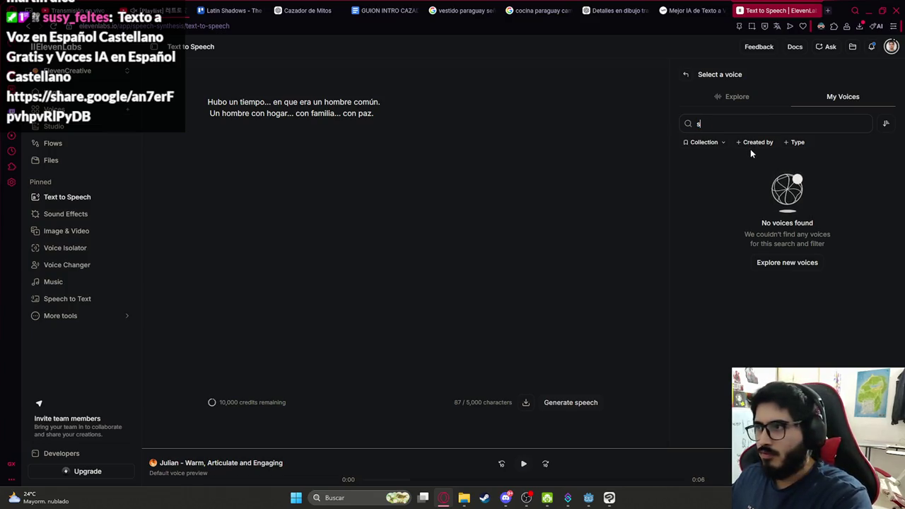
type("ara mart")
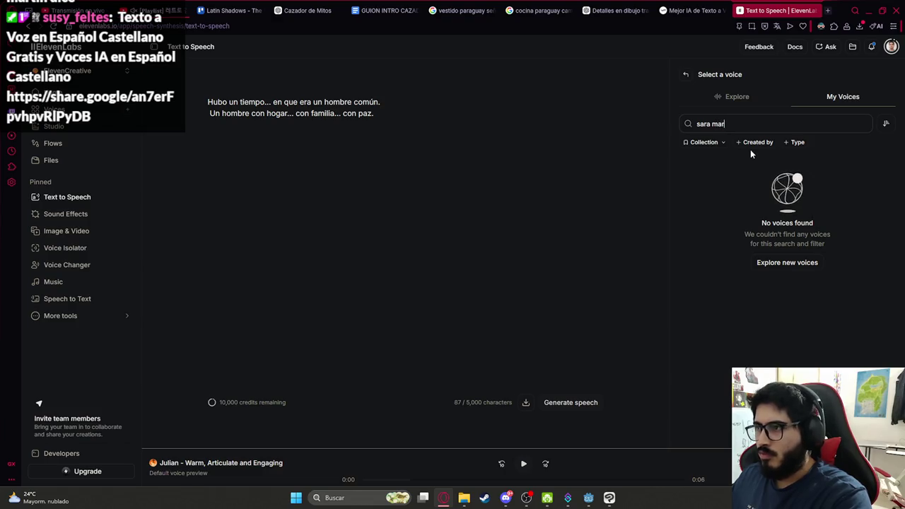
Load the shared Castilian Spanish voices link in a new browser tab
left_click(826, 11)
key("ctrl+v")
key("Return")
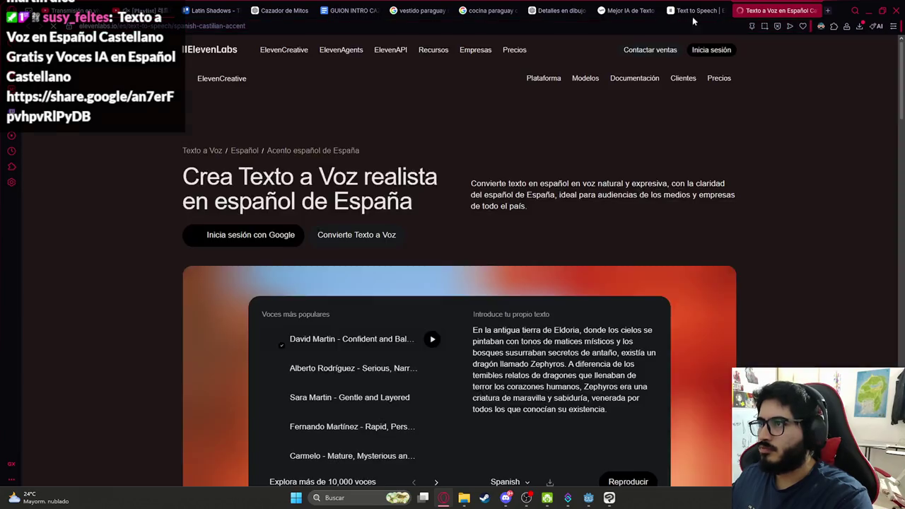
Close the logged-in Text to Speech tab and preview the Sara Martin voice sample
left_click(722, 11)
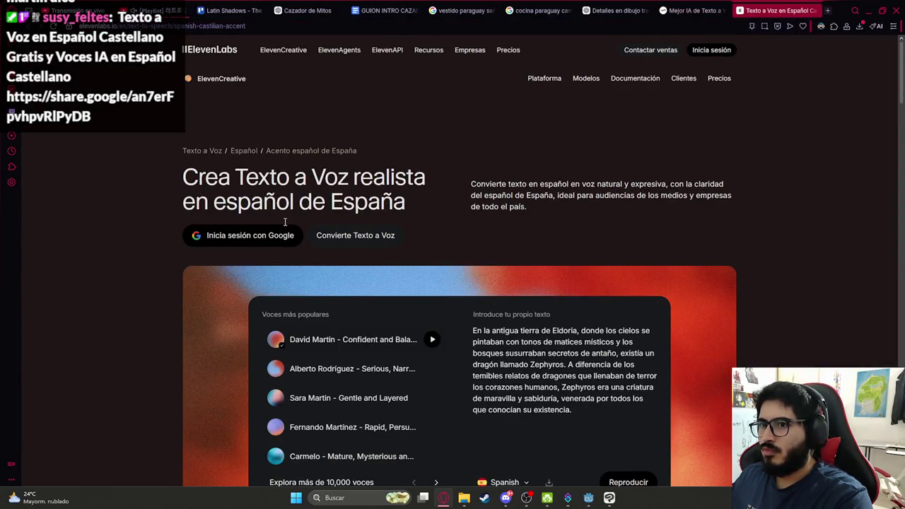
scroll(339, 240, "down", 2)
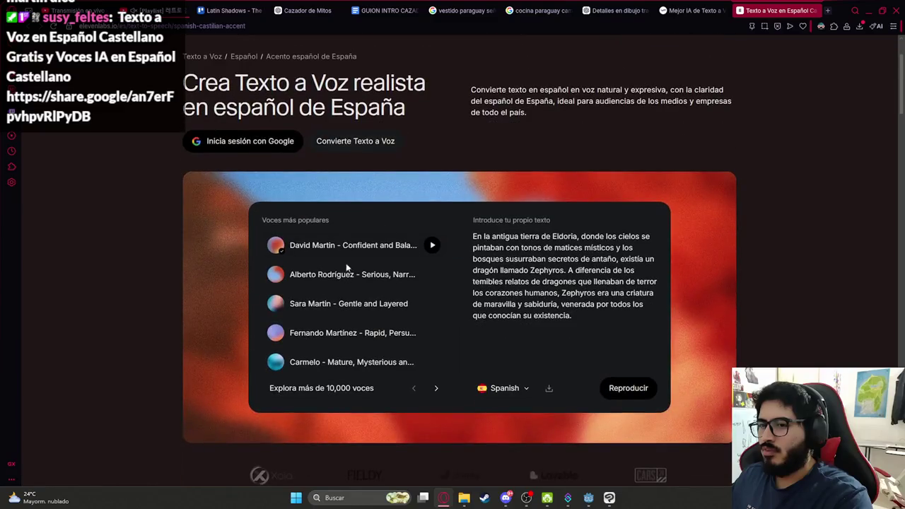
left_click(431, 303)
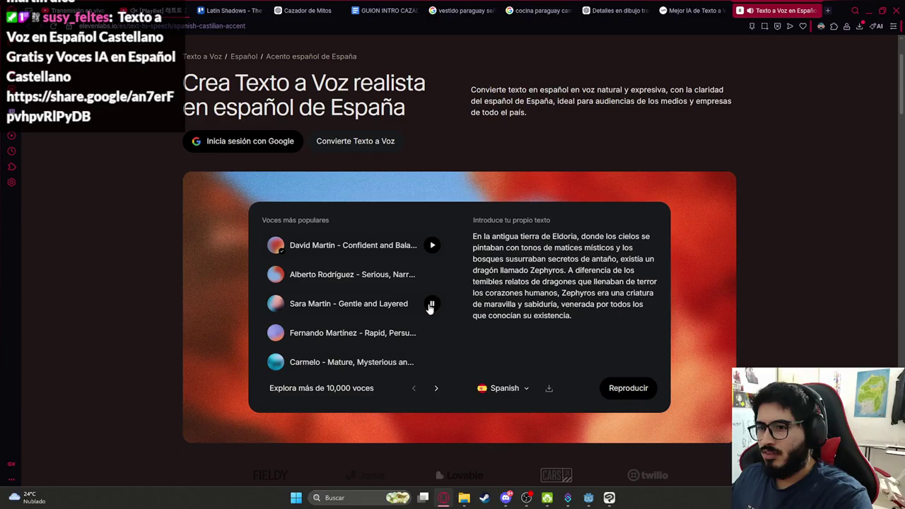
left_click(431, 305)
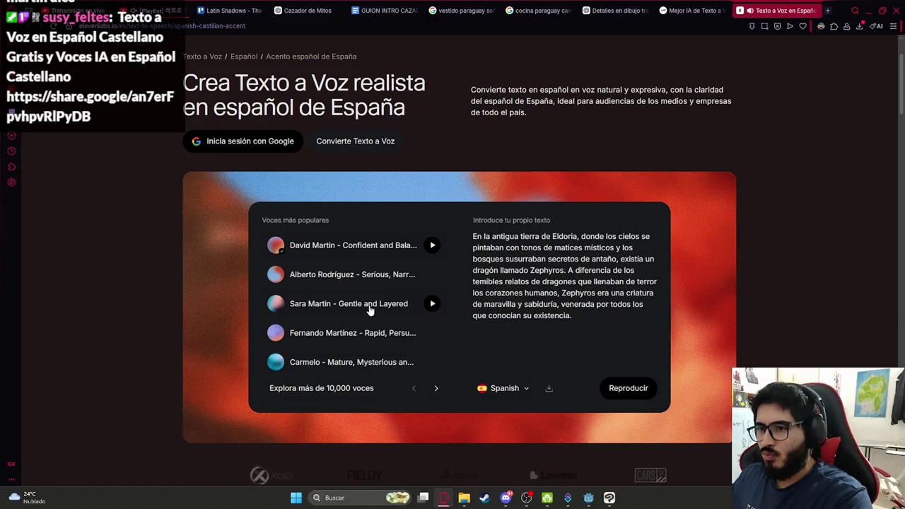
Replace the demo text with the narration, play it in Sara Martin's voice, and download the mp3
left_click(544, 270)
key("ctrl+a")
type("Hubo un tiempo... en que era un hombre común.  Un hombre con hogar... con familia... con paz.")
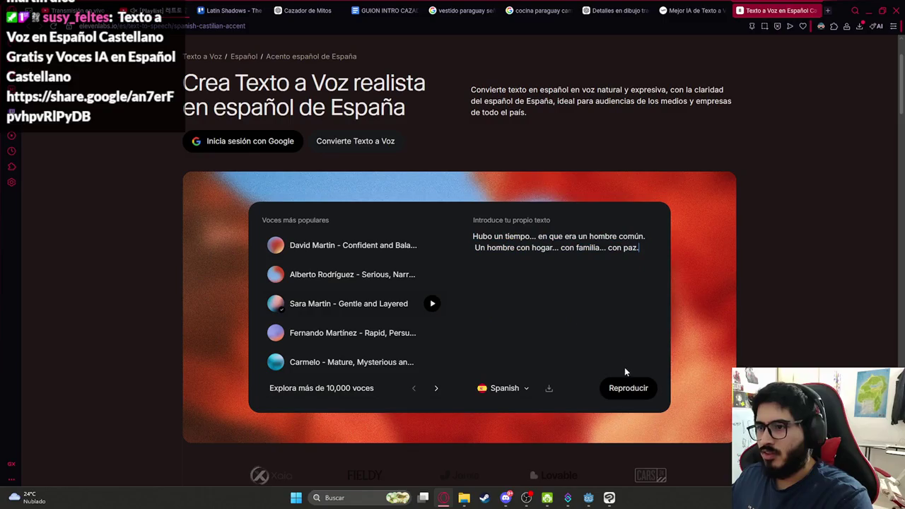
left_click(629, 387)
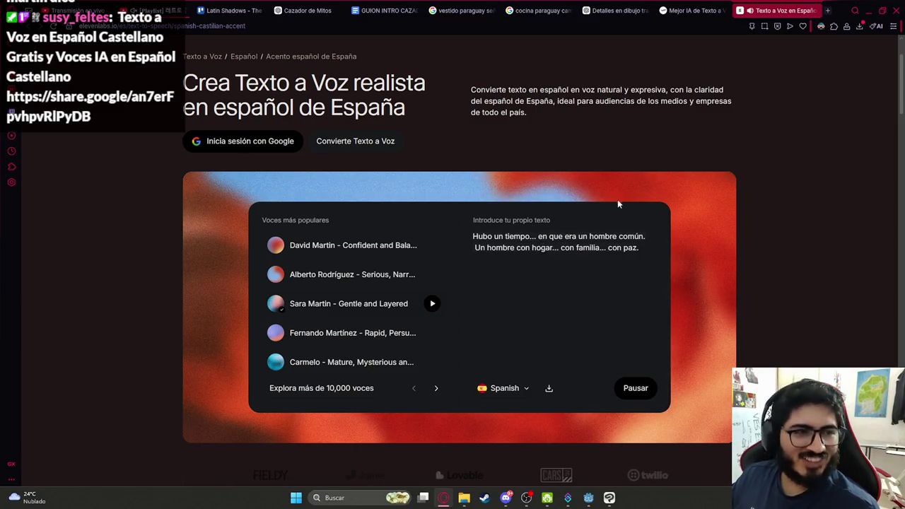
left_click(547, 389)
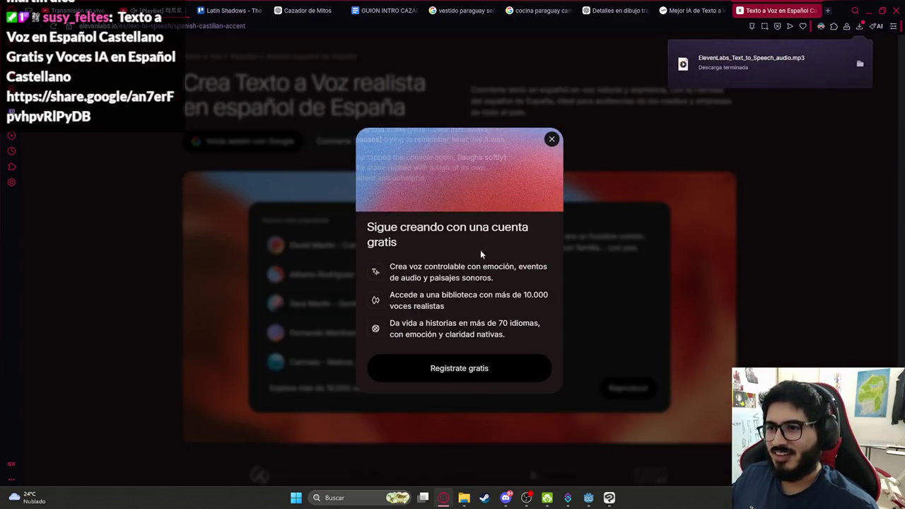
Dismiss the sign-up prompt, show the downloaded mp3 in Descargas, and rename it IntroP1.mp3
left_click(551, 141)
left_click(858, 29)
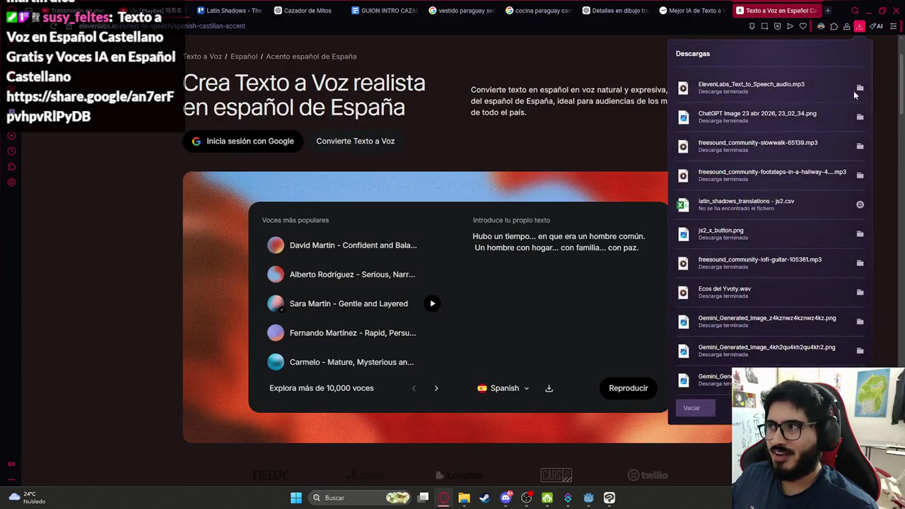
left_click(862, 90)
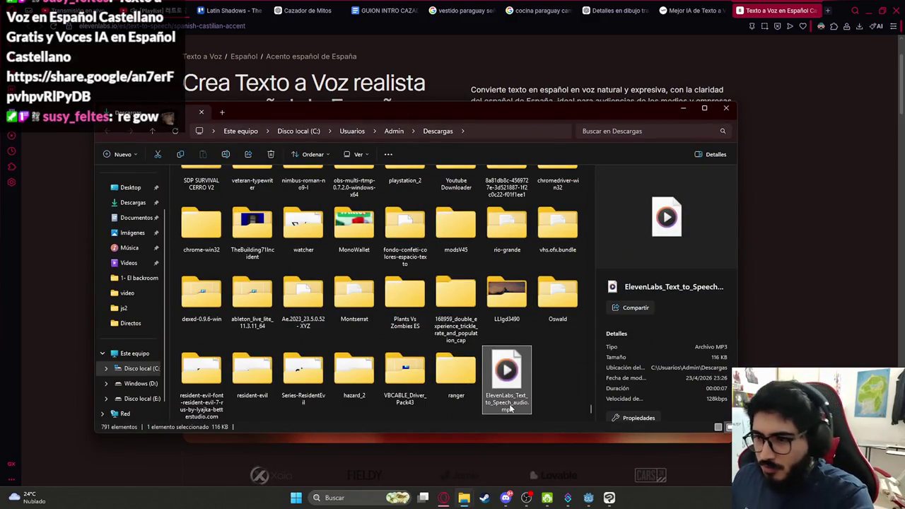
left_click(508, 401)
type("Intro1.mp3")
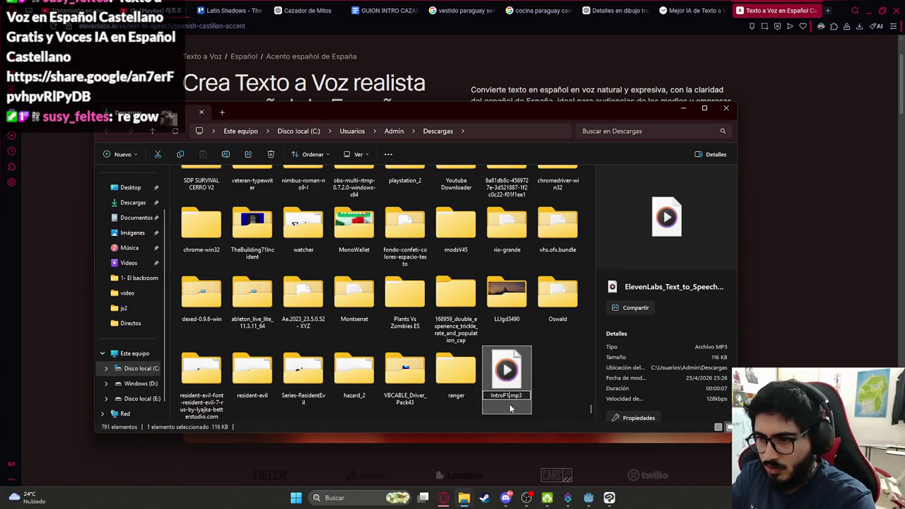
key("Return")
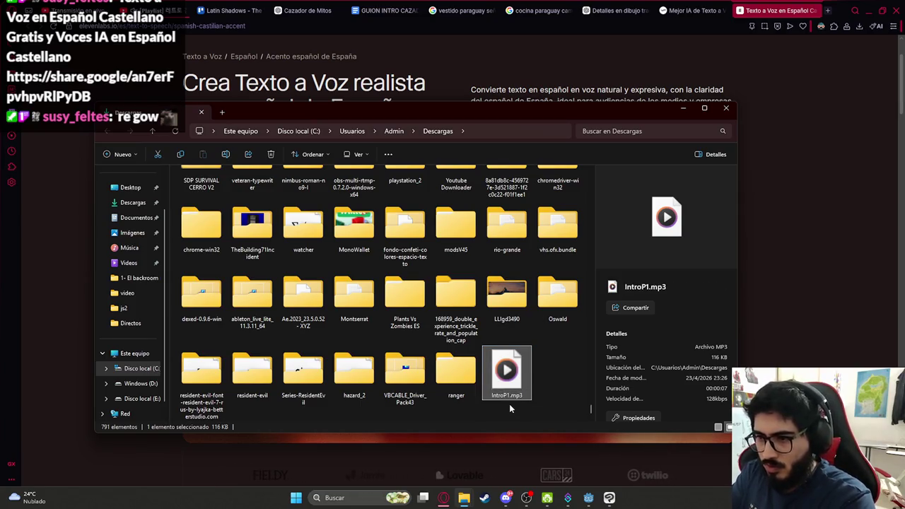
key("super")
Launch Audacity, import IntroP1.mp3 from Explorer as a track, and play it
type("au")
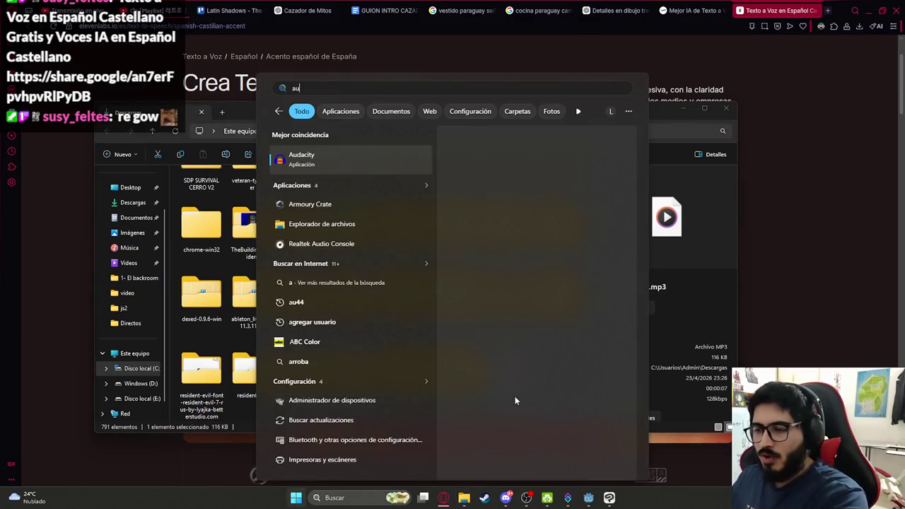
key("Return")
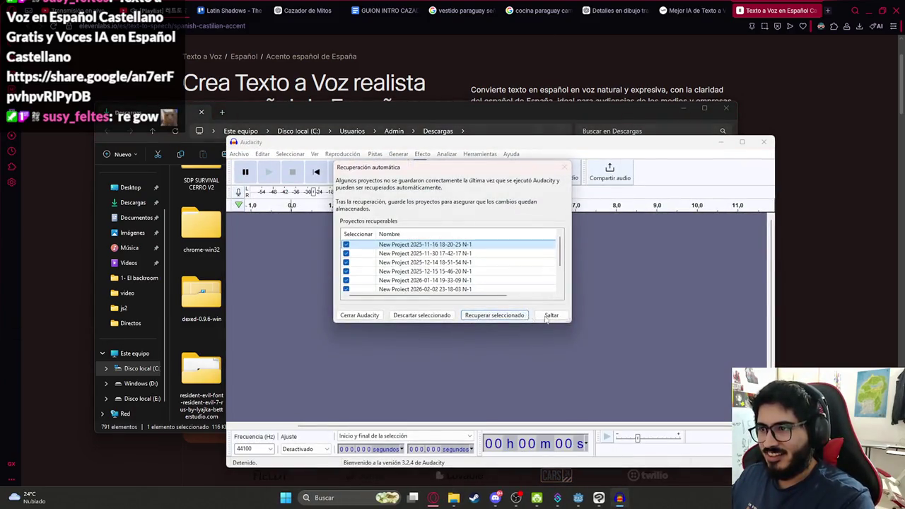
left_click(545, 313)
mouse_move(318, 141)
left_mouse_down()
mouse_move(641, 141)
mouse_move(553, 122)
left_mouse_up()
left_click_drag(396, 125, 289, 119)
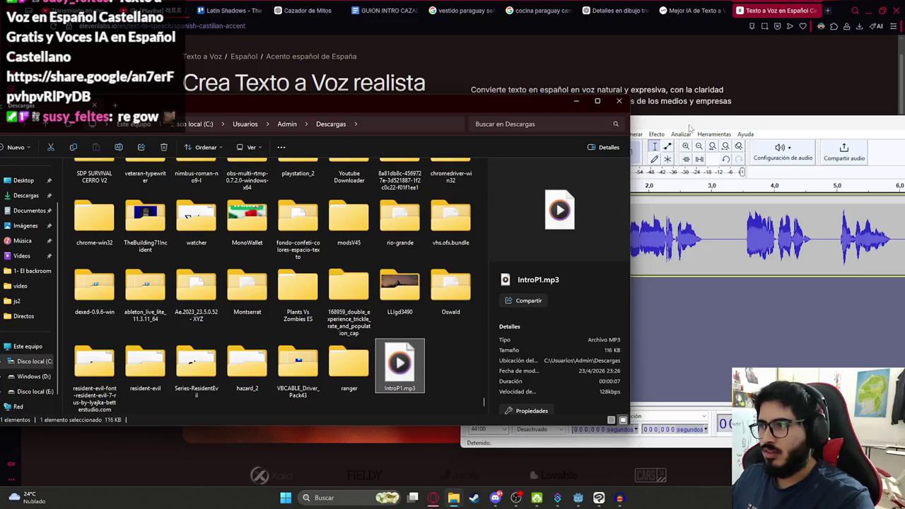
left_click_drag(706, 121, 578, 141)
key("space")
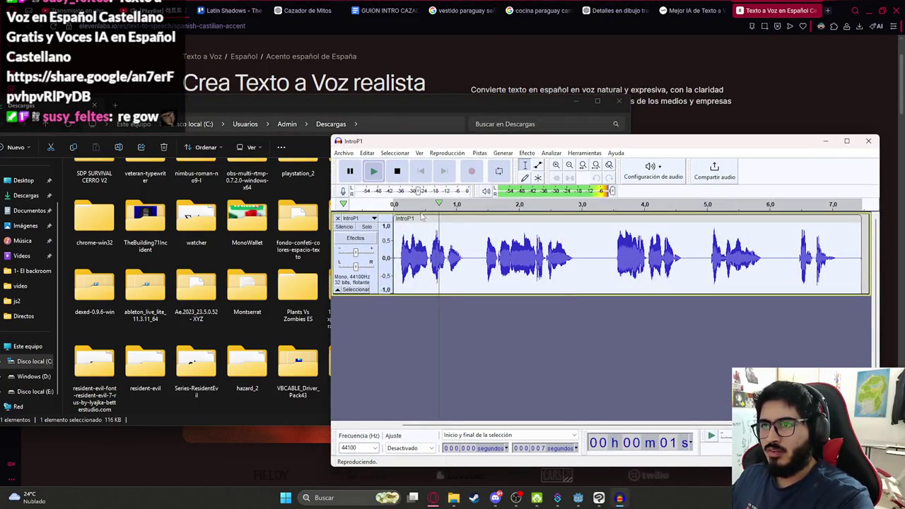
key("space")
key("space")
key("space")
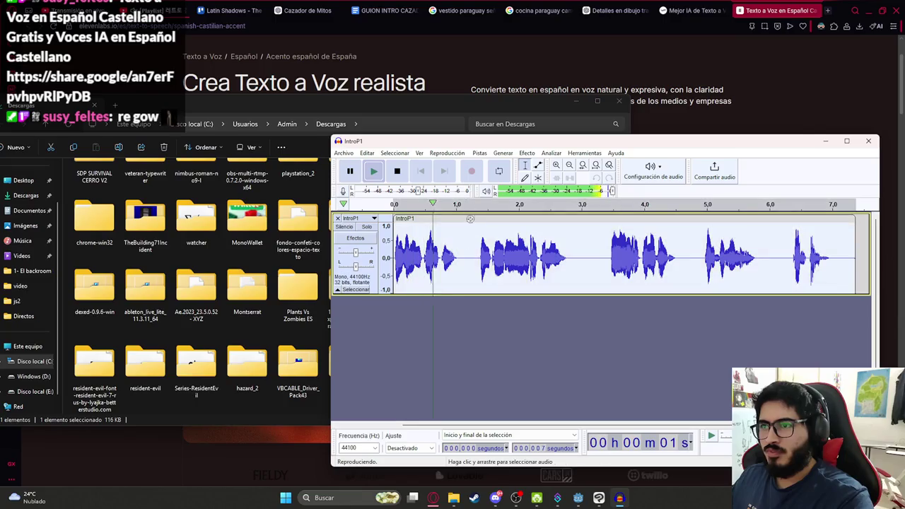
Resample the narration track to 8000 Hz and play back the result
left_click(524, 154)
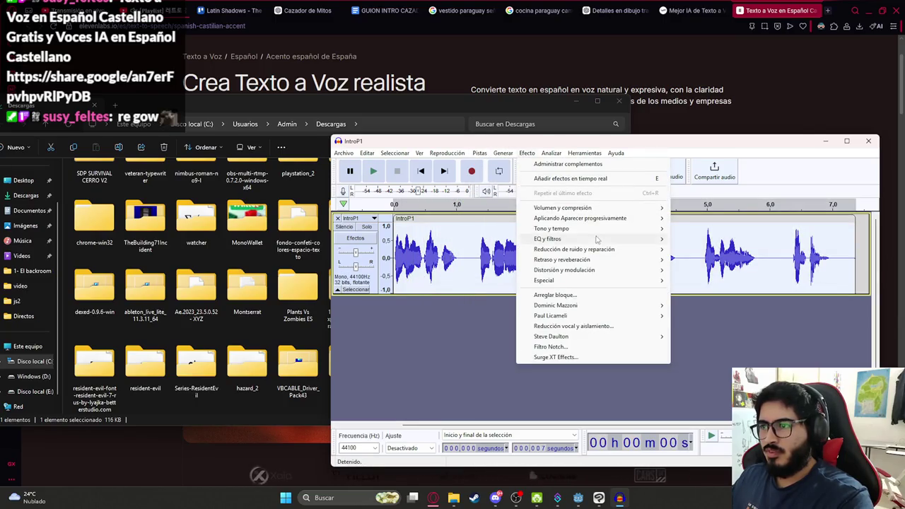
mouse_move(479, 153)
left_click(503, 188)
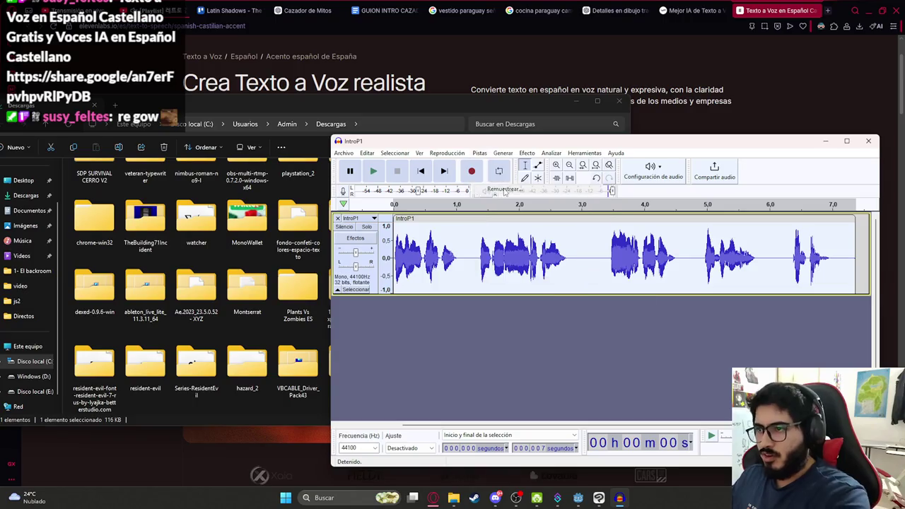
type("8000")
key("Return")
key("space")
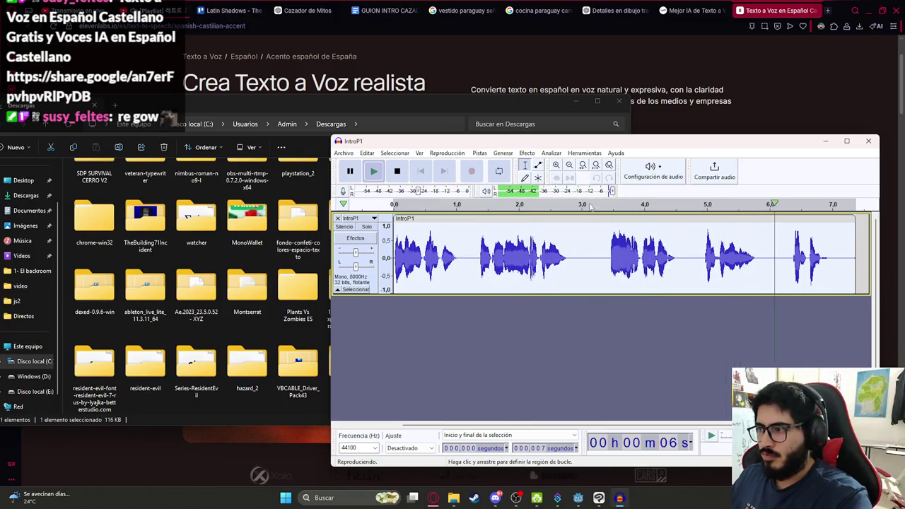
Choose Export Audio from the Audacity file menu
left_click(346, 155)
mouse_move(399, 217)
left_click(548, 235)
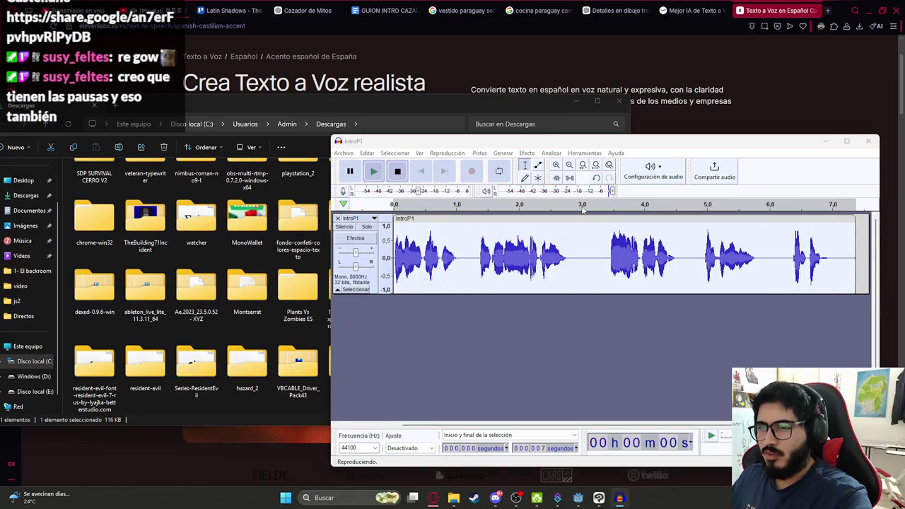
Browse the export dialog to D:/Mis Videojuegos/juegoterror1/assets/sounds
left_click(526, 182)
left_click(357, 290)
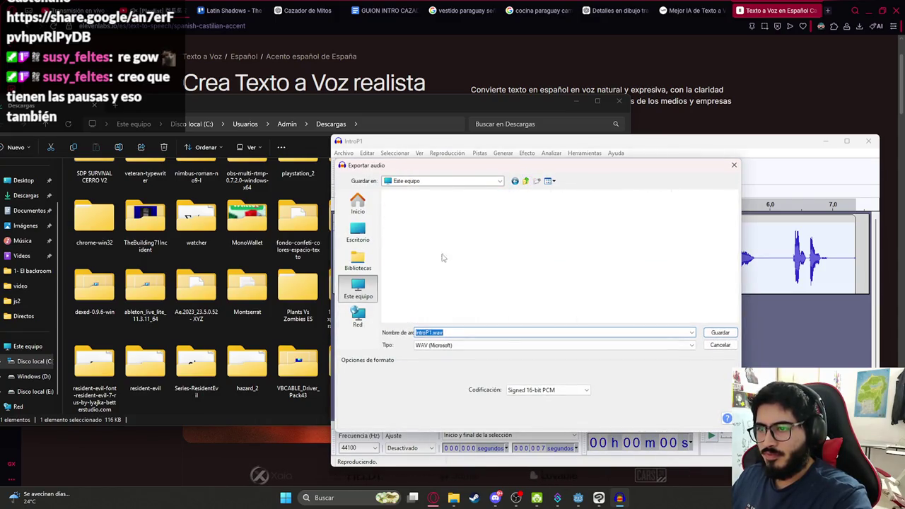
double_click(537, 220)
left_click(423, 272)
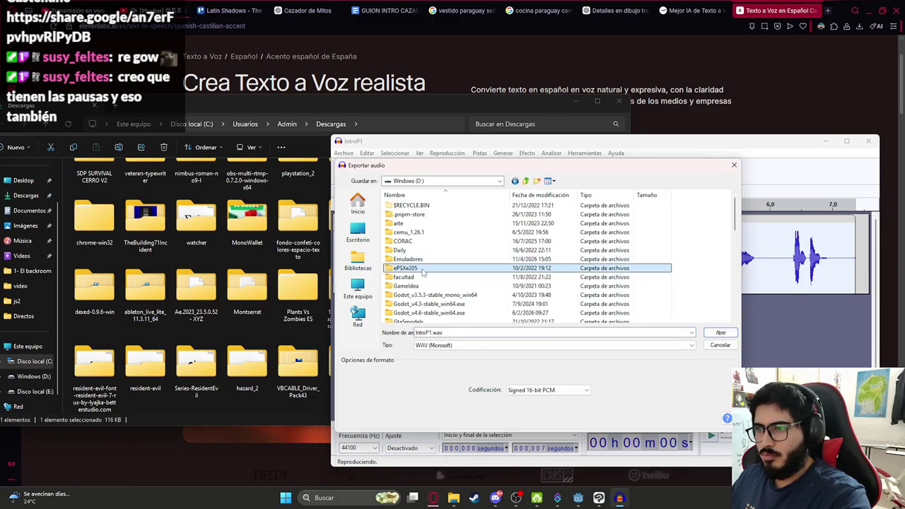
scroll(417, 240, "down", 3)
double_click(428, 223)
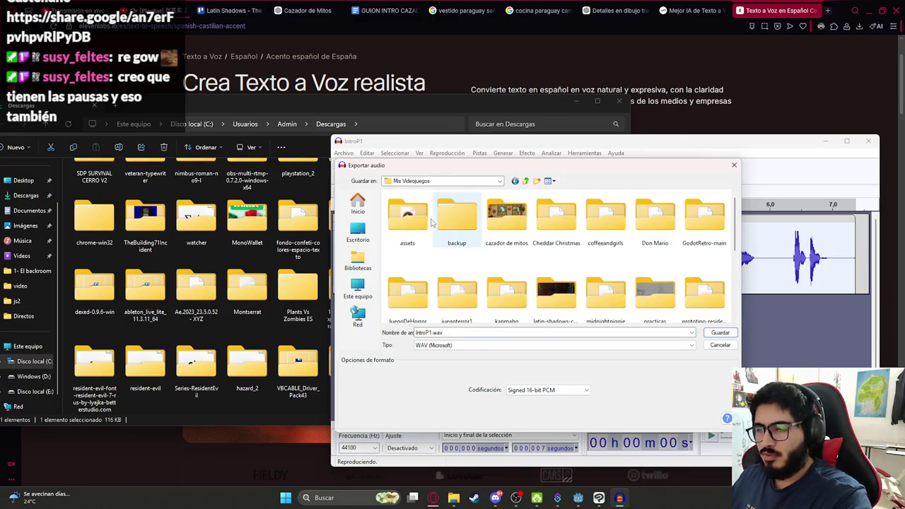
key("Down")
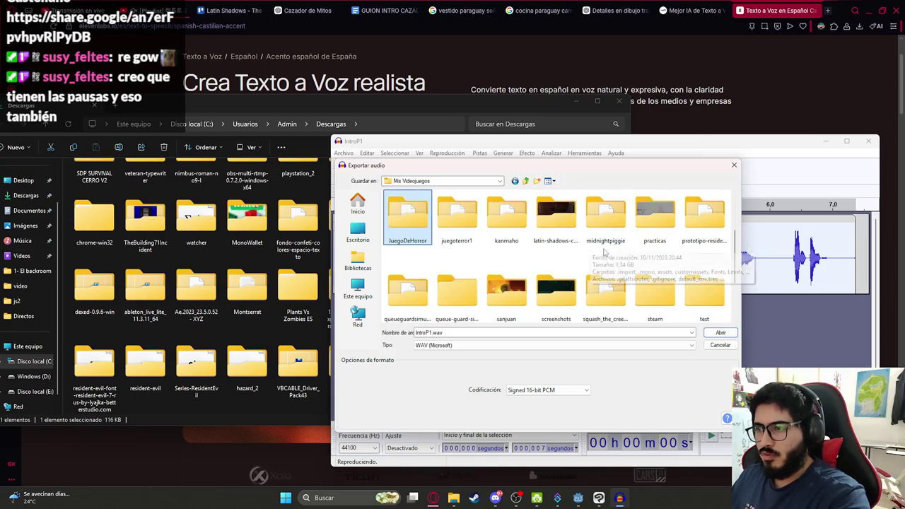
double_click(456, 212)
left_click(404, 250)
double_click(403, 253)
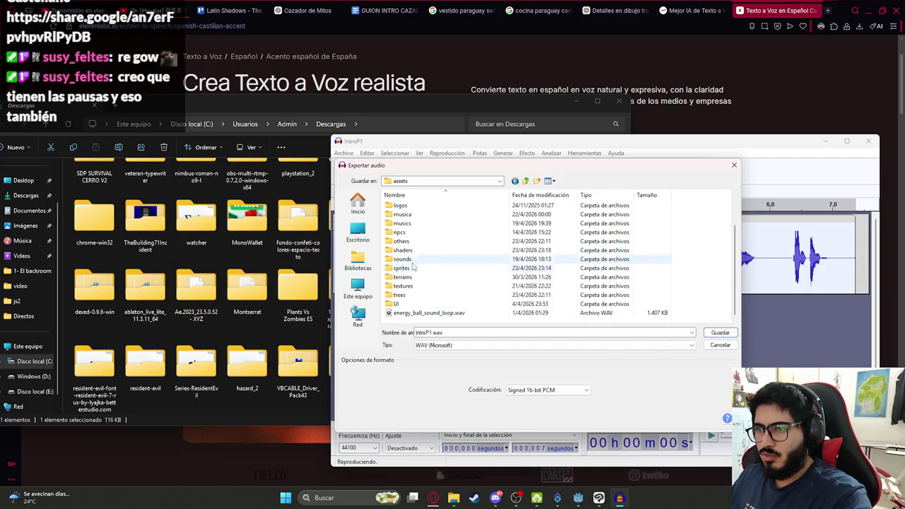
double_click(404, 259)
Create a js2 folder inside sounds and save IntroP1.wav there
scroll(550, 306, "down", 5)
scroll(551, 306, "down", 10)
right_click(438, 312)
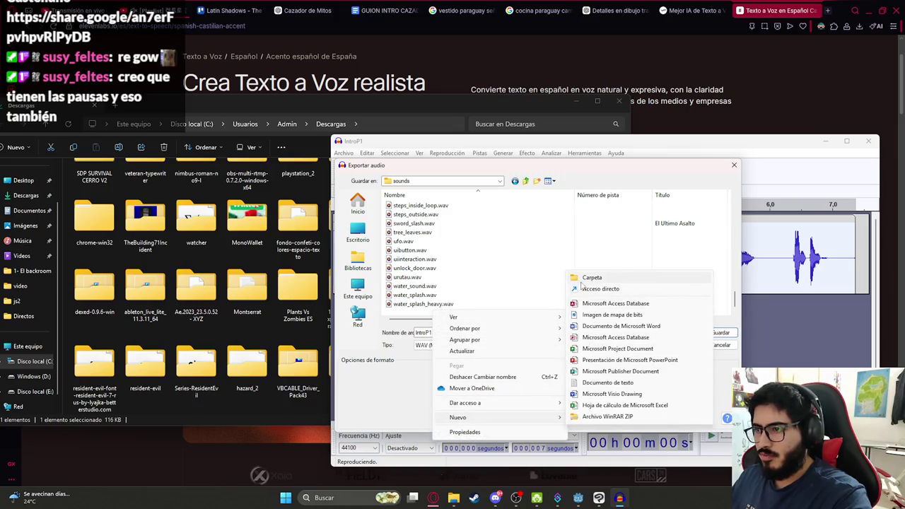
left_click(586, 277)
type("2")
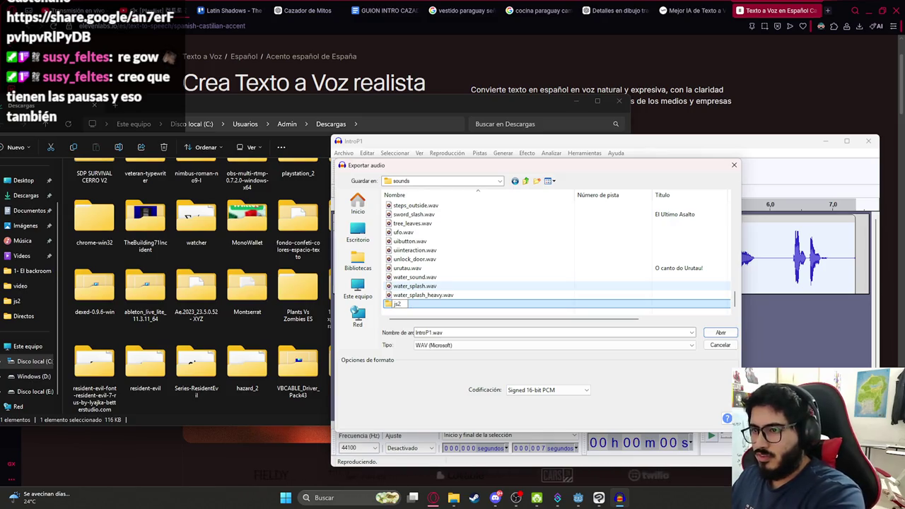
key("Return")
key("Return")
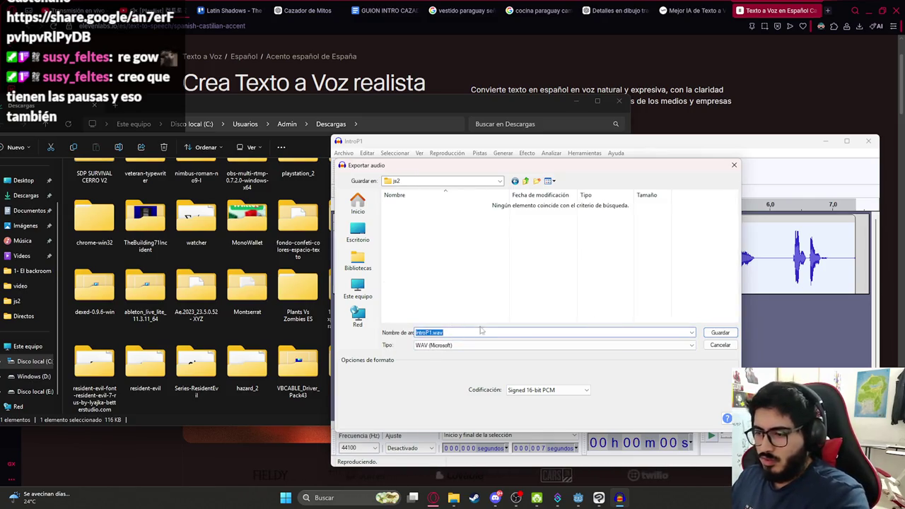
left_click(719, 332)
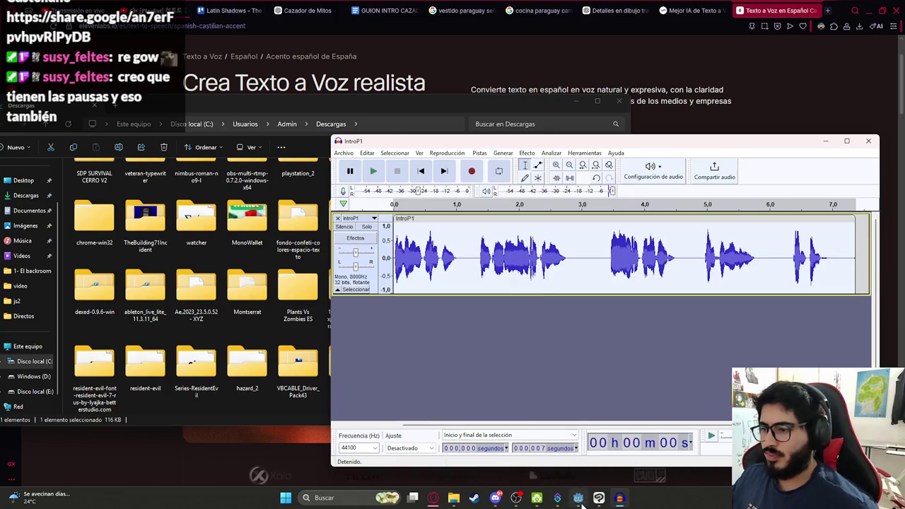
left_click(580, 499)
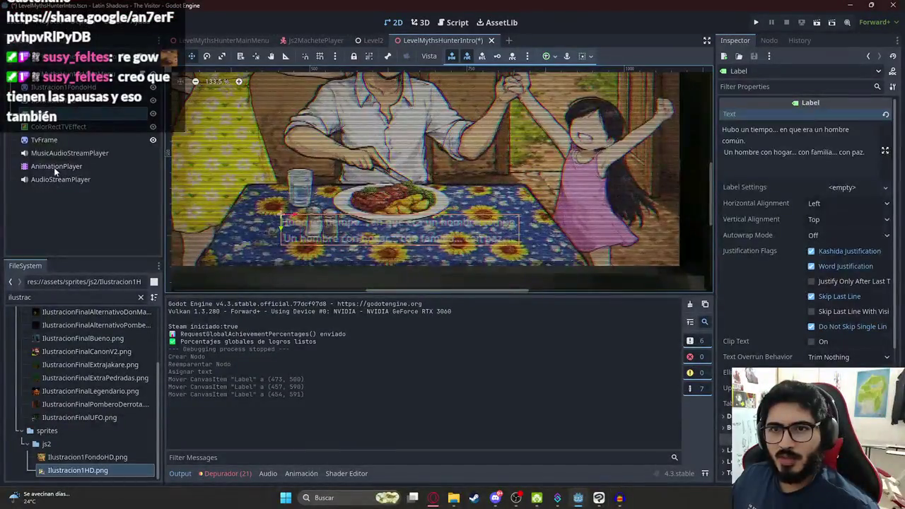
Add an Audio Playback Track bound to AudioStreamPlayer in the Intro animation
left_click(53, 166)
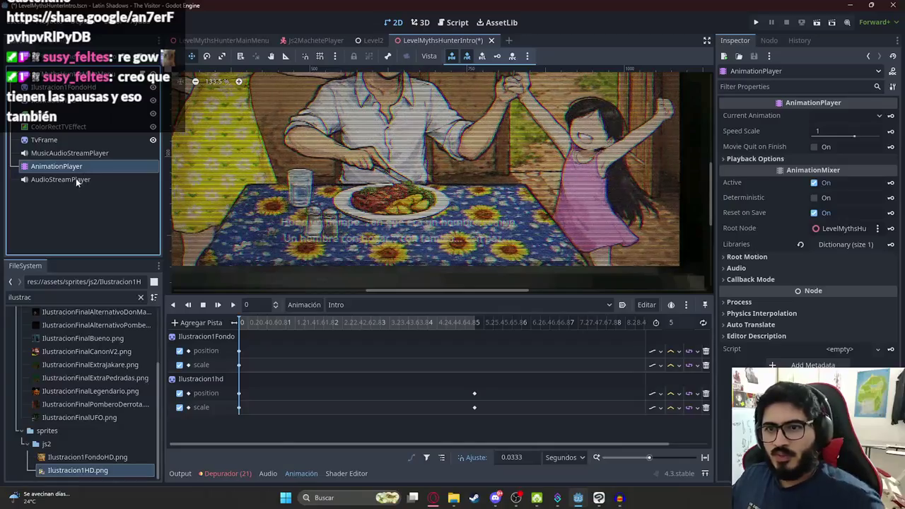
left_click(208, 322)
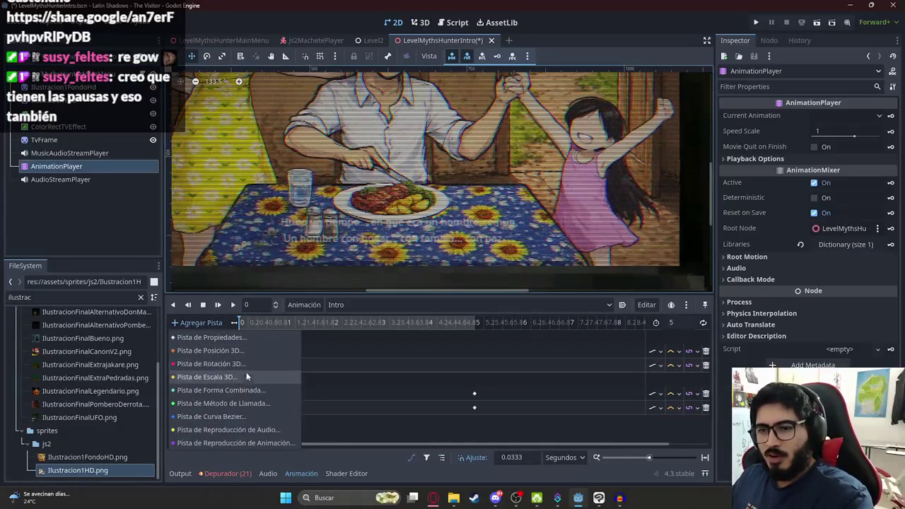
left_click(250, 429)
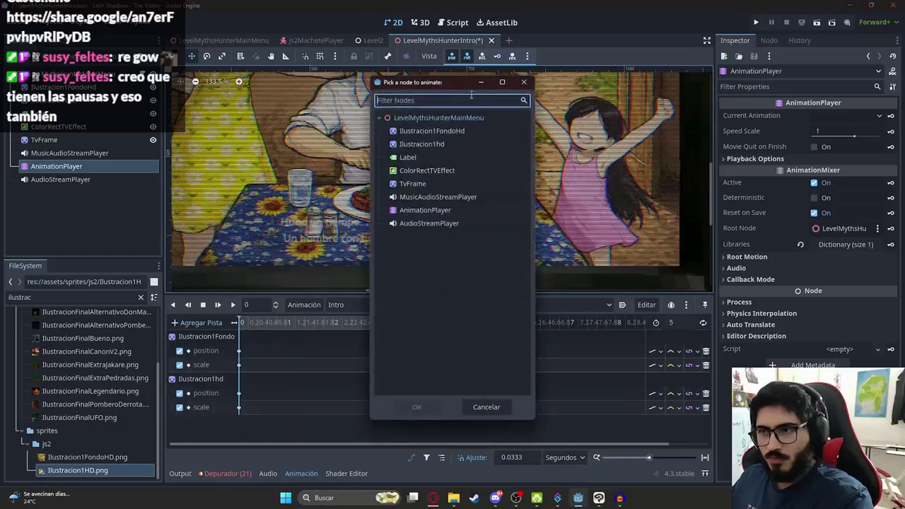
double_click(424, 223)
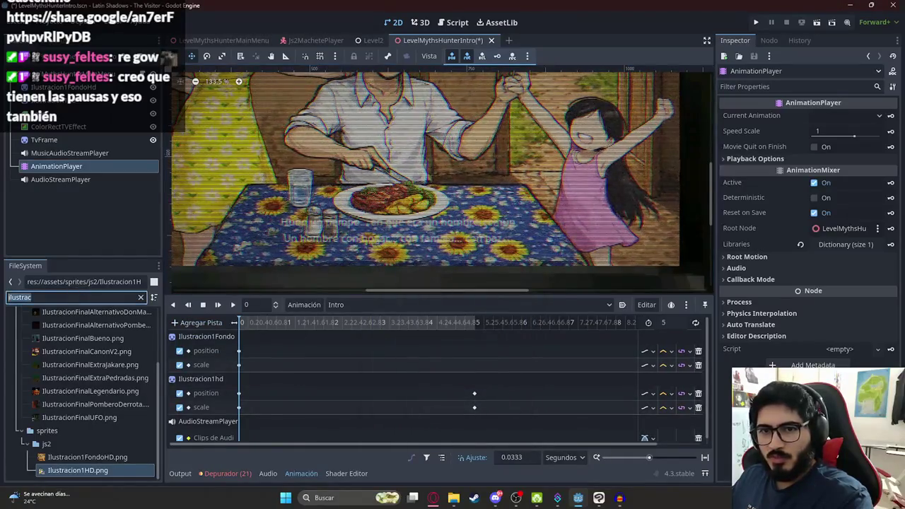
Search the FileSystem for 'intro' and drag IntroP1.wav onto the audio track at 0 s
type("intro")
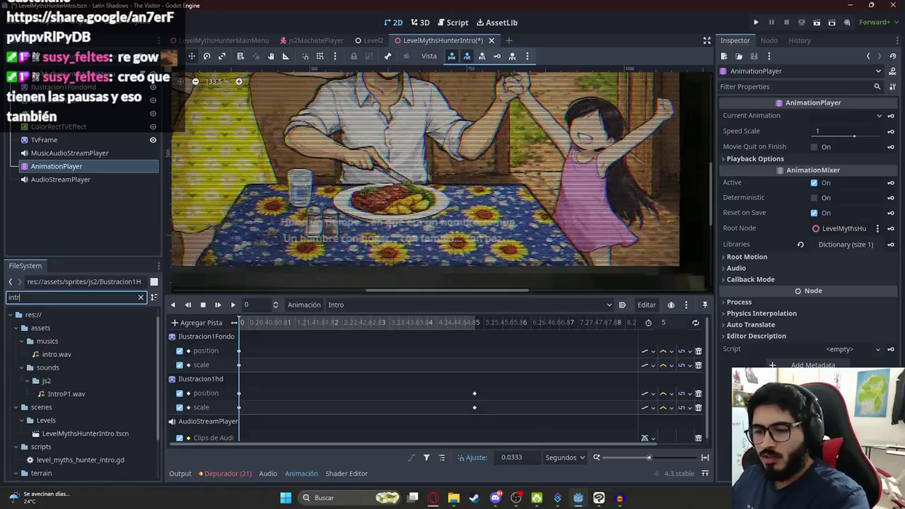
scroll(99, 424, "down", 3)
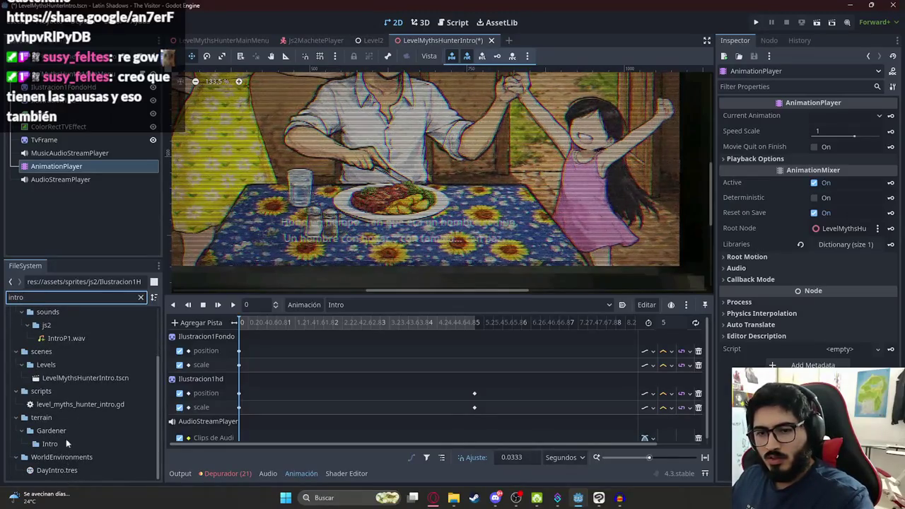
scroll(67, 388, "up", 3)
mouse_move(67, 407)
left_mouse_down()
mouse_move(293, 374)
mouse_move(249, 442)
left_mouse_up()
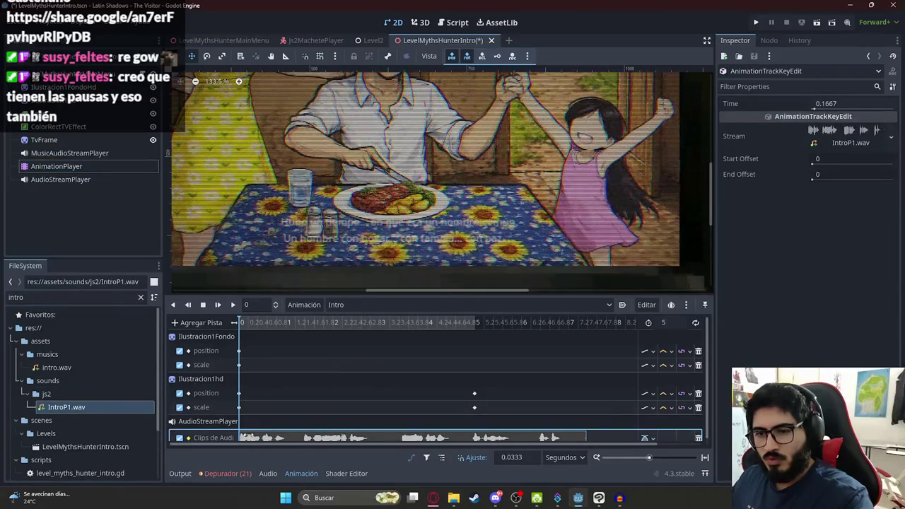
left_click(663, 323)
Set the animation length to 8 s and move the Ilustracion1hd keyframes from 5 s to 8 s
type("8")
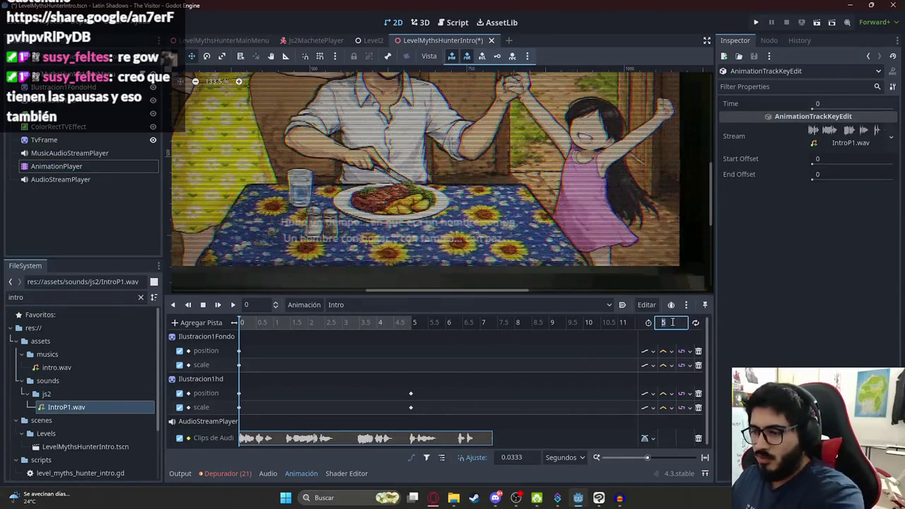
key("Return")
left_click_drag(397, 384, 428, 416)
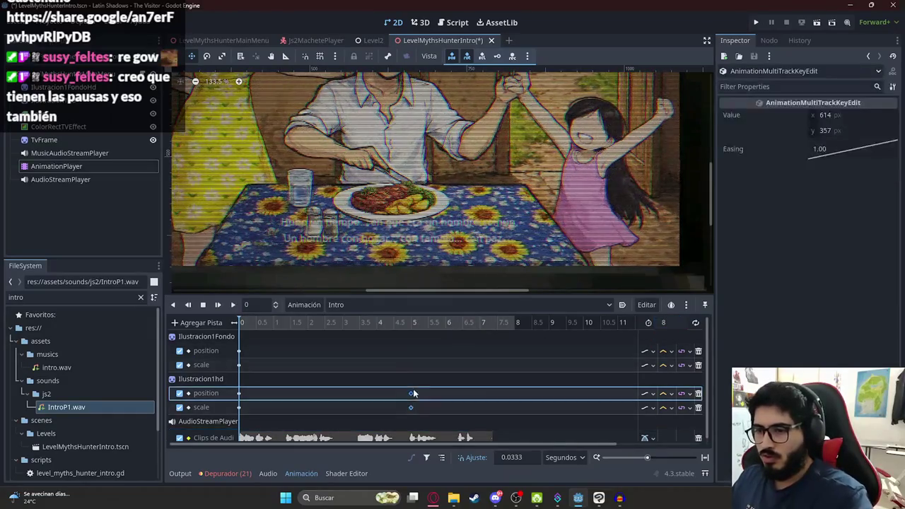
left_click_drag(493, 398, 496, 398)
mouse_move(480, 322)
left_mouse_down()
mouse_move(515, 324)
mouse_move(487, 332)
mouse_move(472, 353)
mouse_move(479, 357)
left_mouse_up()
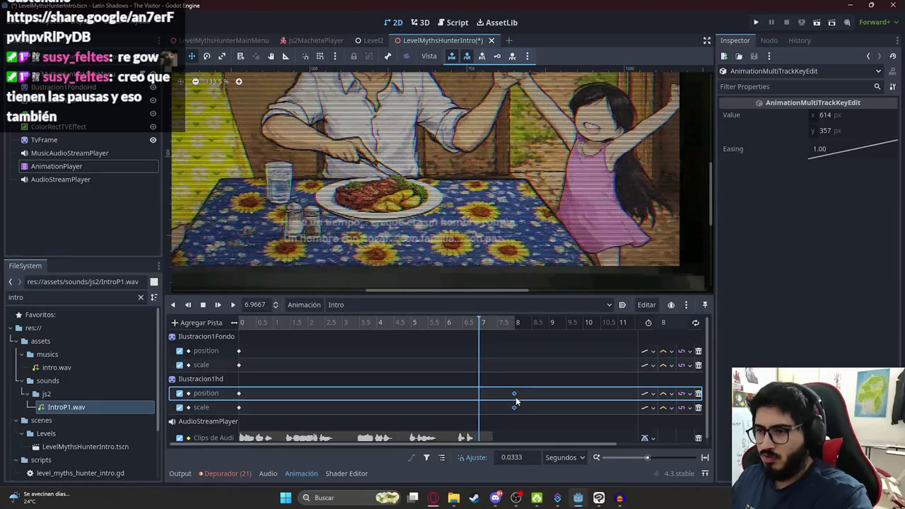
left_click(517, 324)
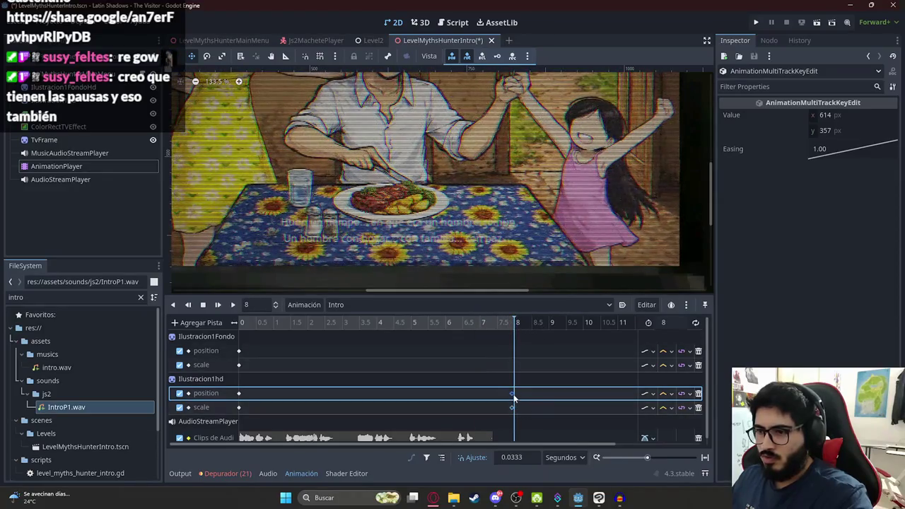
Rewind and play the Intro animation to preview the zoom against the narration
key("s")
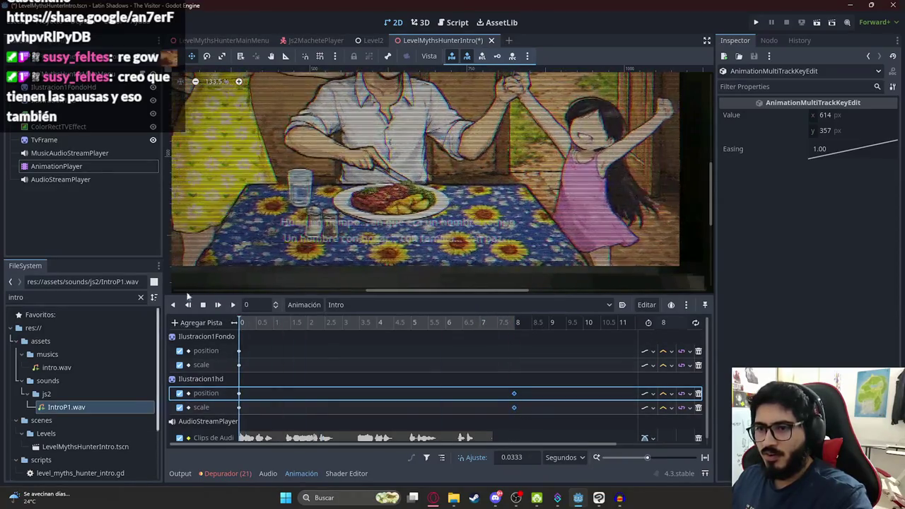
scroll(455, 203, "down", 3)
scroll(424, 226, "up", 1)
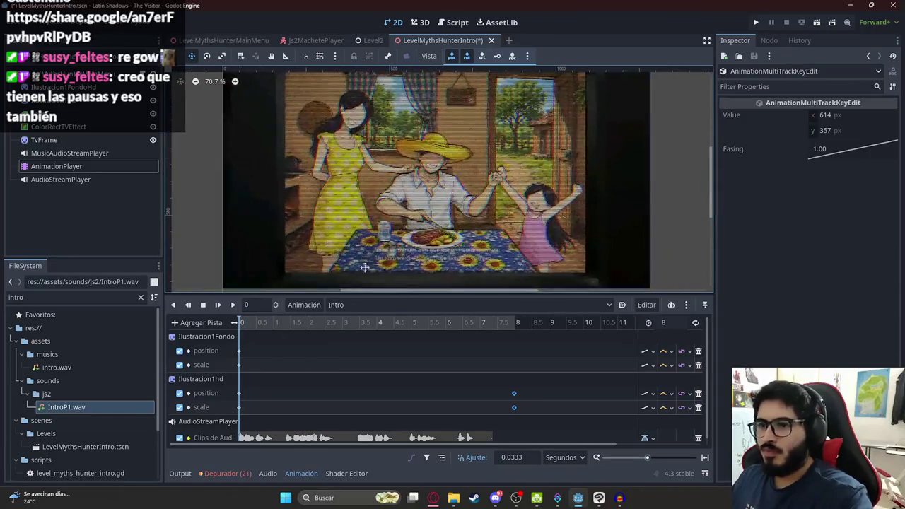
left_click(203, 305)
left_click(217, 305)
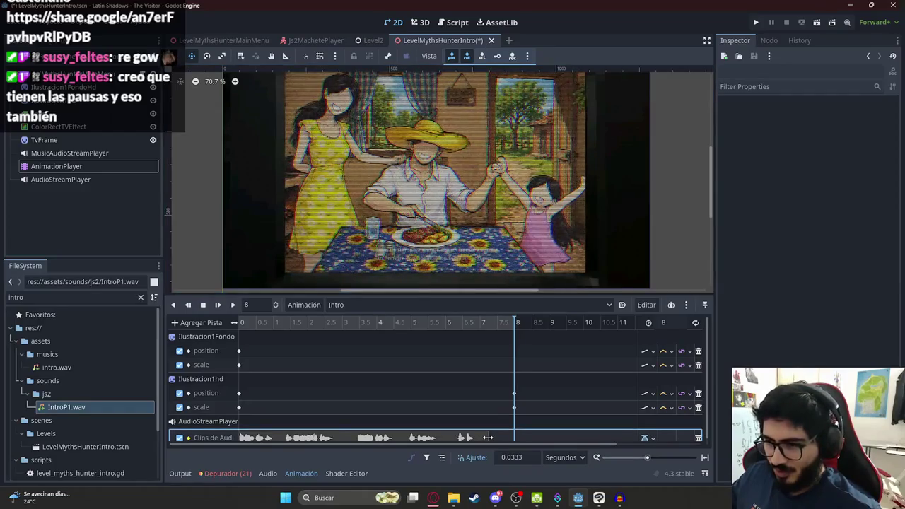
left_click_drag(462, 320, 483, 327)
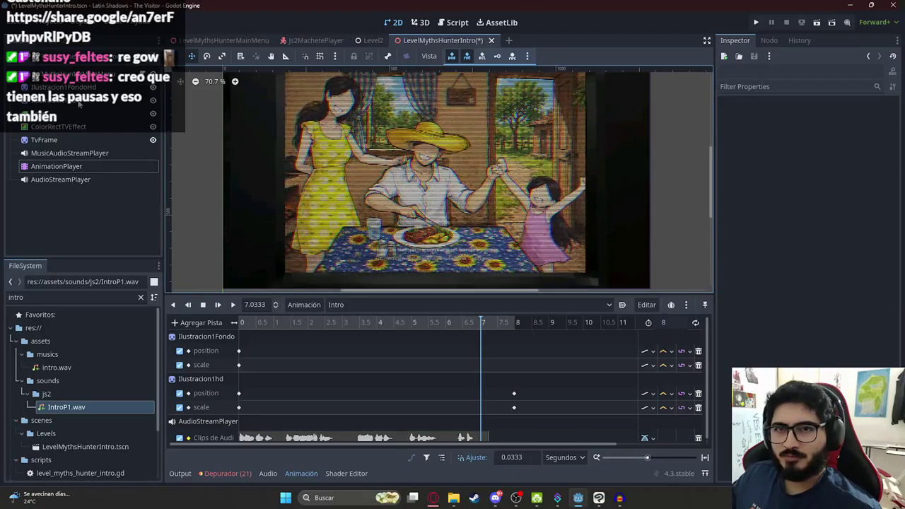
left_click(70, 87)
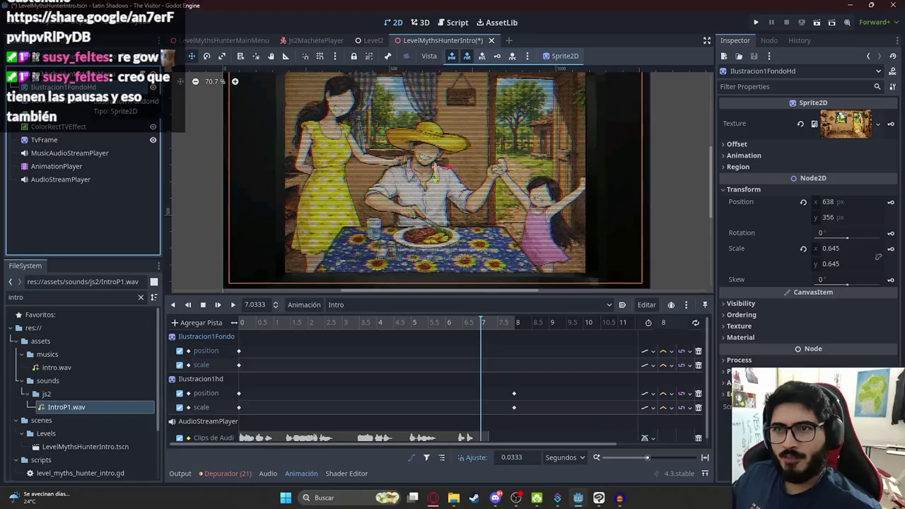
Key Ilustracion1hd's Modulate colour and add a black tint key at 8 s
left_click(90, 98)
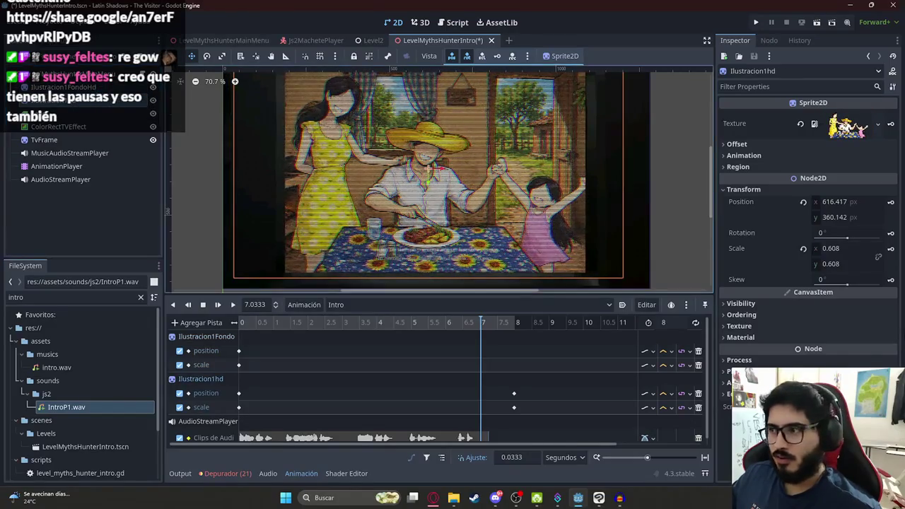
left_click(797, 307)
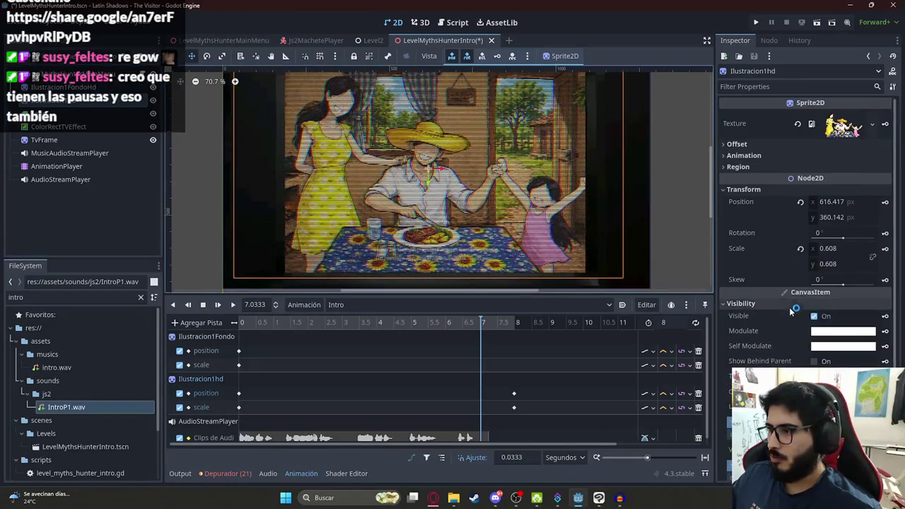
left_click(884, 330)
left_click(419, 280)
left_click_drag(482, 322, 514, 322)
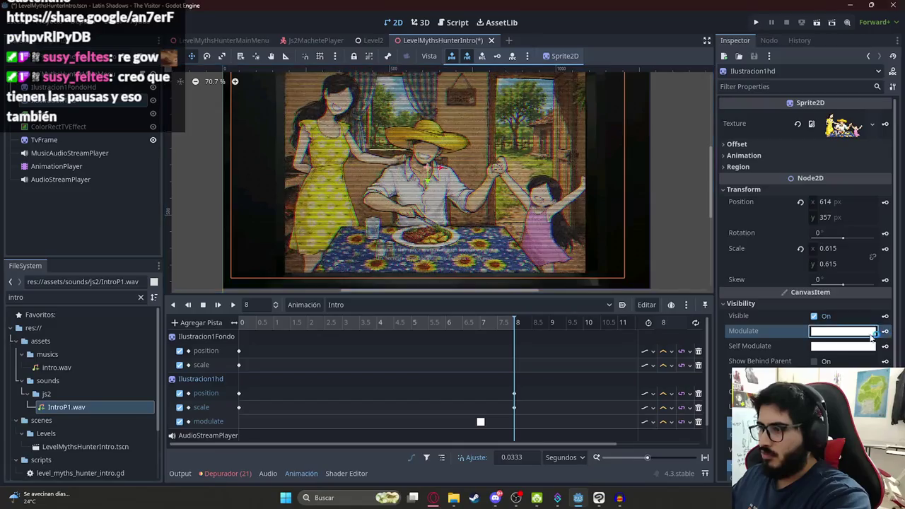
left_click(848, 331)
left_click_drag(892, 139, 901, 212)
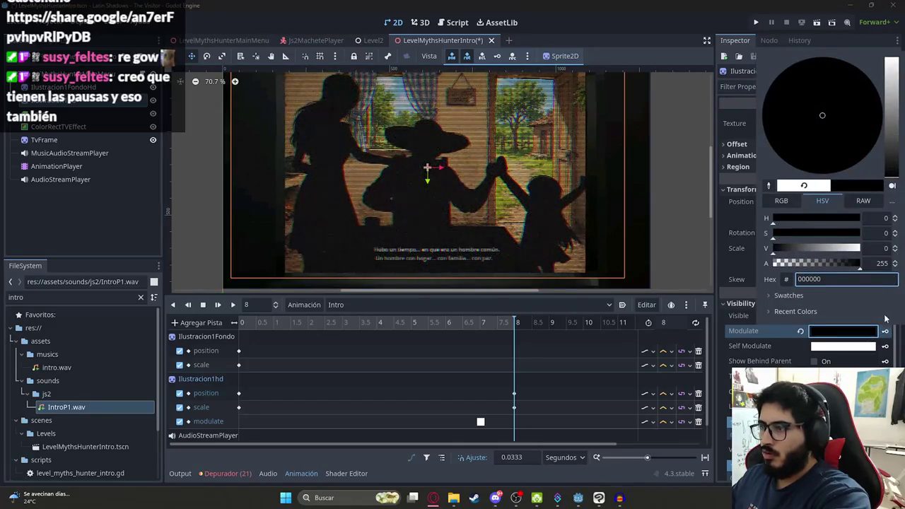
left_click(884, 330)
left_click(884, 331)
Move Ilustracion1hd's white Modulate key to exactly 7 s
left_click(474, 323)
left_click_drag(476, 329, 482, 329)
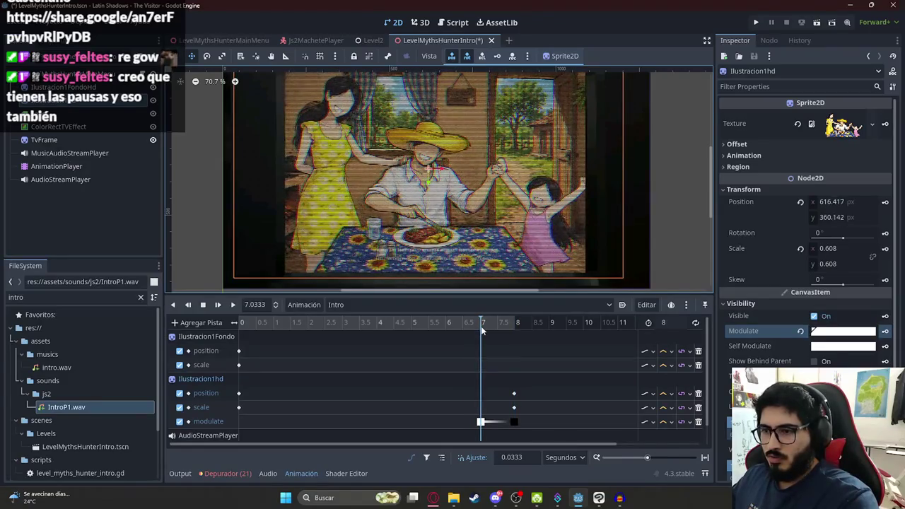
scroll(482, 330, "up", 5)
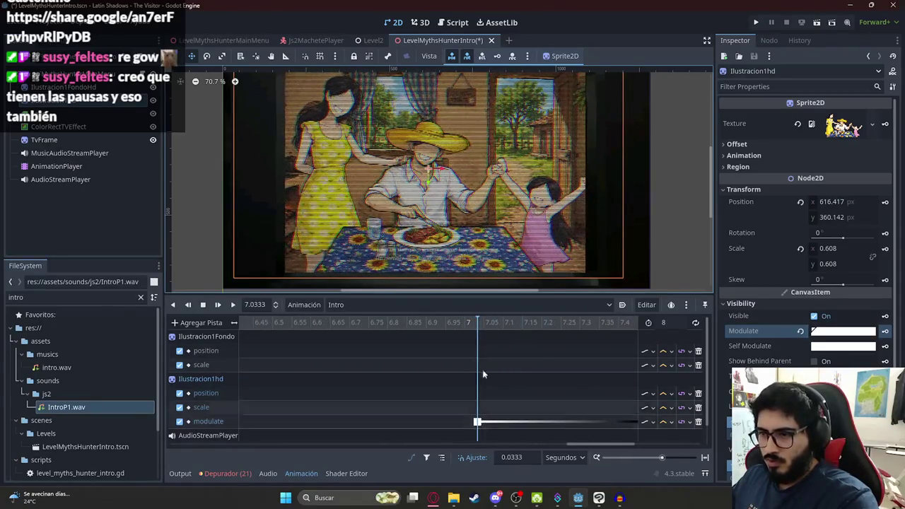
left_click(464, 323)
left_click_drag(478, 422, 464, 422)
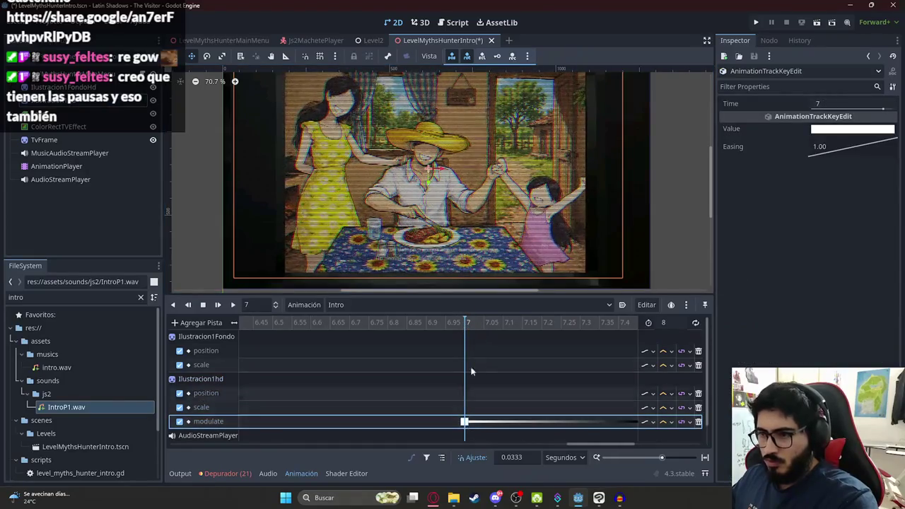
scroll(412, 357, "down", 5)
scroll(412, 357, "down", 3)
scroll(381, 353, "down", 1)
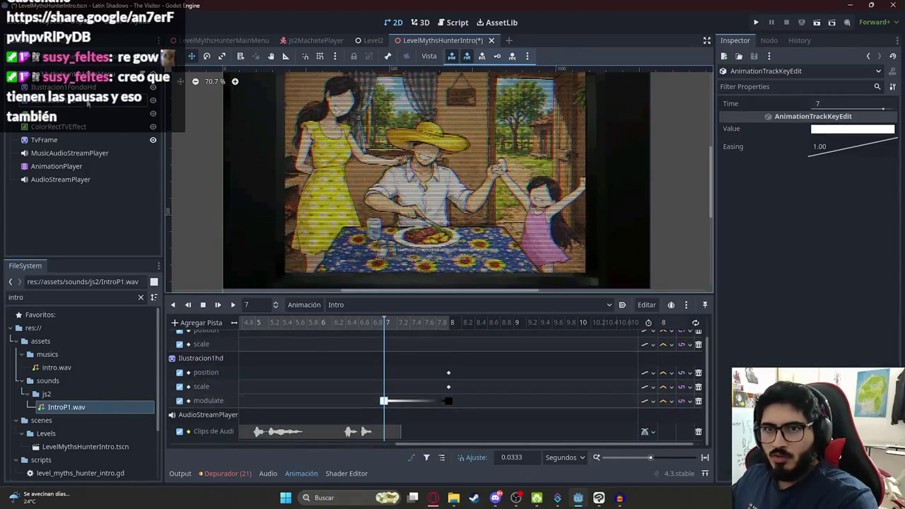
Key Ilustracion1FondoHd's Modulate white at 7 s and black at 8 s, then rewind to 0
left_click(333, 330)
left_click(883, 305)
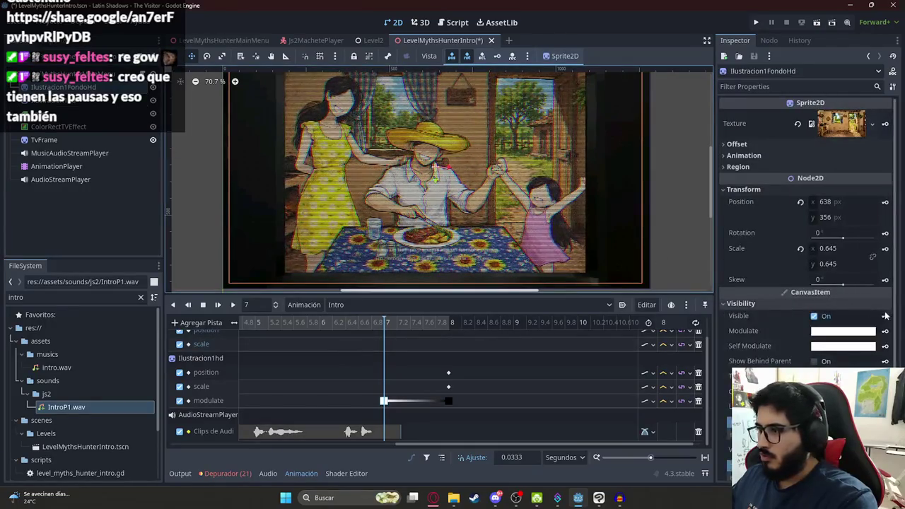
left_click(886, 331)
left_click(410, 279)
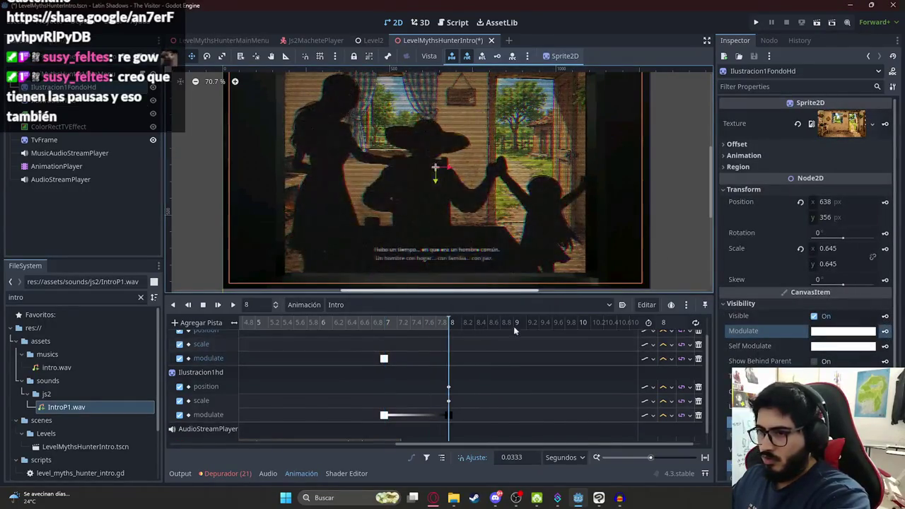
left_click(866, 336)
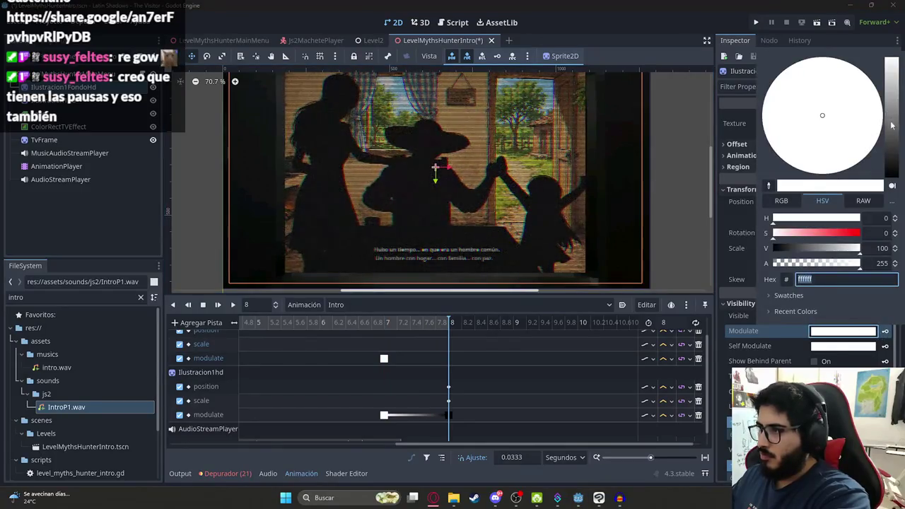
left_click_drag(891, 125, 902, 356)
left_click(884, 332)
mouse_move(381, 328)
left_mouse_down()
mouse_move(449, 329)
mouse_move(362, 341)
left_mouse_up()
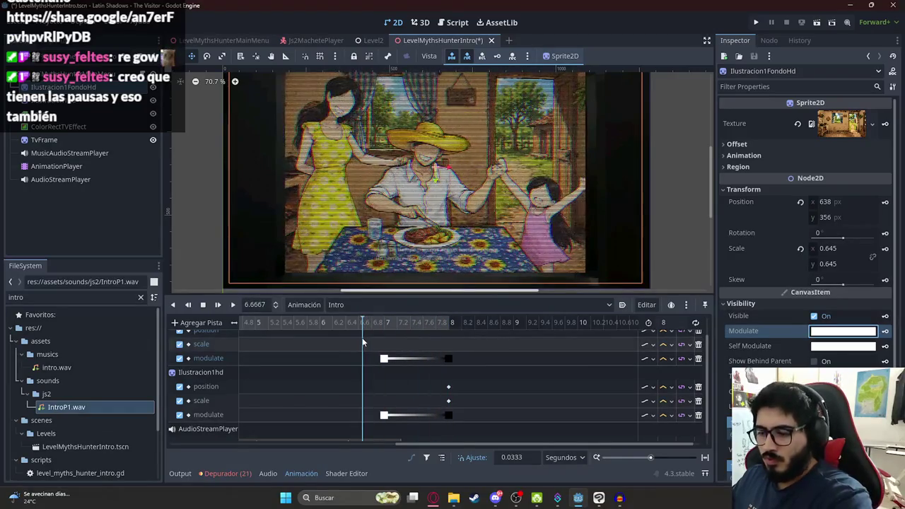
left_click(234, 304)
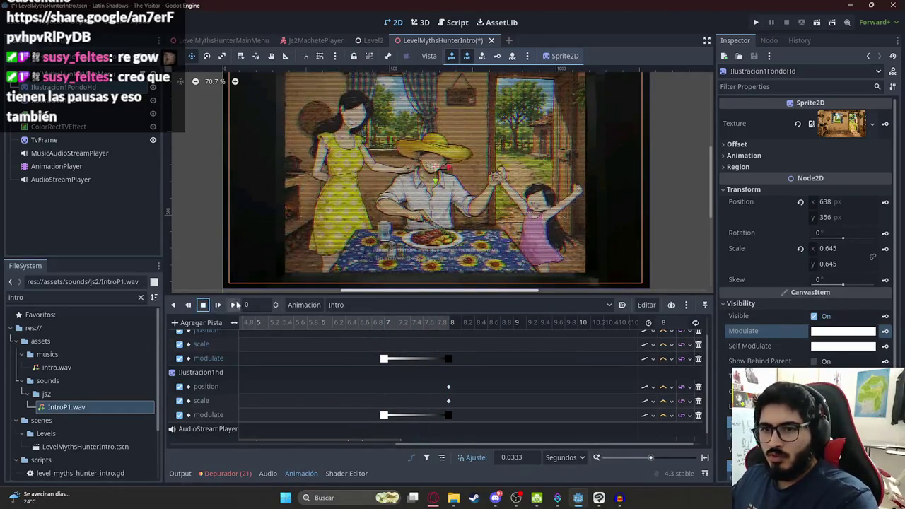
Run the LevelMythsHunterIntro scene via Reproducir Esta Escena, watch the intro, then close the game
right_click(438, 44)
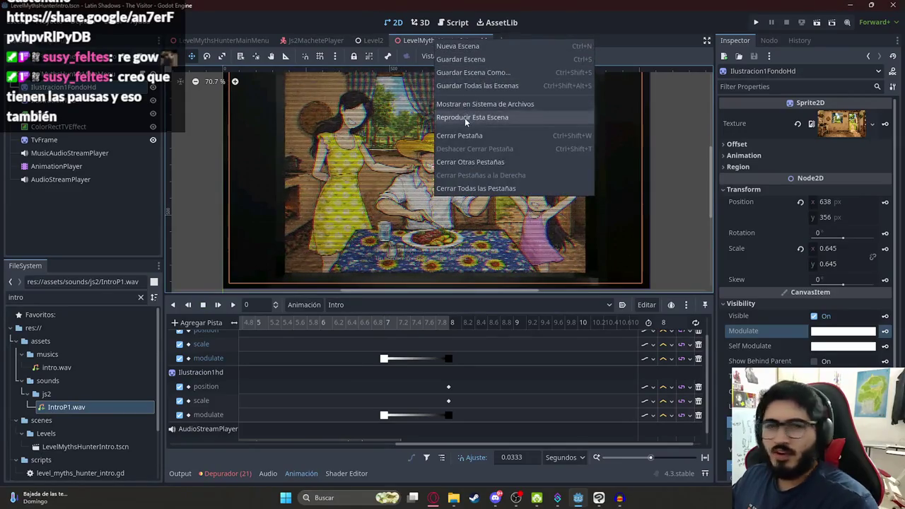
left_click(464, 117)
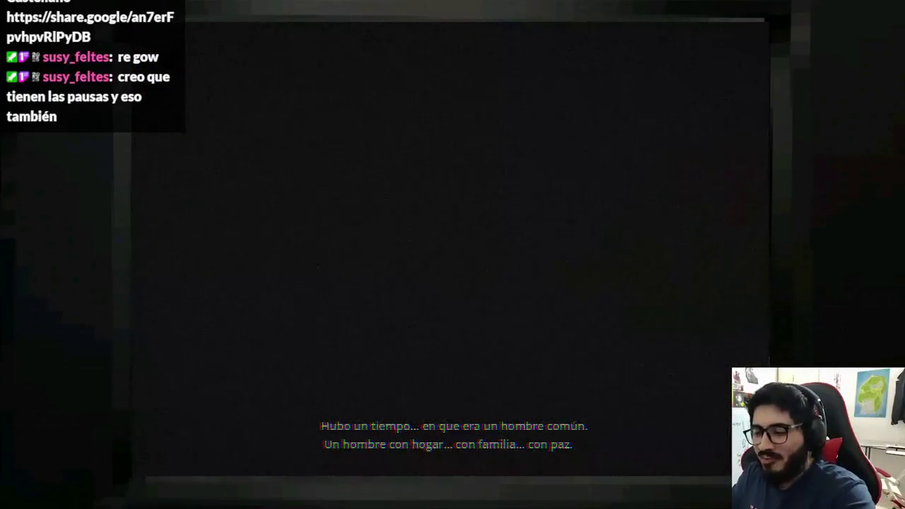
key("alt+F4")
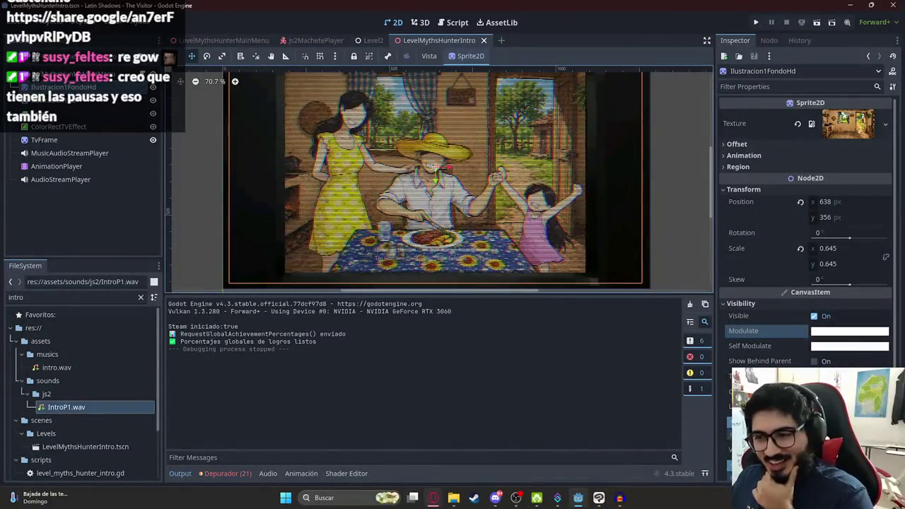
Bring the browser forward and go to the Suno site in a new tab
mouse_move(433, 497)
left_click(432, 442)
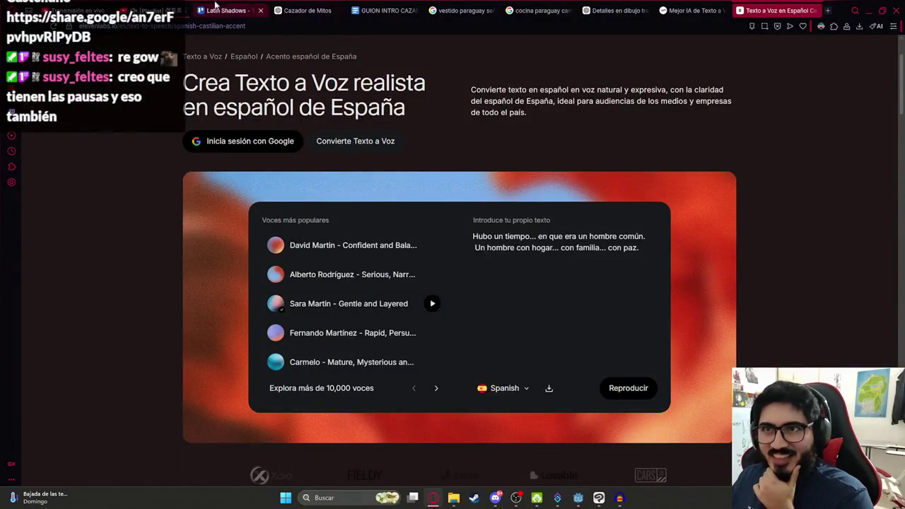
left_click(827, 11)
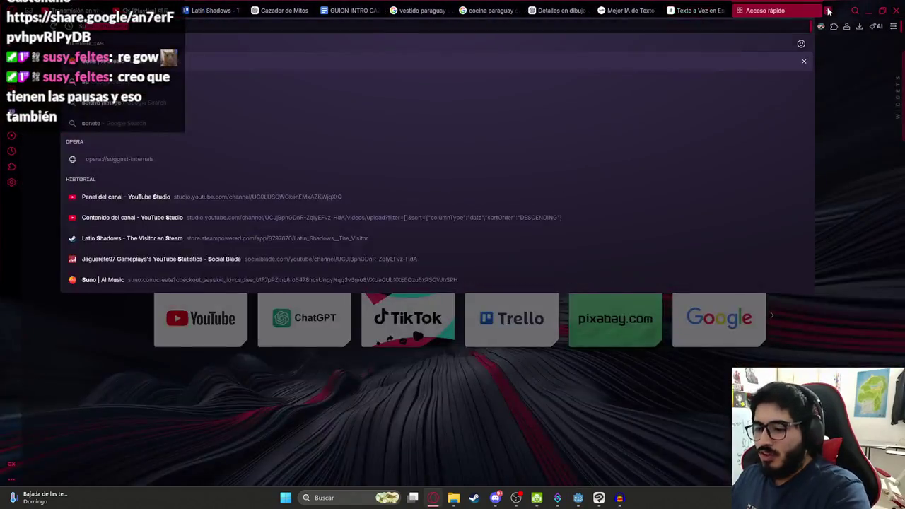
type("sun")
key("Return")
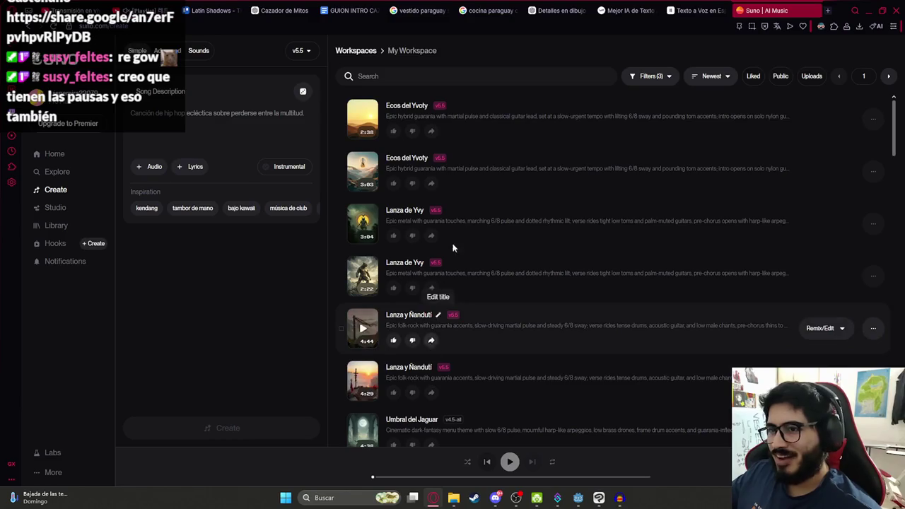
Play the Ecos del Yvoty tracks to audition the 3:03 version
left_click(364, 120)
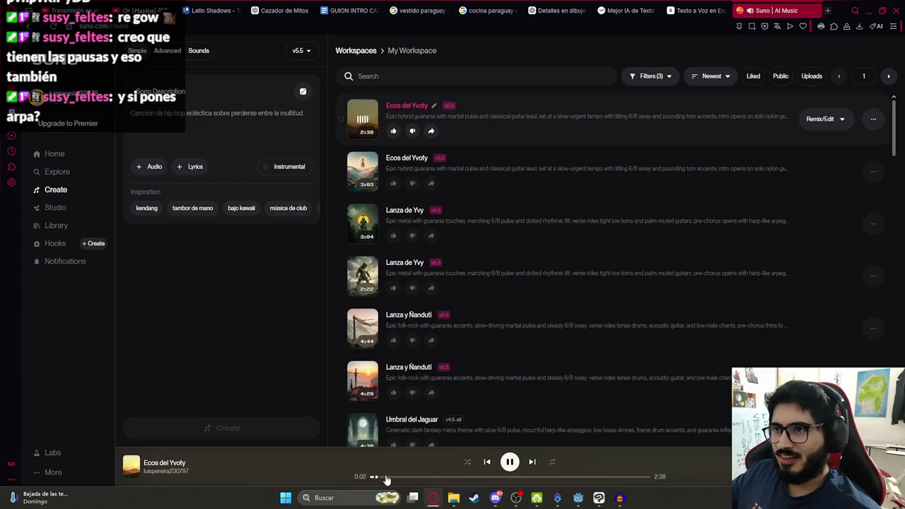
left_click(362, 173)
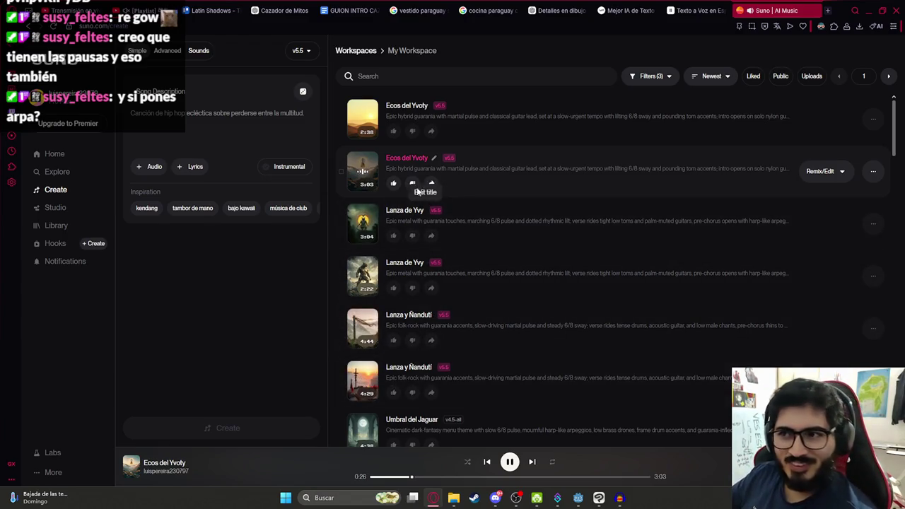
left_click(881, 179)
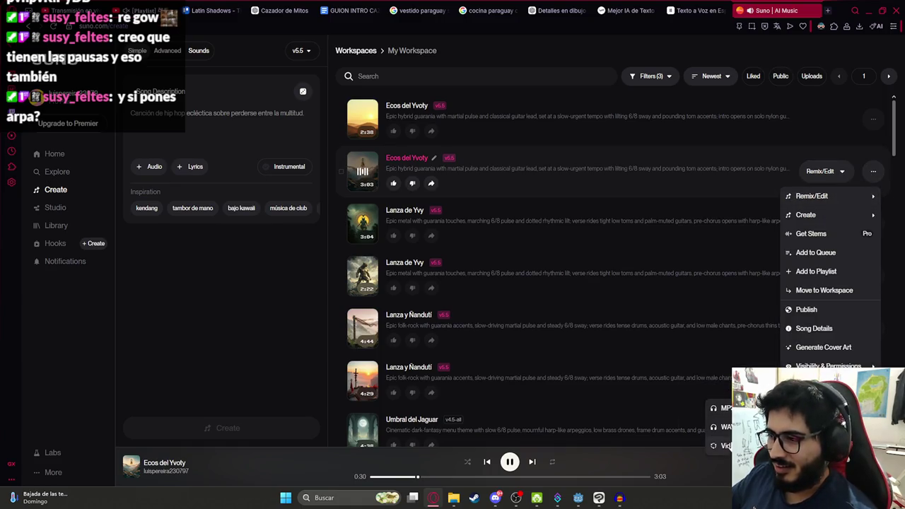
Download the 3:03 Ecos del Yvoty as WAV, pause playback, and drag it into Audacity
left_click(726, 426)
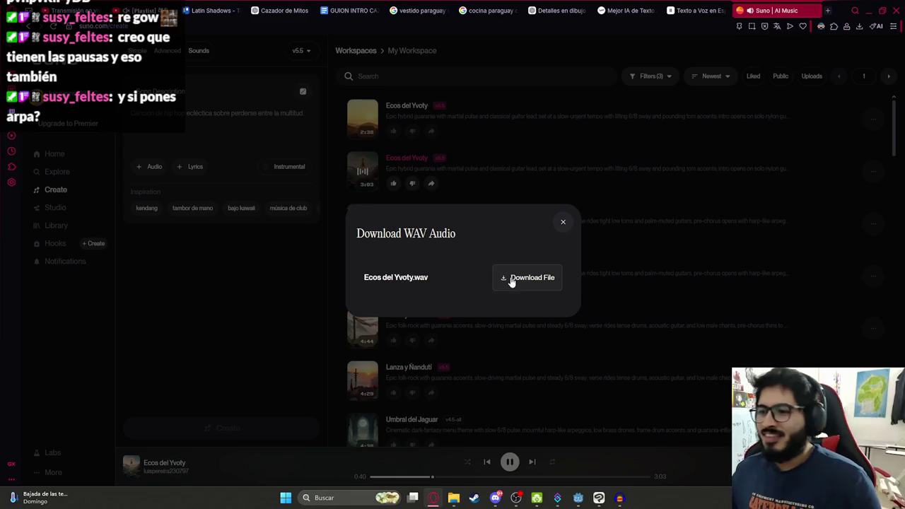
left_click(511, 279)
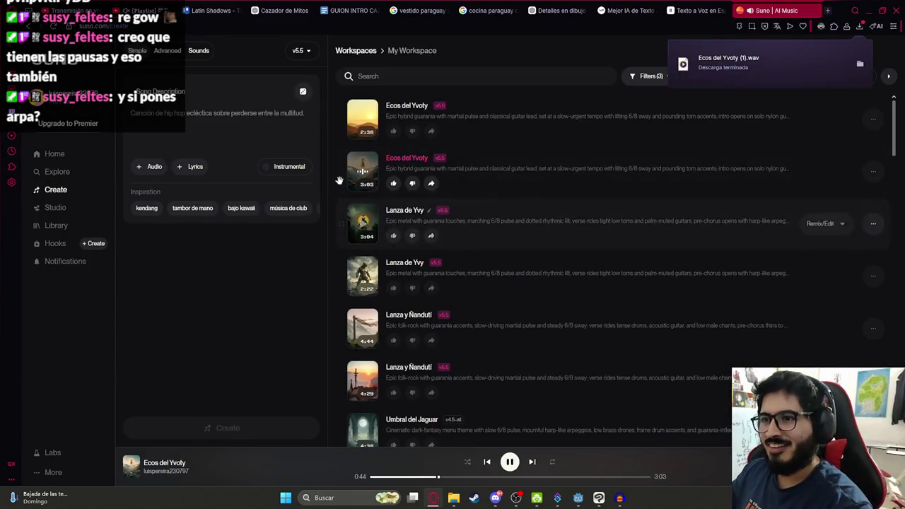
left_click(364, 172)
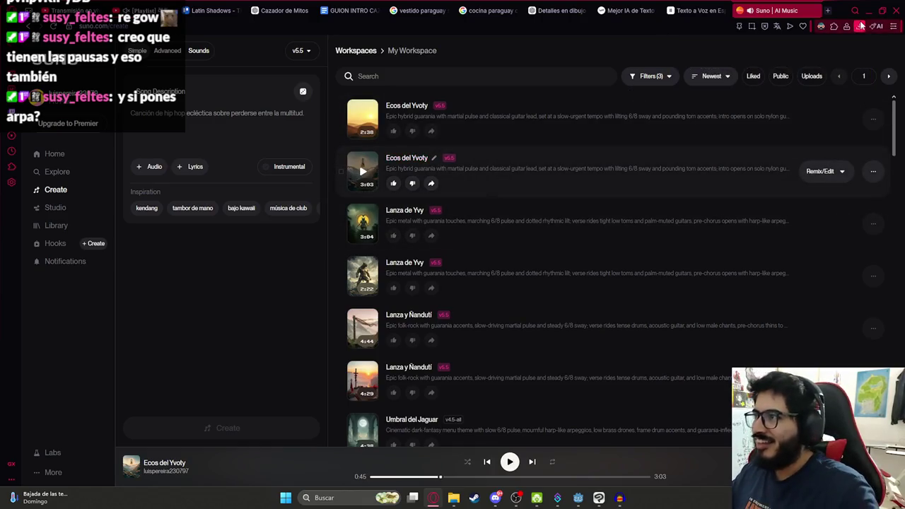
left_click(858, 27)
mouse_move(728, 87)
left_mouse_down()
mouse_move(631, 234)
mouse_move(495, 282)
mouse_move(516, 384)
mouse_move(455, 357)
left_mouse_up()
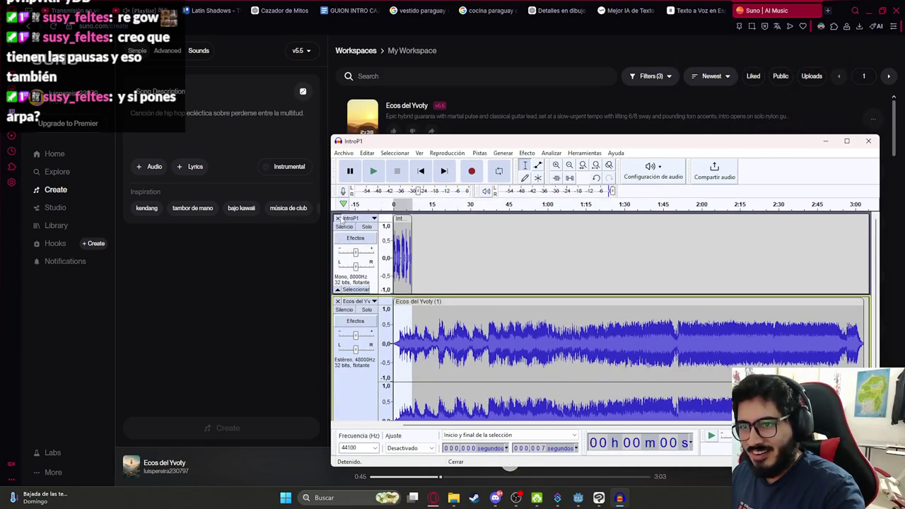
Remove the old IntroP1 track and resample the imported song to 8000 Hz
left_click(337, 217)
key("space")
left_click(479, 153)
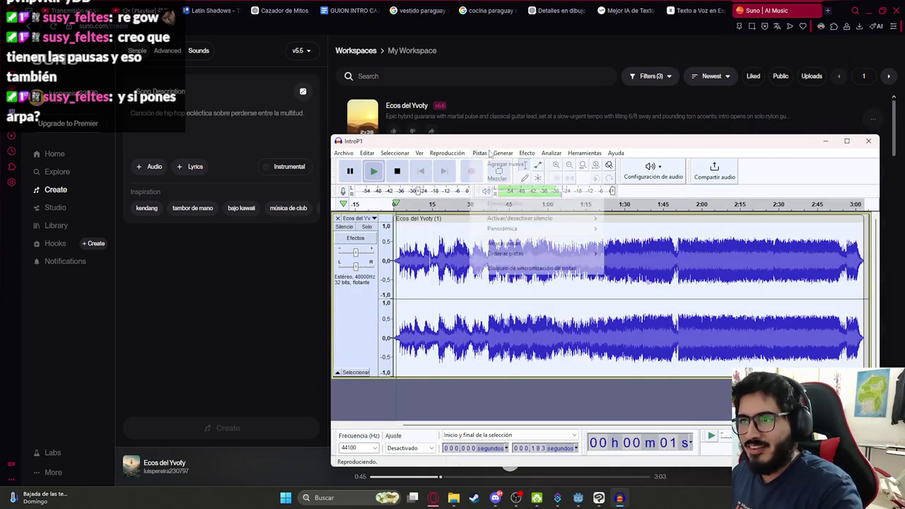
left_click(461, 259)
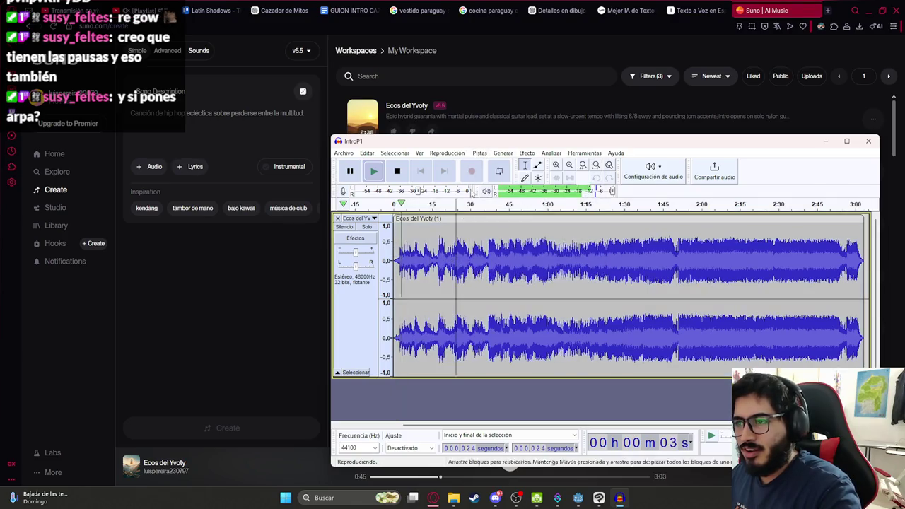
key("space")
left_click(479, 153)
left_click(503, 188)
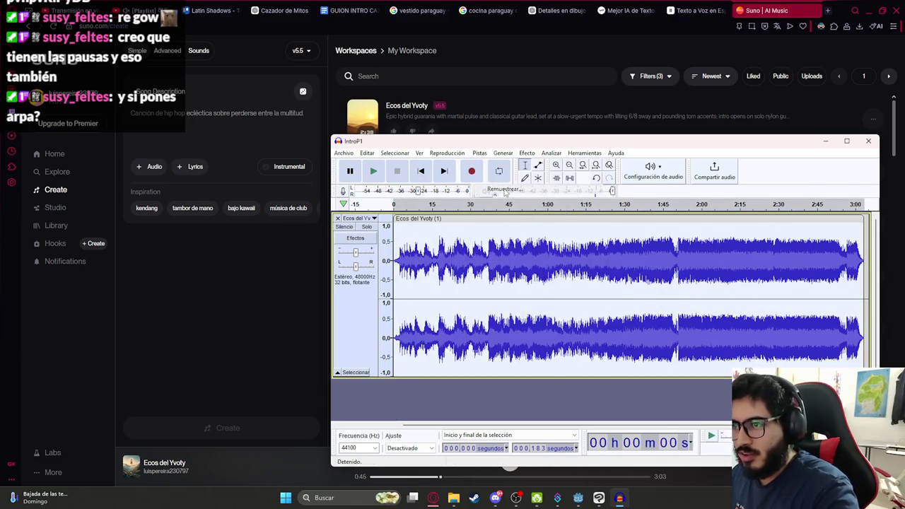
key("Escape")
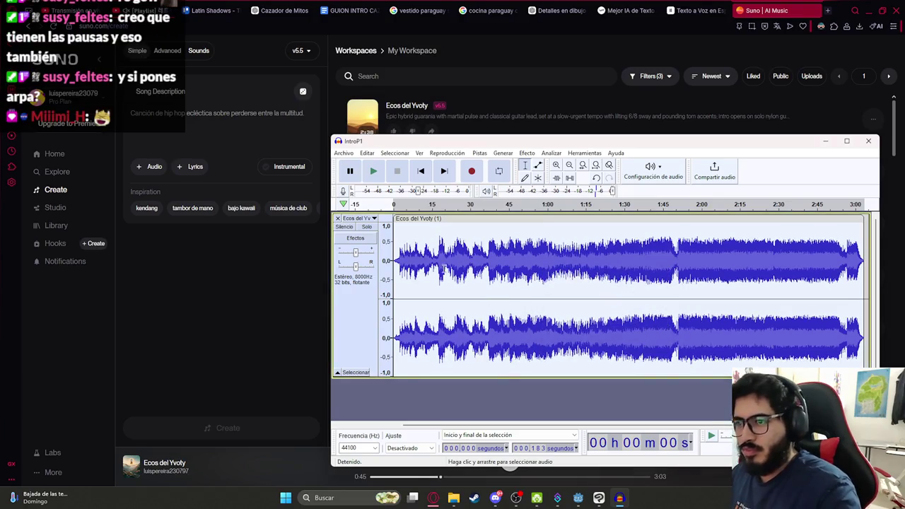
key("space")
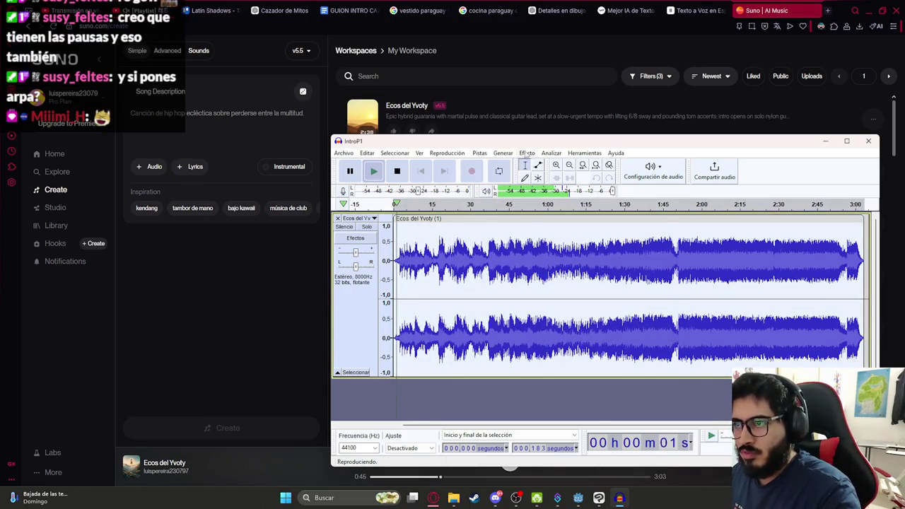
Stop playback and begin exporting the audio as a WAV file
left_click(551, 152)
mouse_move(526, 157)
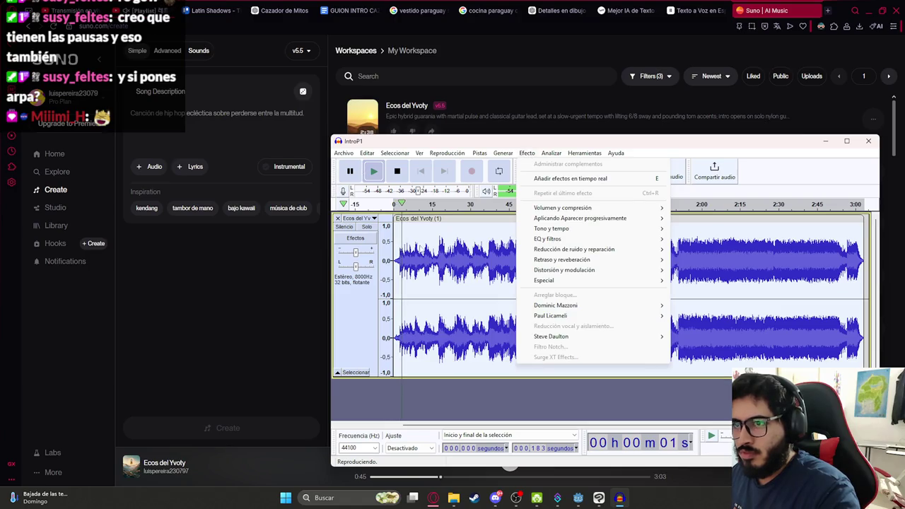
key("Escape")
key("space")
left_click(343, 153)
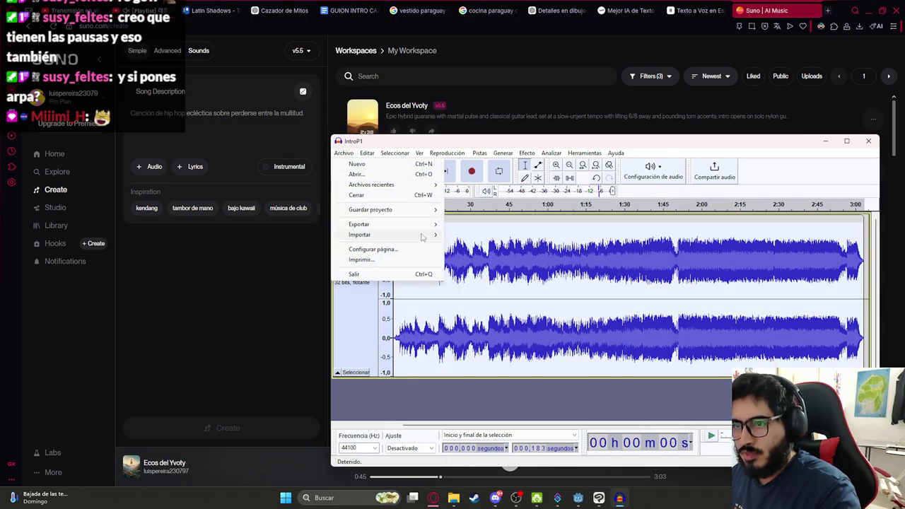
mouse_move(424, 225)
left_click(463, 236)
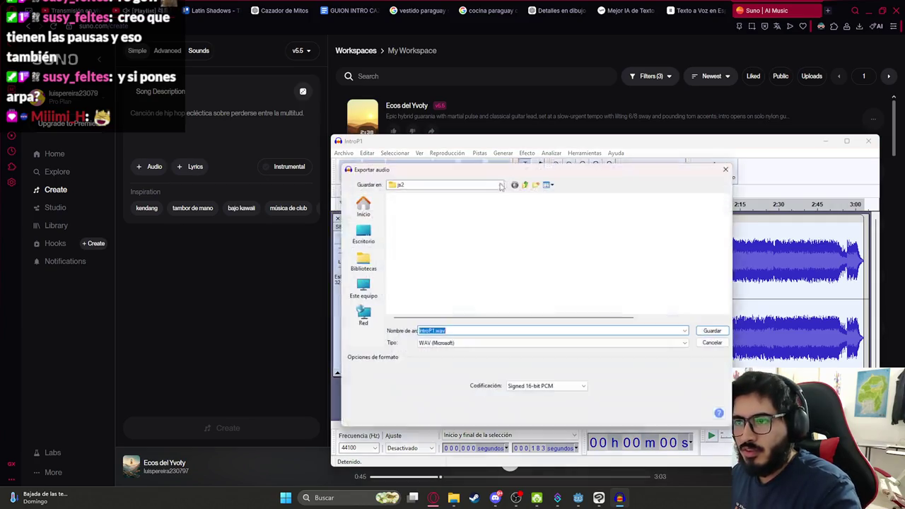
Point the export to the assets/musics folder and start entering a file name
left_click(530, 181)
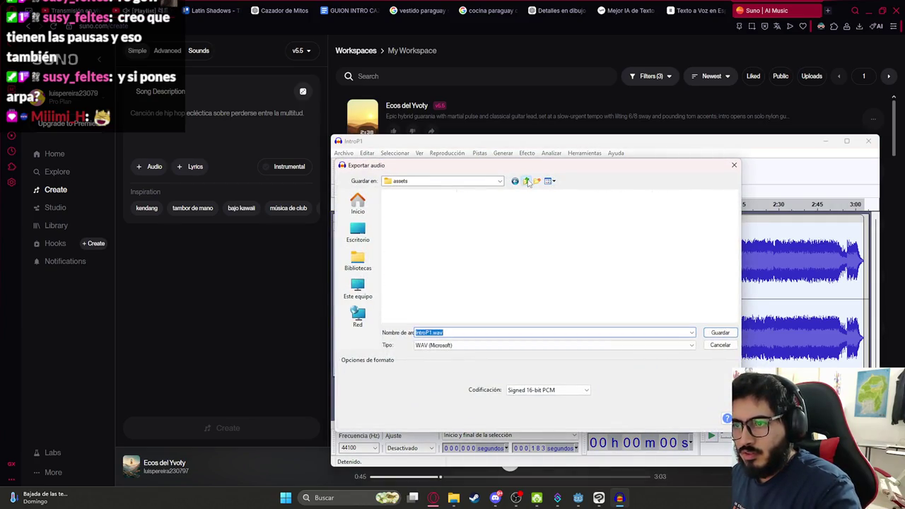
left_click(416, 259)
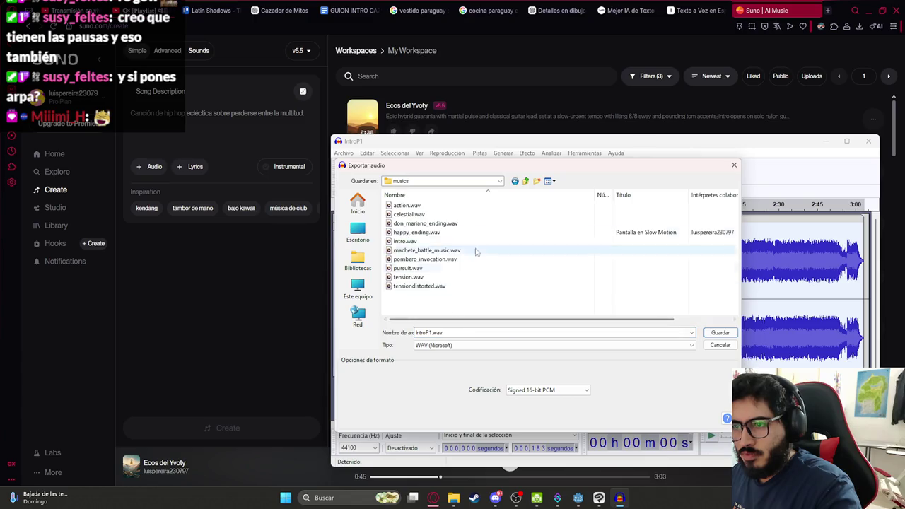
double_click(440, 332)
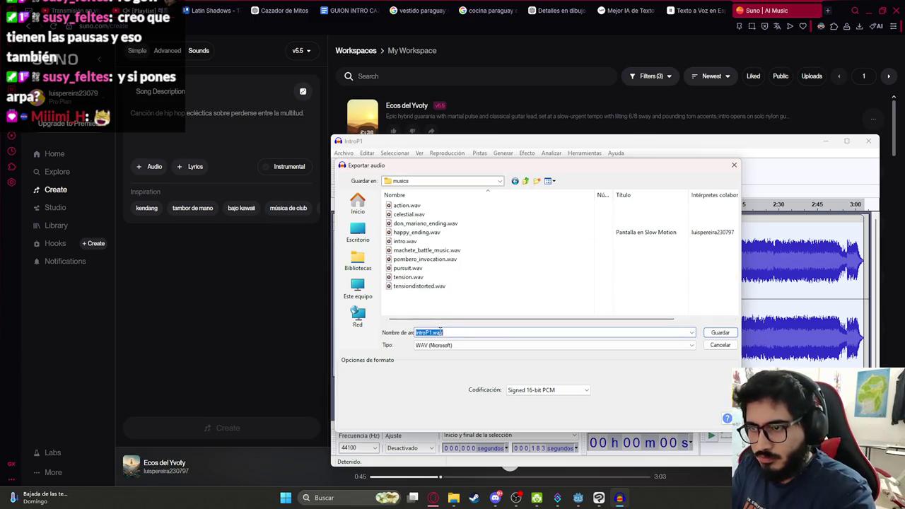
type("intr")
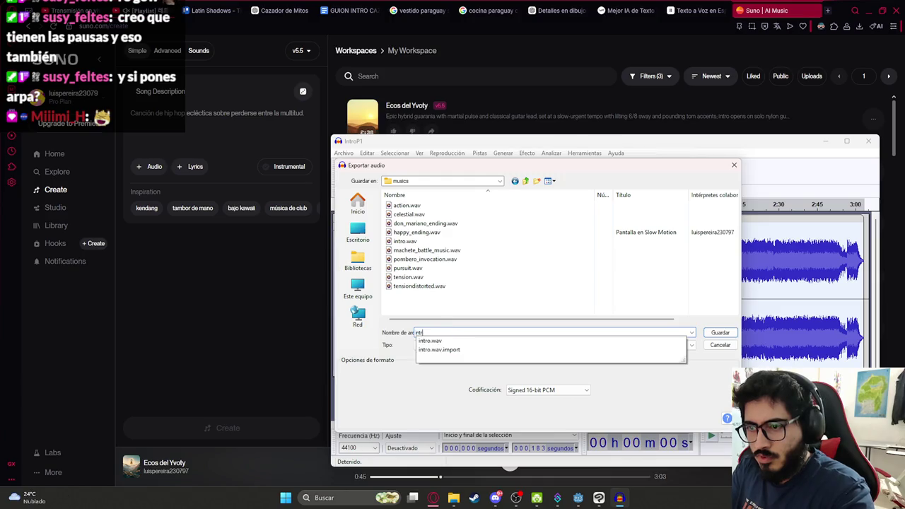
type("p1introbackgron")
key("BackSpace")
type("u")
Create a js2 folder inside musics and save the export there as introbackground.wav
right_click(434, 307)
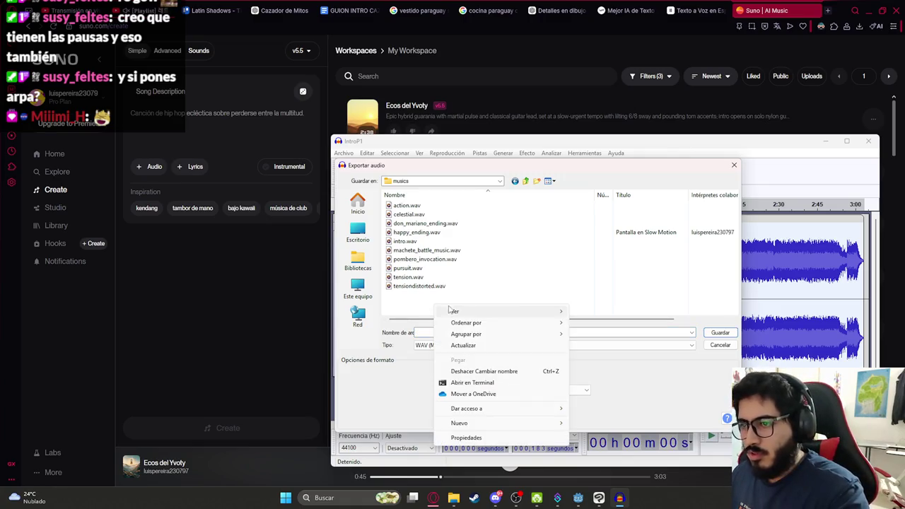
mouse_move(541, 422)
left_click(593, 283)
type("js2")
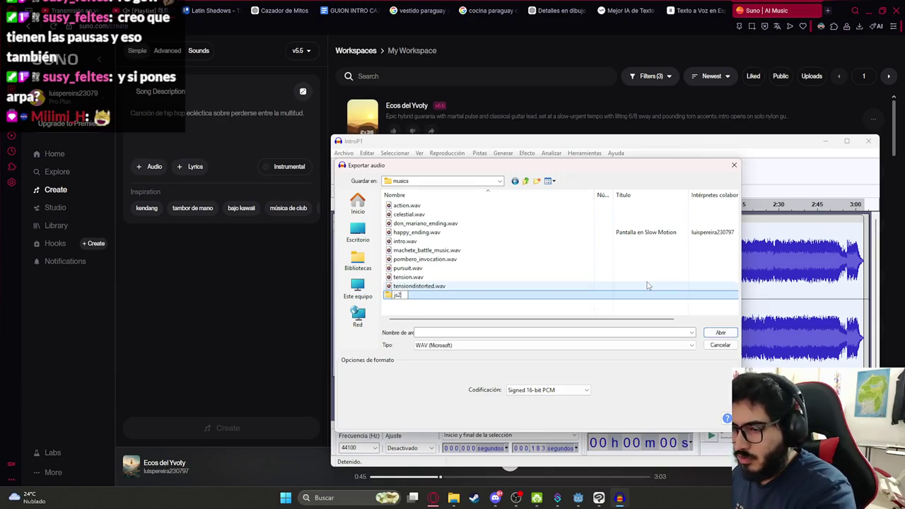
key("Return")
key("Return")
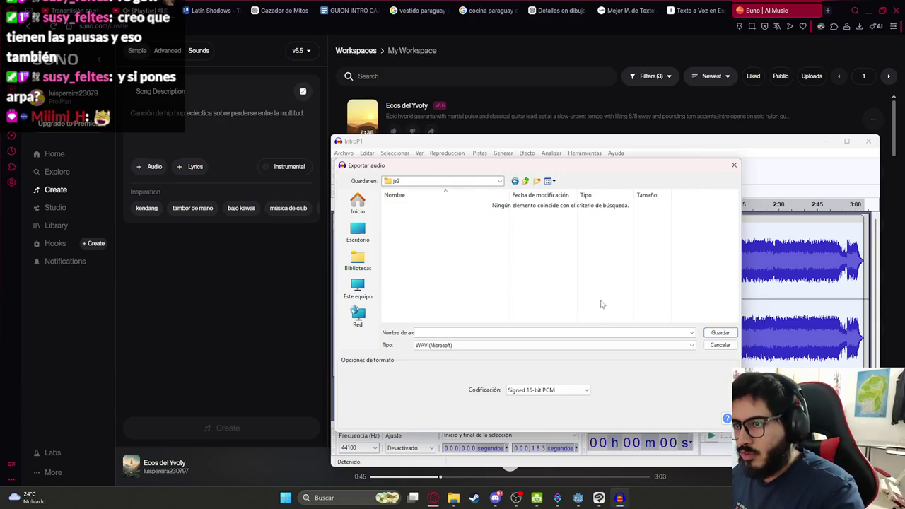
type("introbackground")
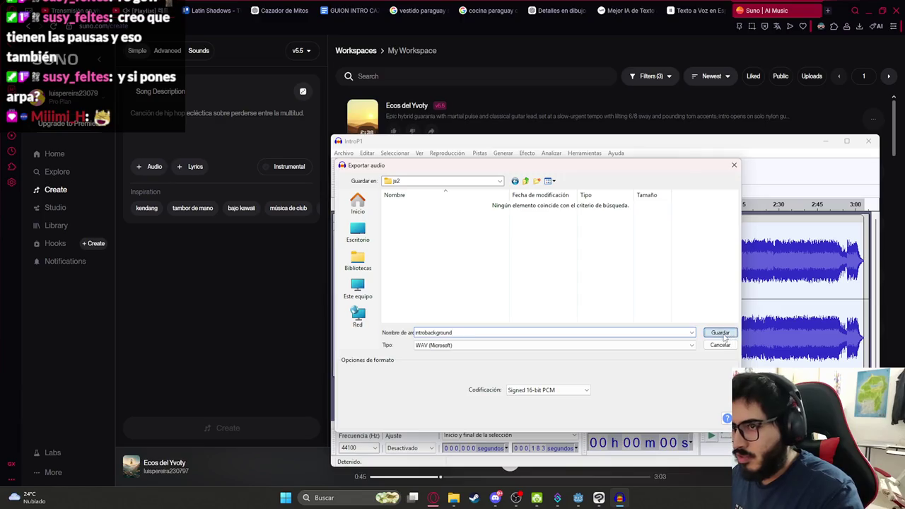
left_click(720, 333)
left_click(577, 497)
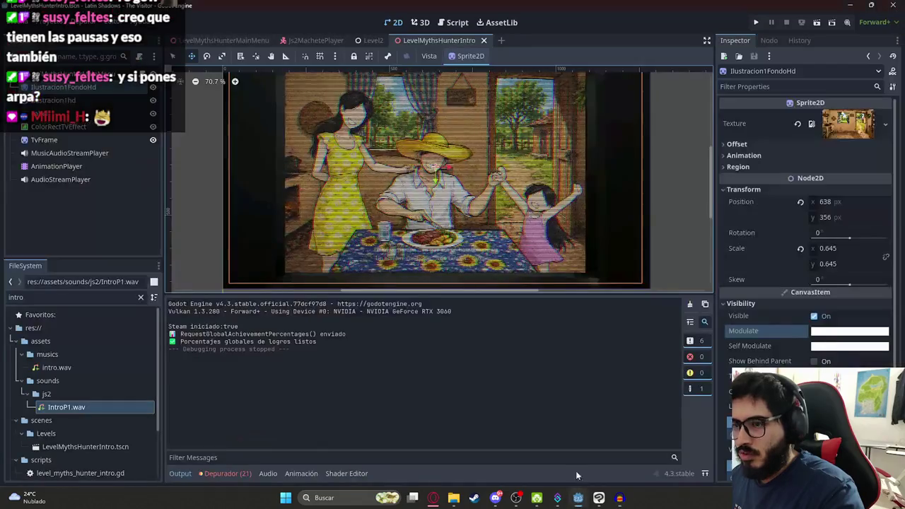
Assign introbackground.wav as the Stream of MusicAudioStreamPlayer
scroll(373, 124, "down", 2)
left_click(70, 153)
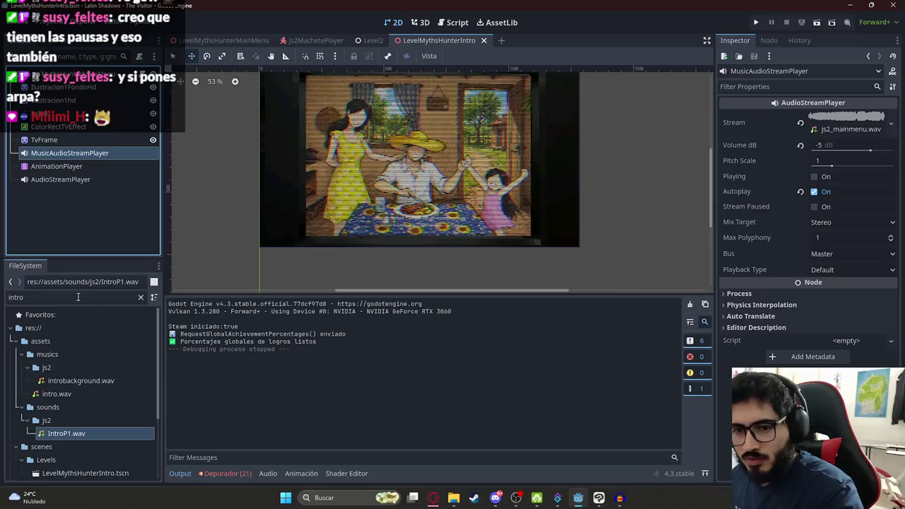
mouse_move(81, 381)
left_mouse_down()
mouse_move(622, 235)
mouse_move(855, 126)
mouse_move(848, 130)
left_mouse_up()
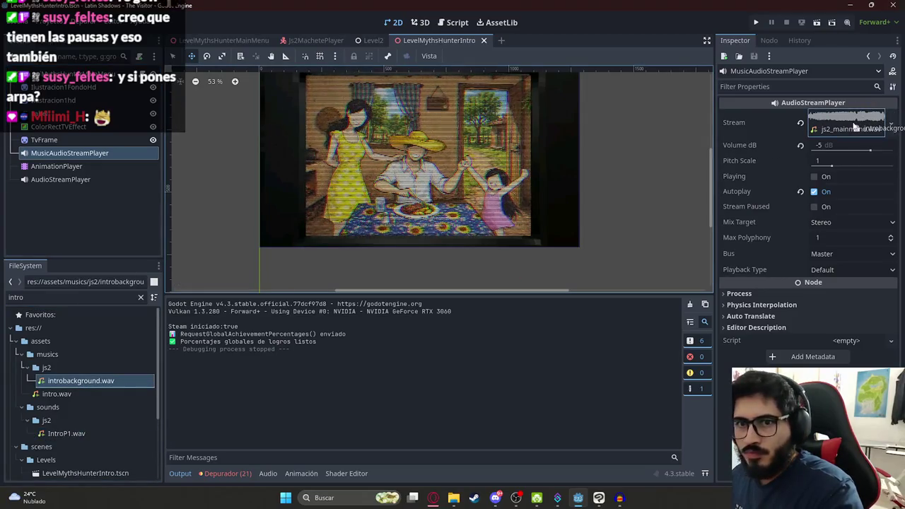
Test-run the intro cutscene, stop it, and select the AnimationPlayer
left_click(490, 113)
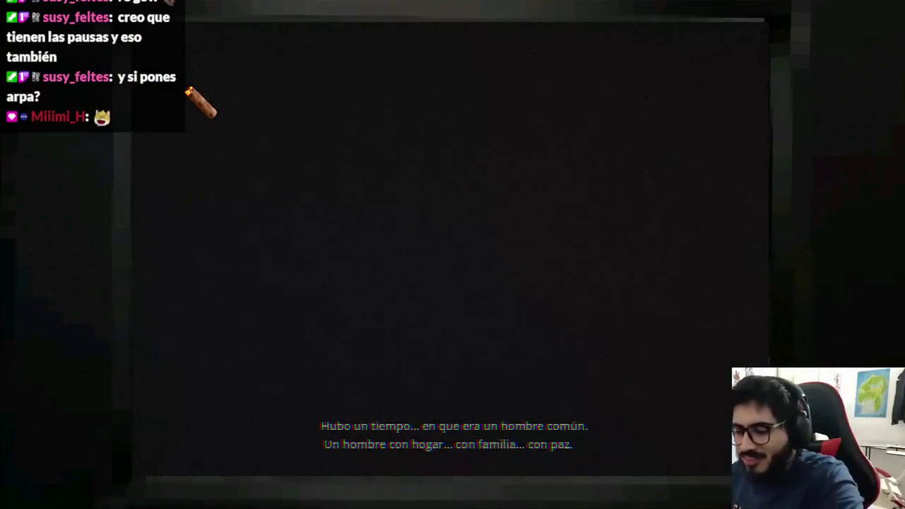
key("F8")
left_click(99, 167)
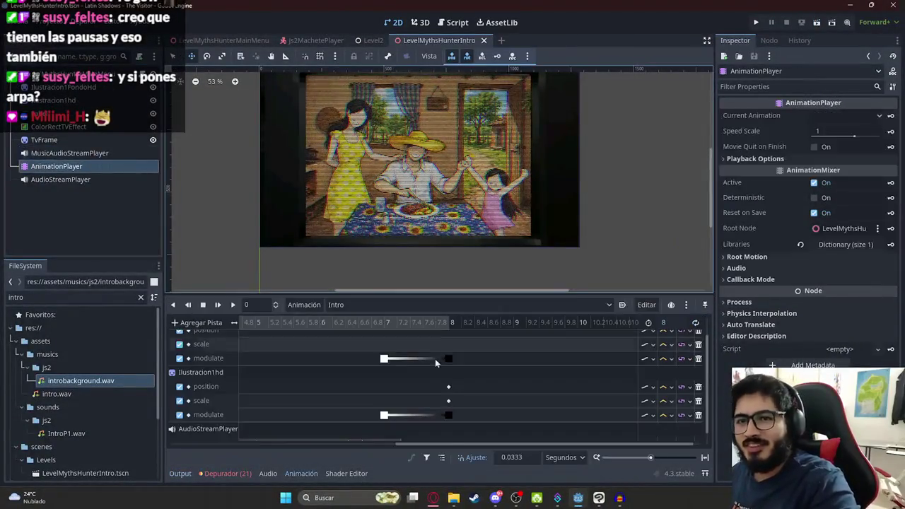
Insert a 1 s modulate key on the first illustration and duplicate its black key to 0 s
scroll(332, 338, "down", 2)
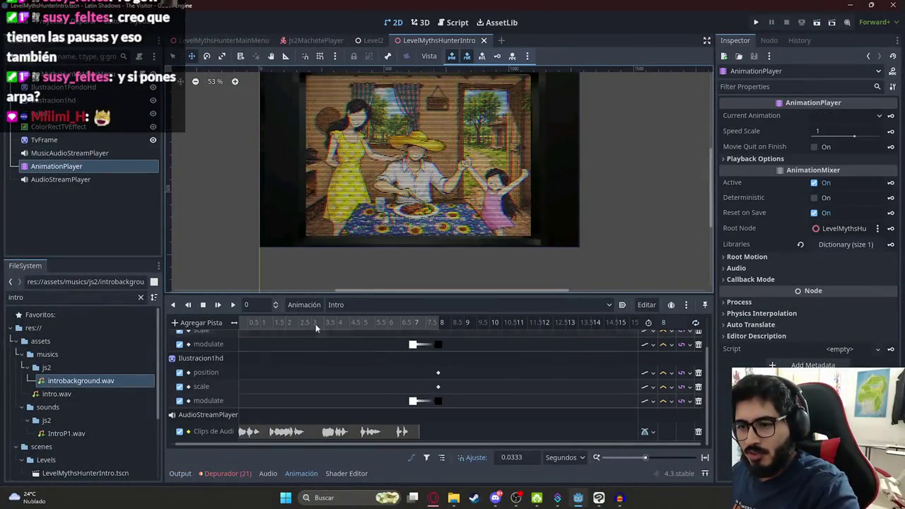
scroll(360, 387, "down", 3)
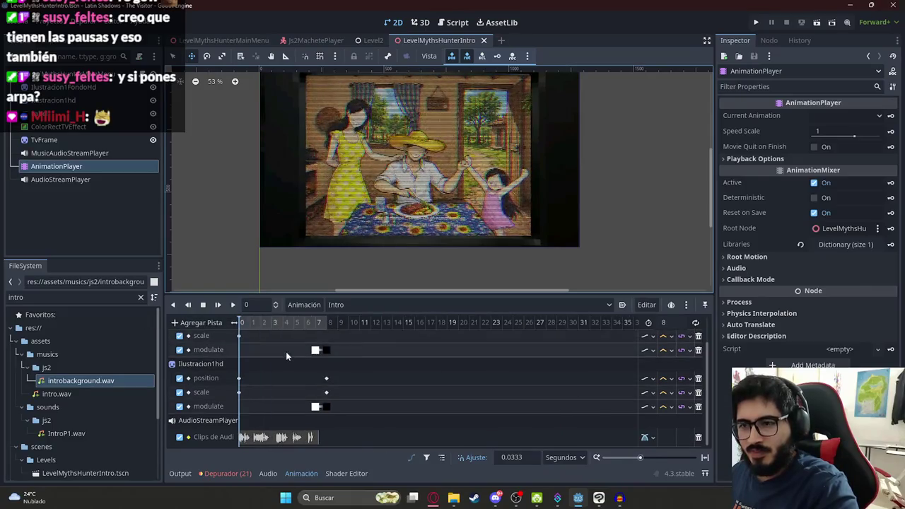
scroll(286, 353, "up", 3)
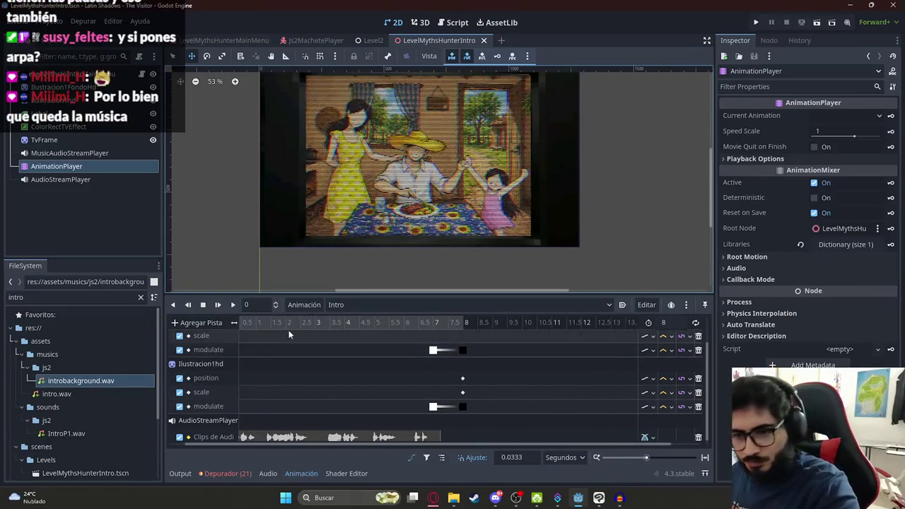
left_click(445, 358)
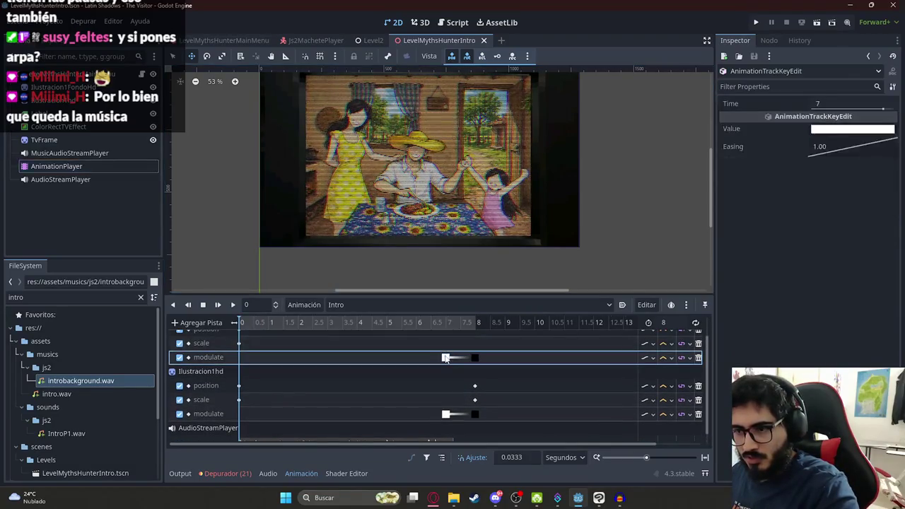
right_click(267, 357)
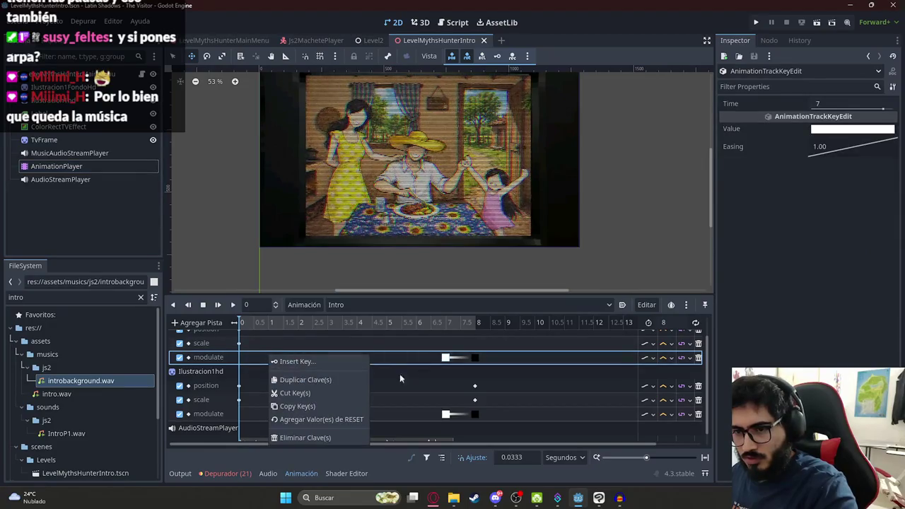
left_click(332, 377)
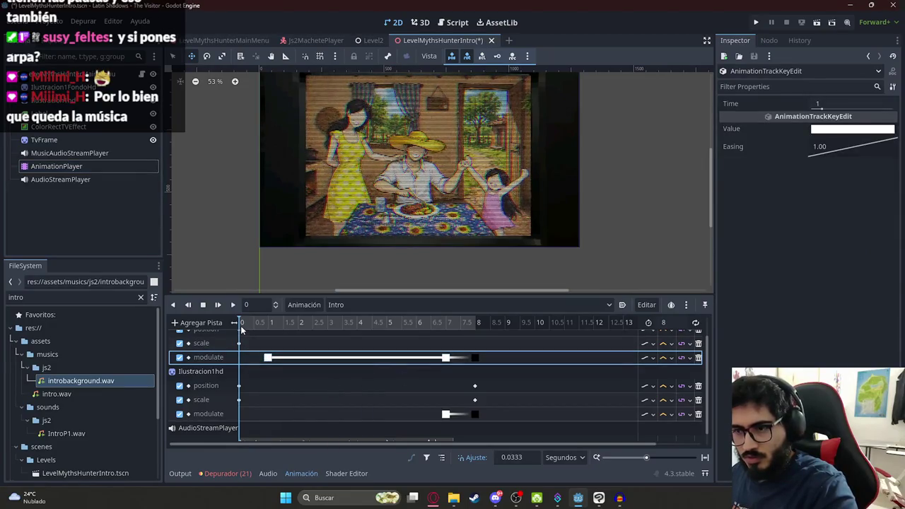
left_click_drag(447, 326, 268, 336)
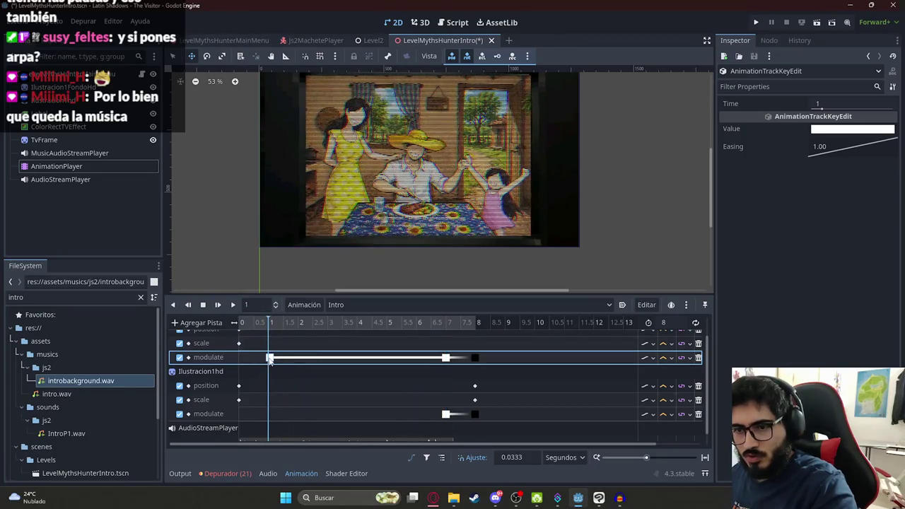
left_click(475, 357)
key("ctrl+d")
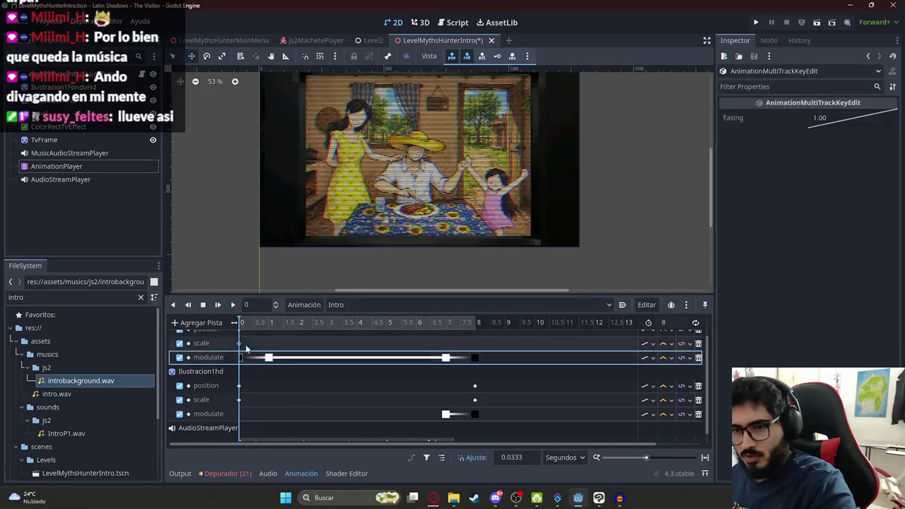
Duplicate Ilustracion1hd's scale and modulate end keys to near 1 s and preview the fade-in
left_click(254, 414)
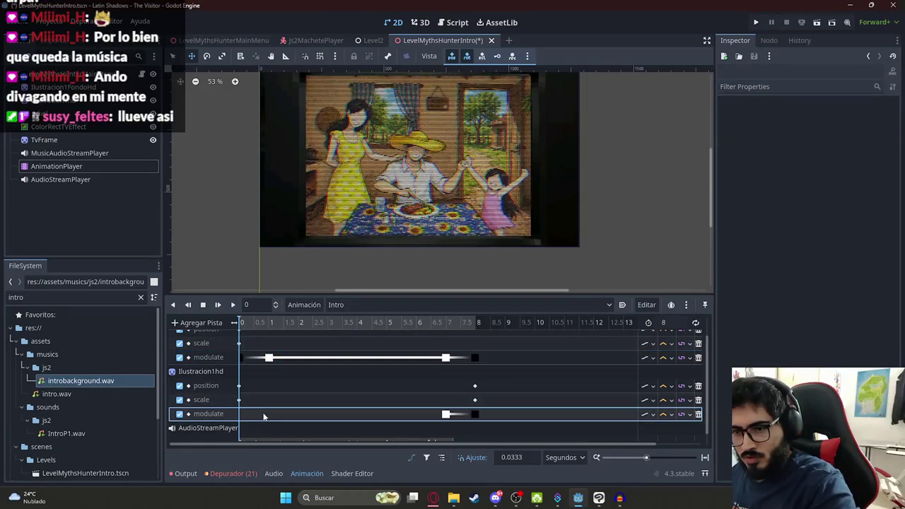
left_click(445, 414)
left_click(370, 413)
left_click(297, 322)
left_click_drag(304, 322, 318, 322)
left_click_drag(418, 399, 482, 414)
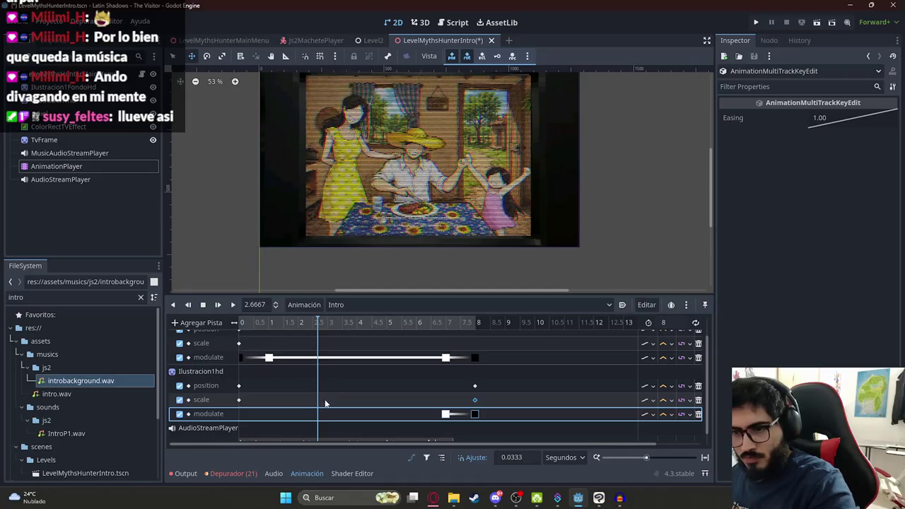
key("ctrl+d")
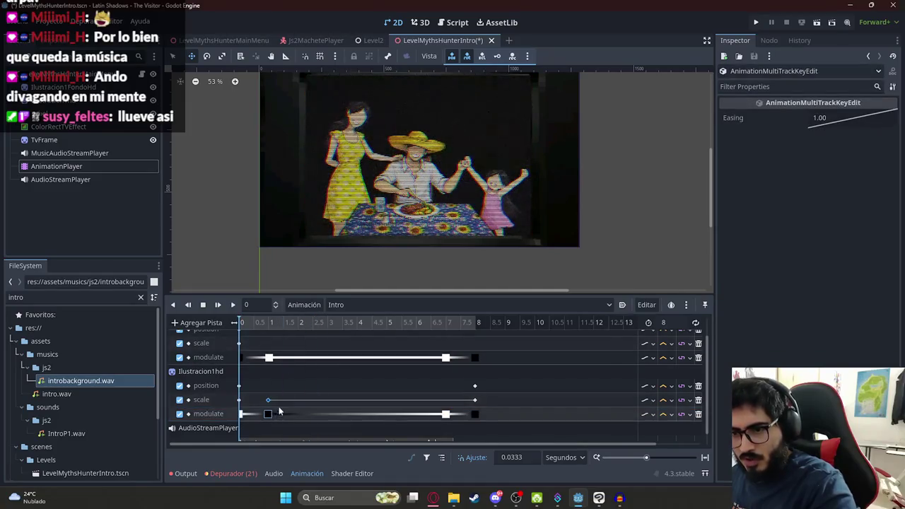
left_click(268, 400)
left_click(306, 401)
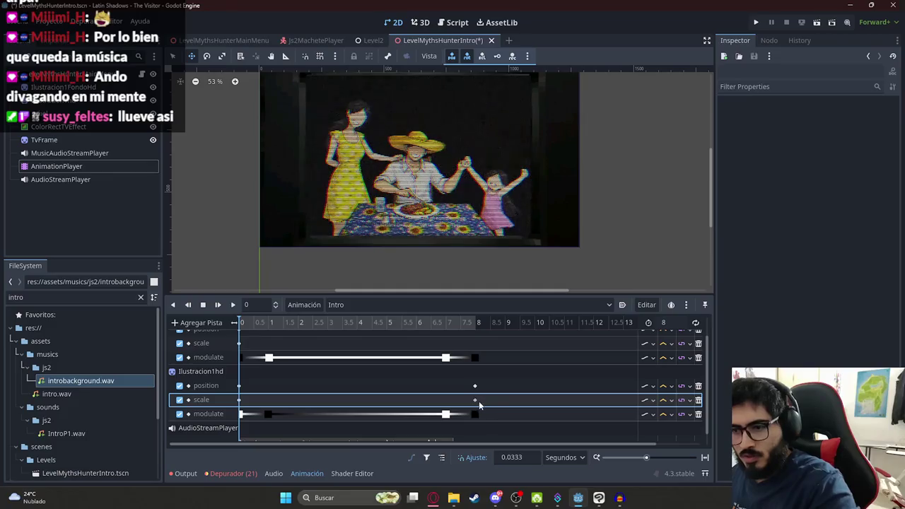
mouse_move(243, 323)
left_mouse_down()
mouse_move(290, 323)
mouse_move(226, 335)
left_mouse_up()
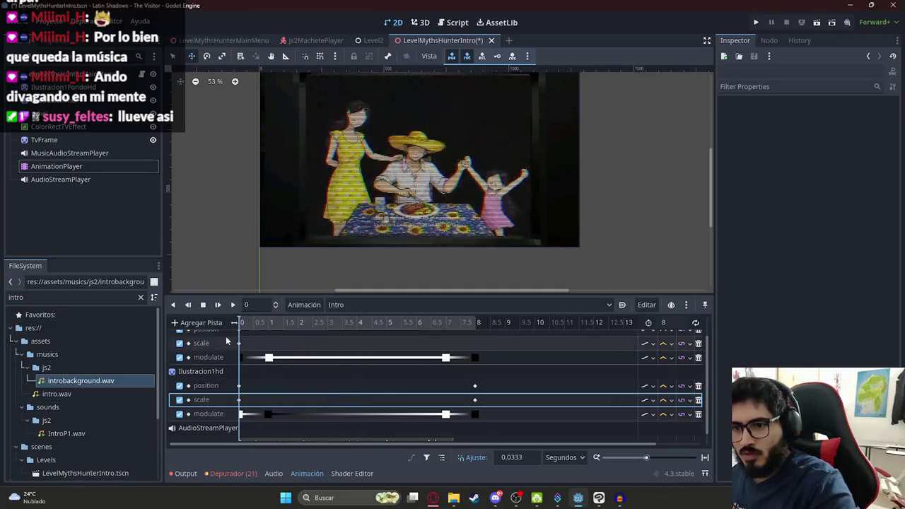
Shift the black fade key toward the start and verify both illustrations' 1 s keys
left_click(241, 415)
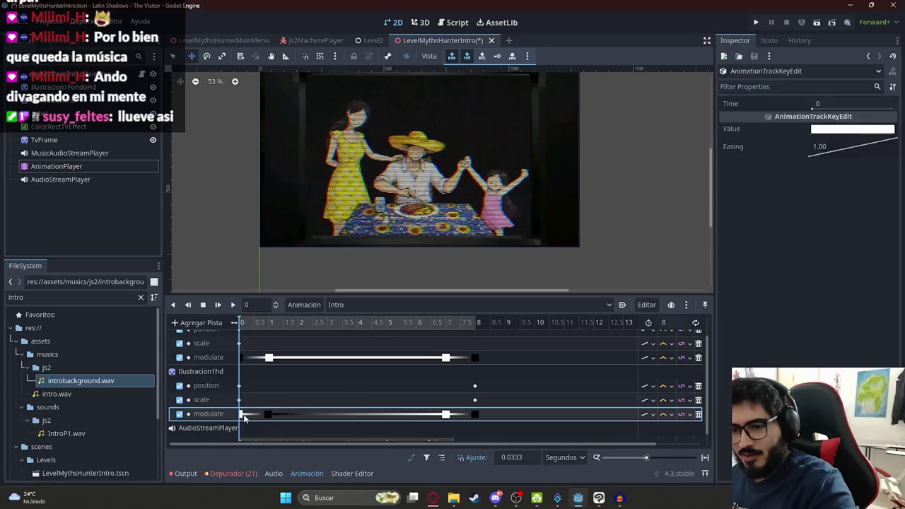
left_click(269, 415)
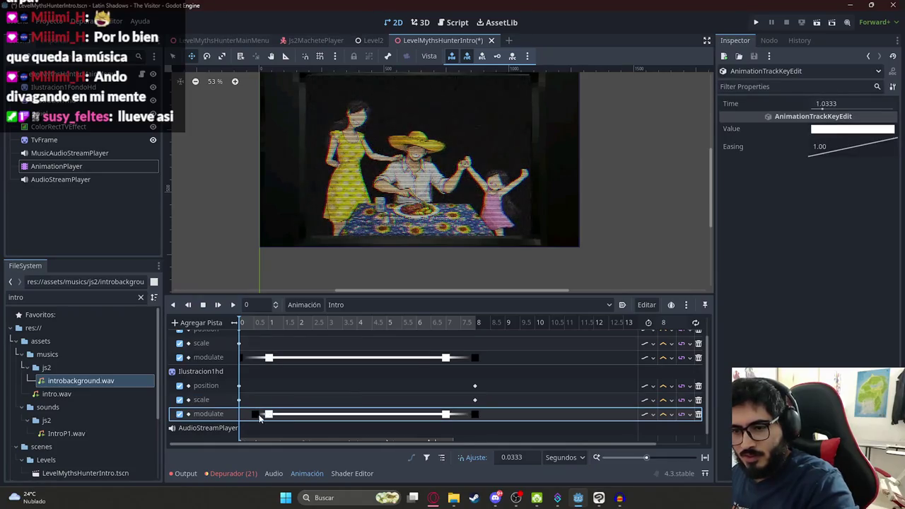
left_click_drag(259, 419, 241, 420)
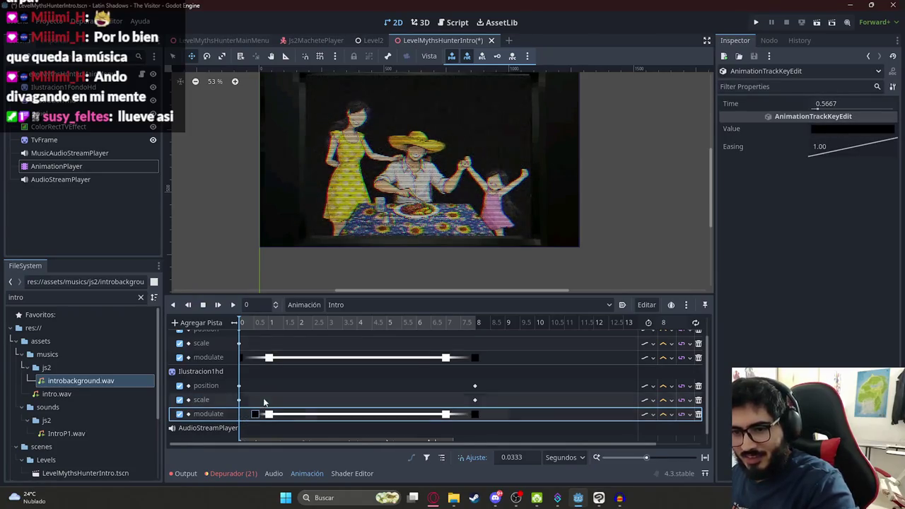
scroll(261, 421, "up", 5)
left_click_drag(270, 445, 192, 447)
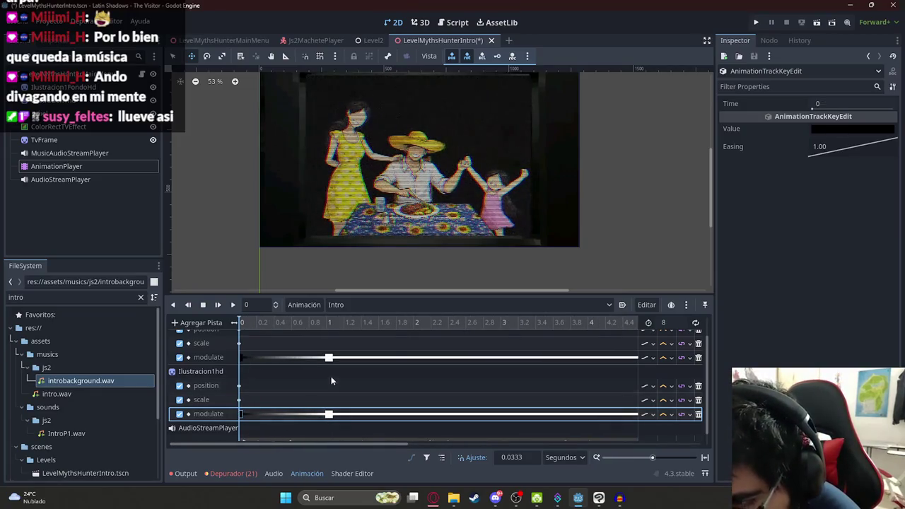
left_click(326, 321)
left_click(328, 357)
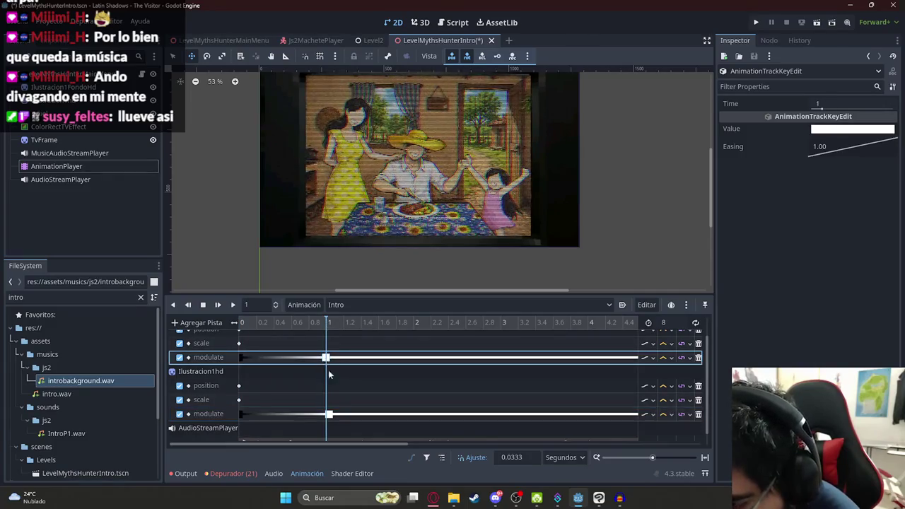
left_click(329, 413)
scroll(361, 356, "down", 5)
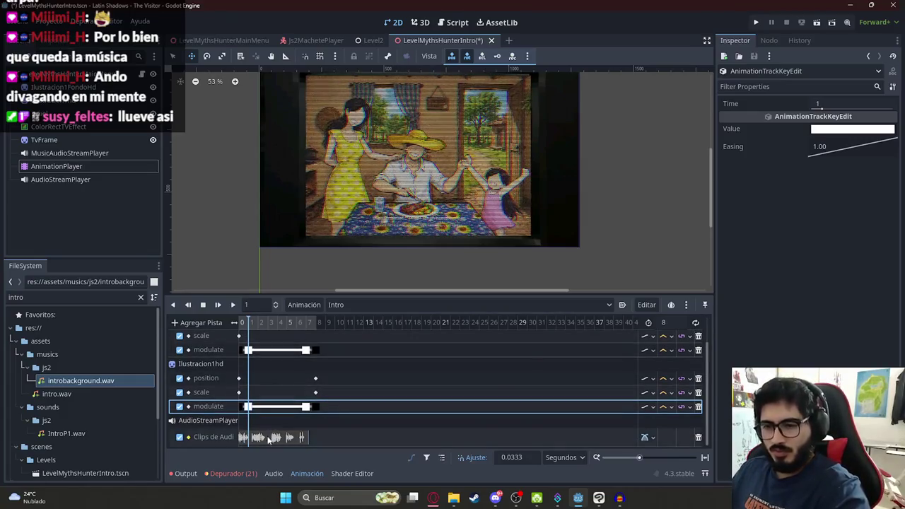
Delay the narration clip about one second and set the animation length to 9
left_click_drag(268, 438, 274, 439)
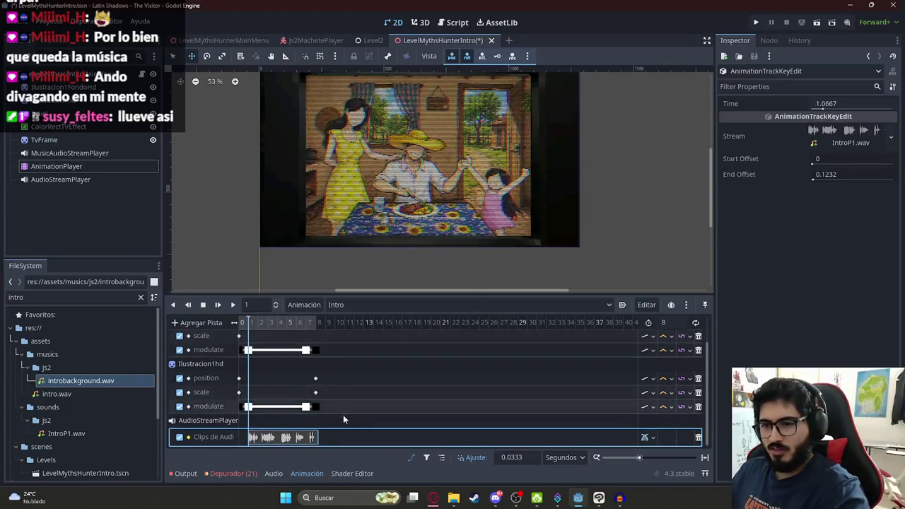
left_click(682, 323)
type("9")
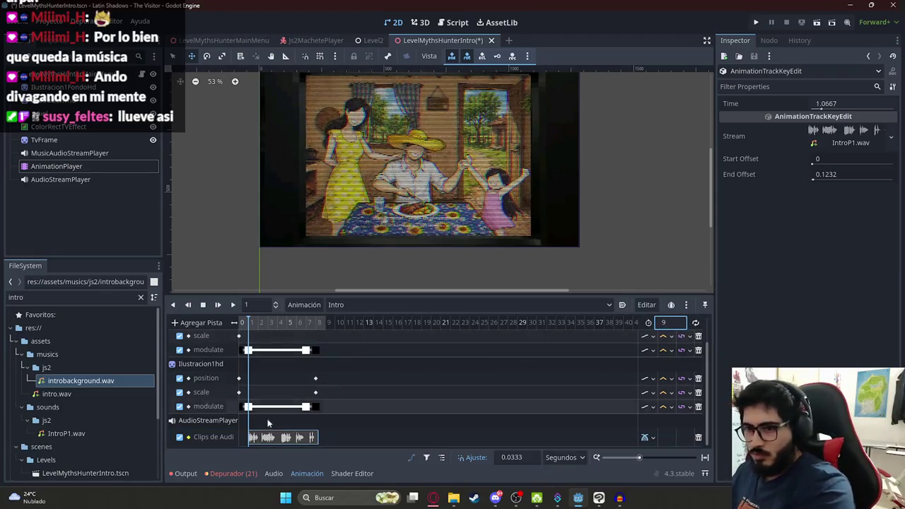
Move the closing illustration keys out to 9 s and save the intro scene
left_click_drag(346, 422, 302, 346)
scroll(461, 370, "up", 5)
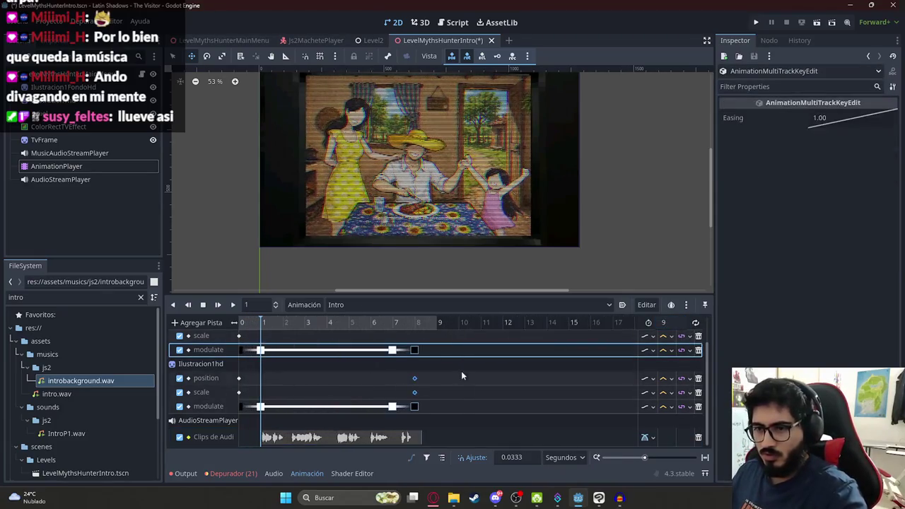
left_click(366, 322)
left_click_drag(356, 413, 397, 408)
left_click(397, 320)
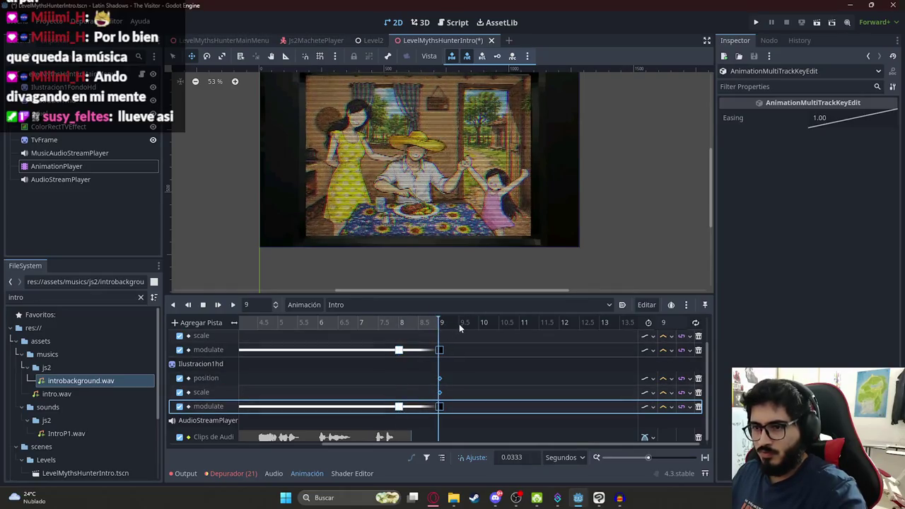
left_click(400, 323)
scroll(453, 330, "up", 5)
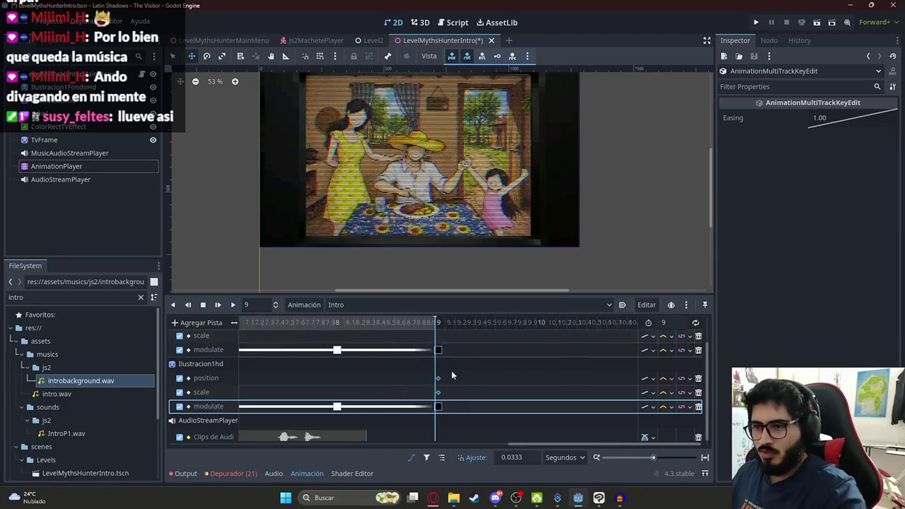
scroll(432, 353, "down", 5)
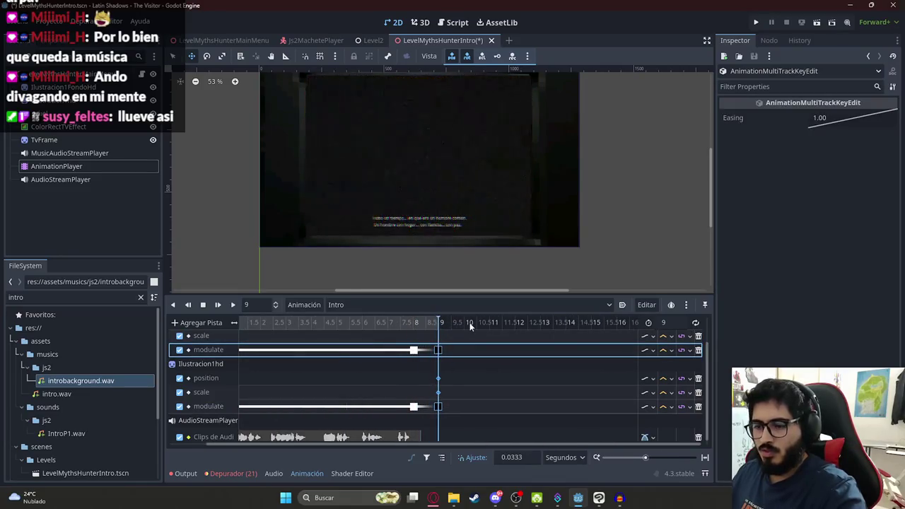
key("ctrl+s")
left_click(202, 305)
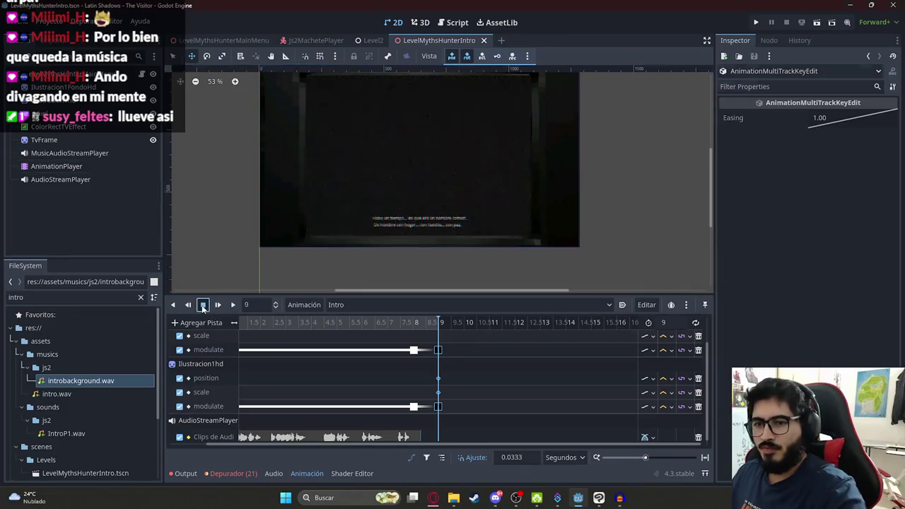
right_click(433, 39)
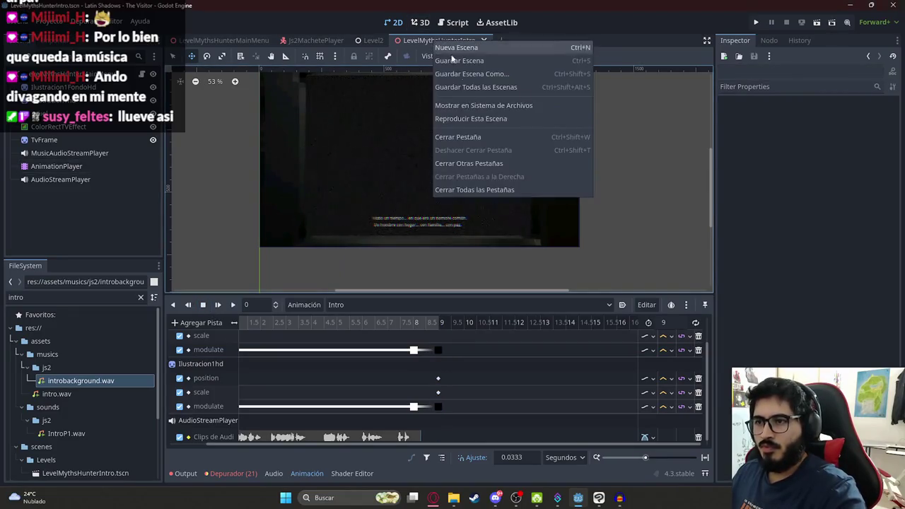
left_click(465, 118)
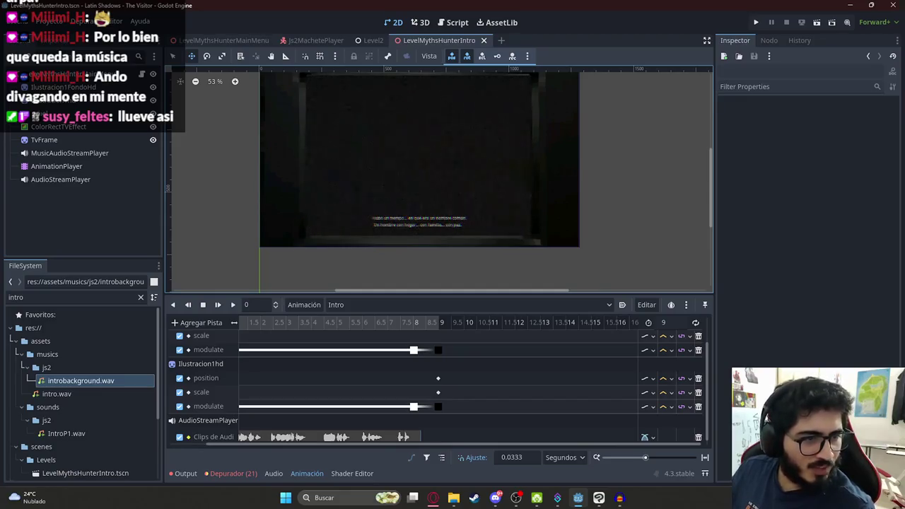
right_click(441, 38)
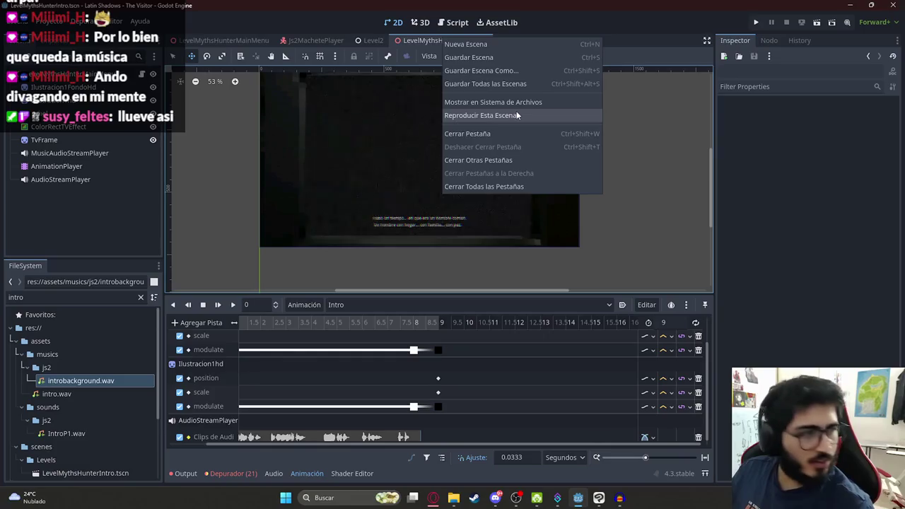
left_click(517, 115)
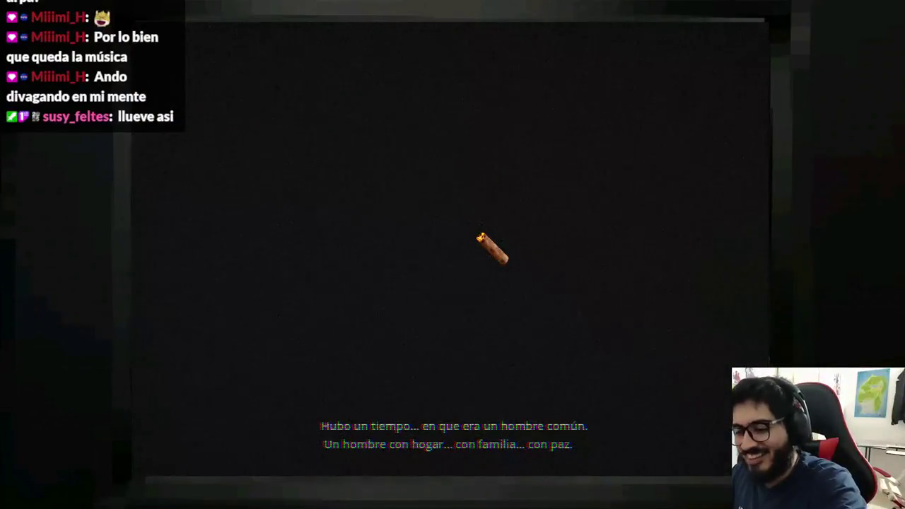
key("F8")
scroll(473, 230, "up", 1)
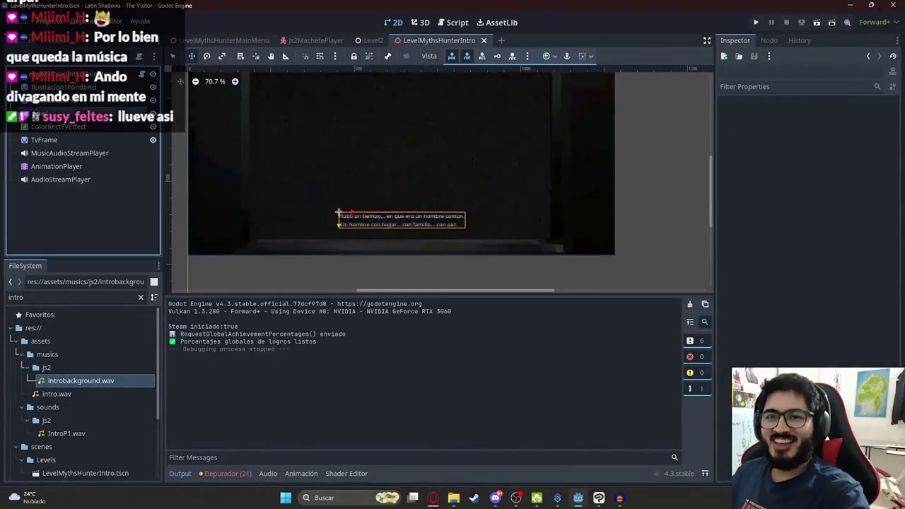
Give the subtitle Label a 20 px Font Size theme override
left_click(413, 223)
scroll(416, 228, "up", 5)
left_click(776, 86)
type("size")
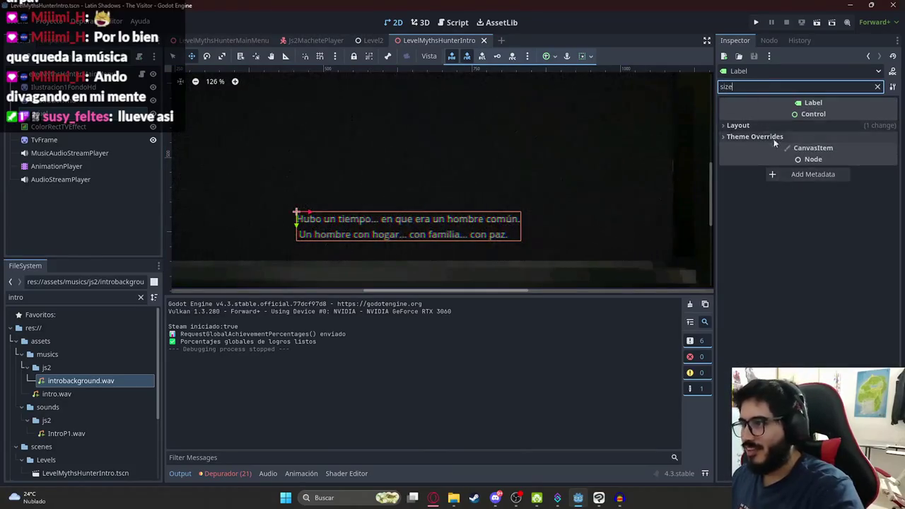
left_click(760, 125)
left_click(750, 197)
left_click(749, 222)
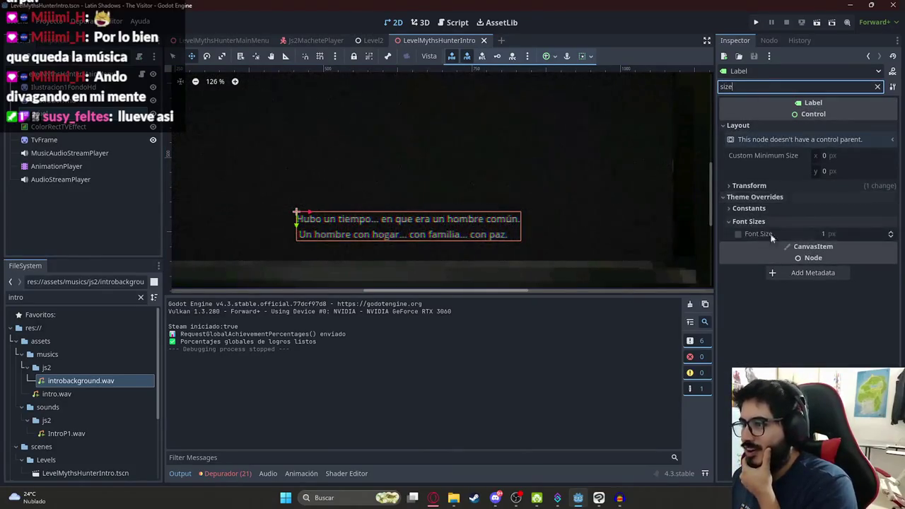
left_click(840, 234)
type("0")
key("Return")
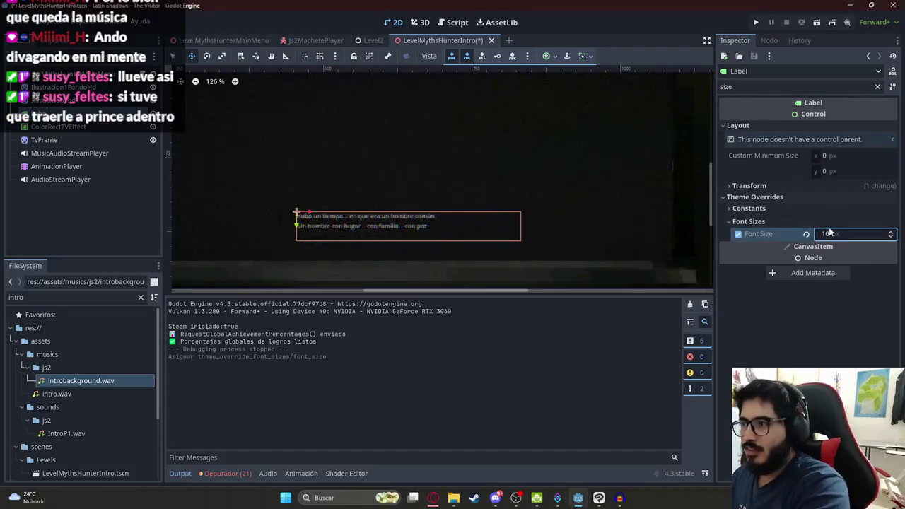
key("Return")
Nudge the subtitle label slightly to about (419, 576)
scroll(466, 248, "down", 2)
left_click_drag(499, 262, 485, 255)
scroll(481, 255, "down", 1)
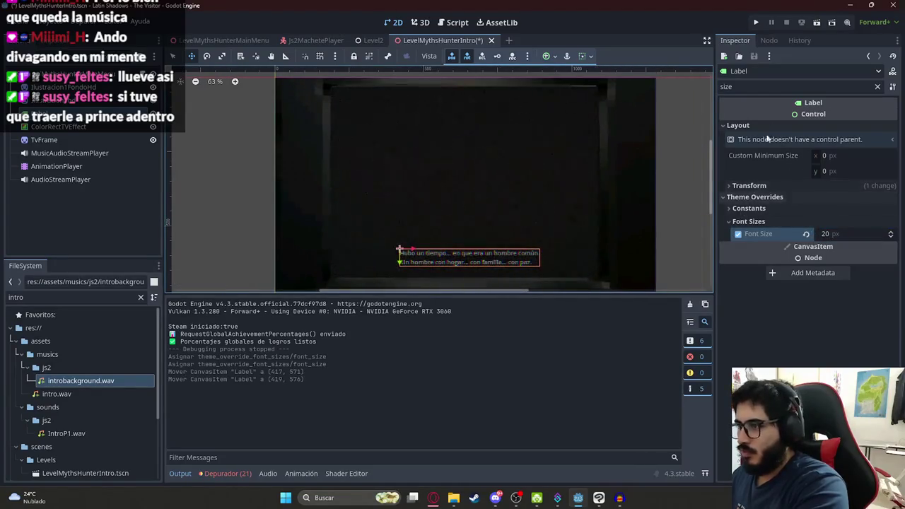
Enable a black Font Shadow Color override on the subtitle label
double_click(792, 87)
type("shafd")
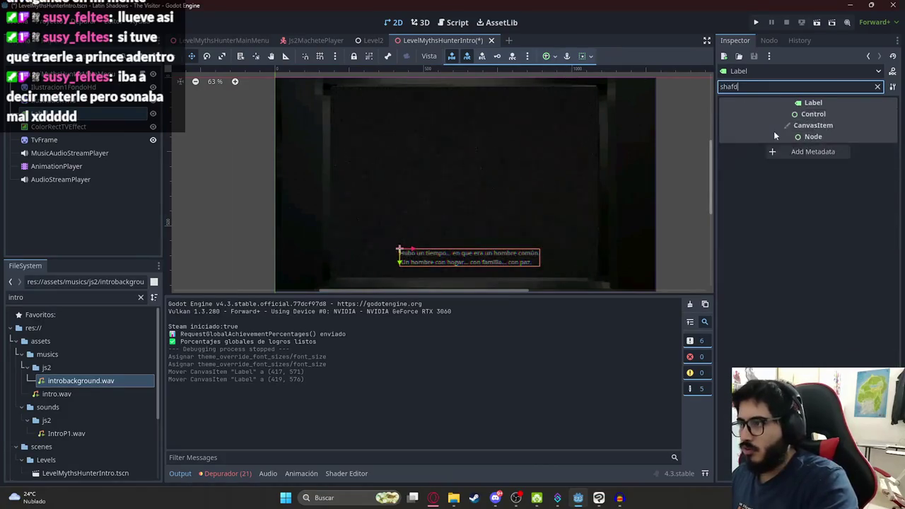
key("BackSpace")
key("BackSpace")
type("d")
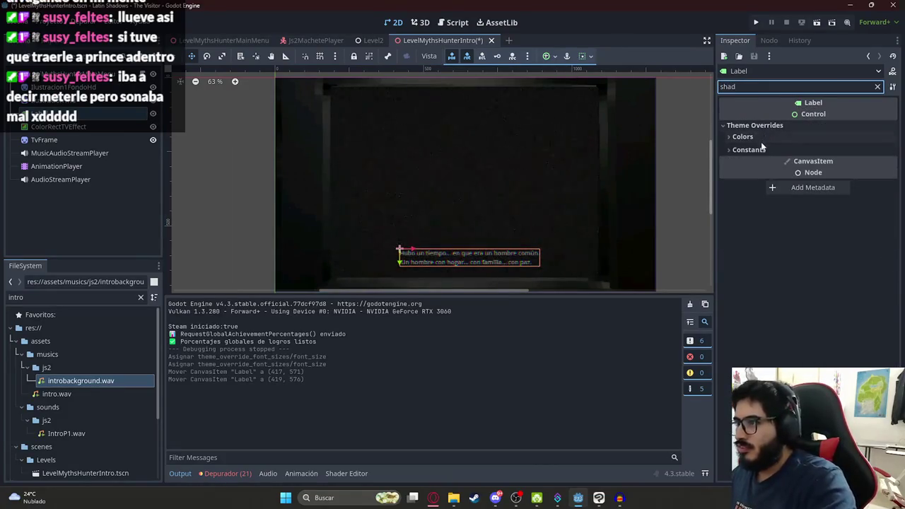
left_click(761, 138)
left_click(763, 163)
left_click(737, 149)
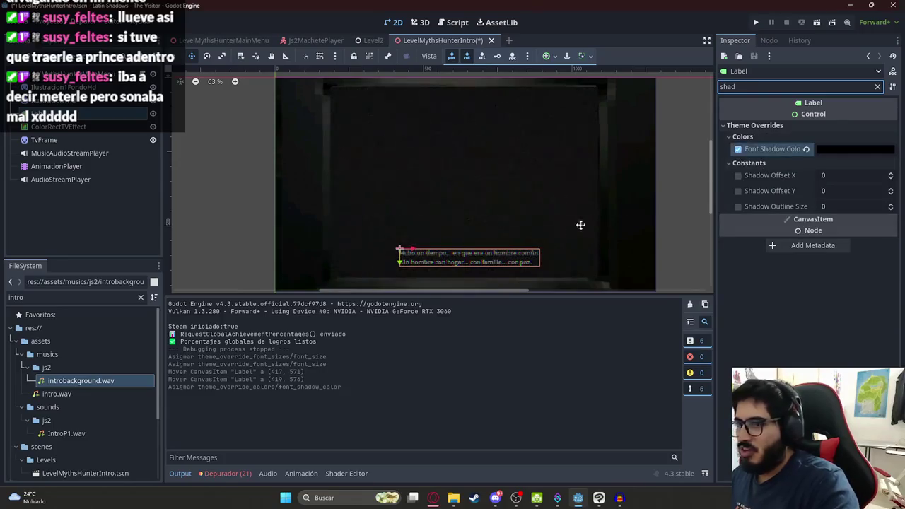
scroll(447, 219, "up", 8)
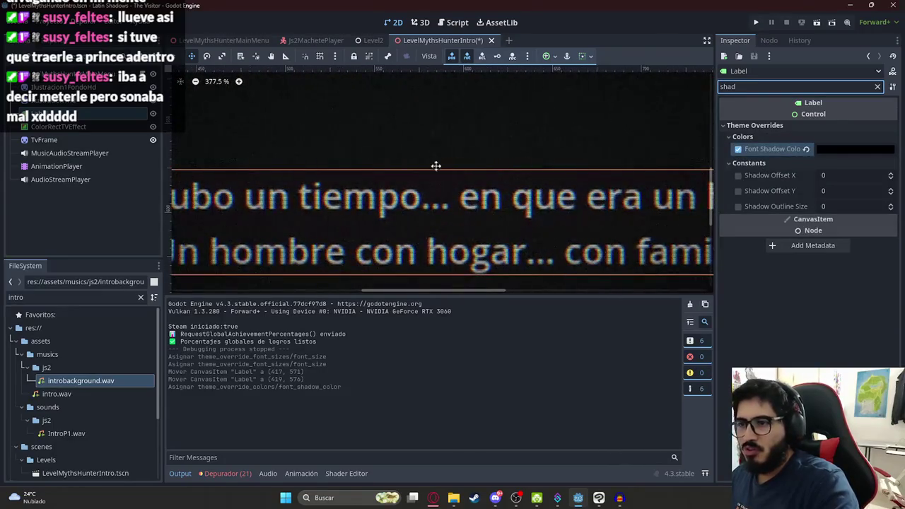
scroll(436, 166, "down", 8)
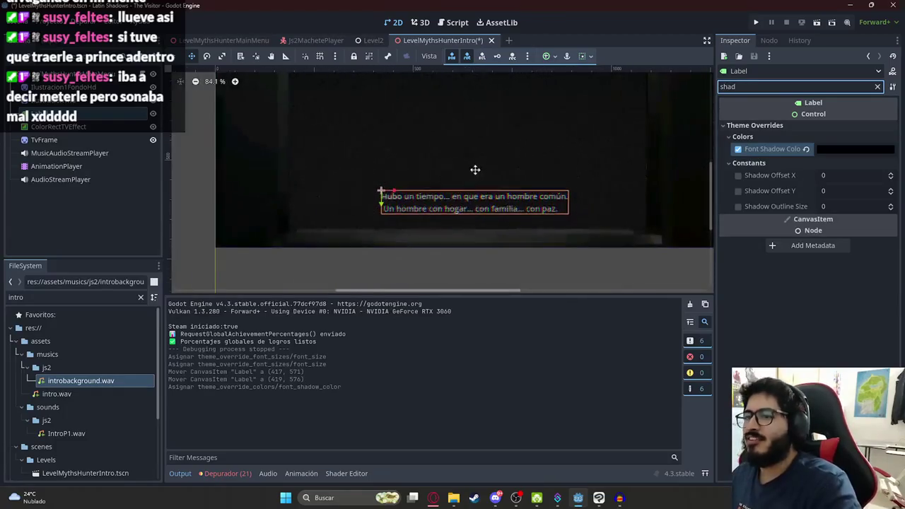
scroll(424, 233, "down", 2)
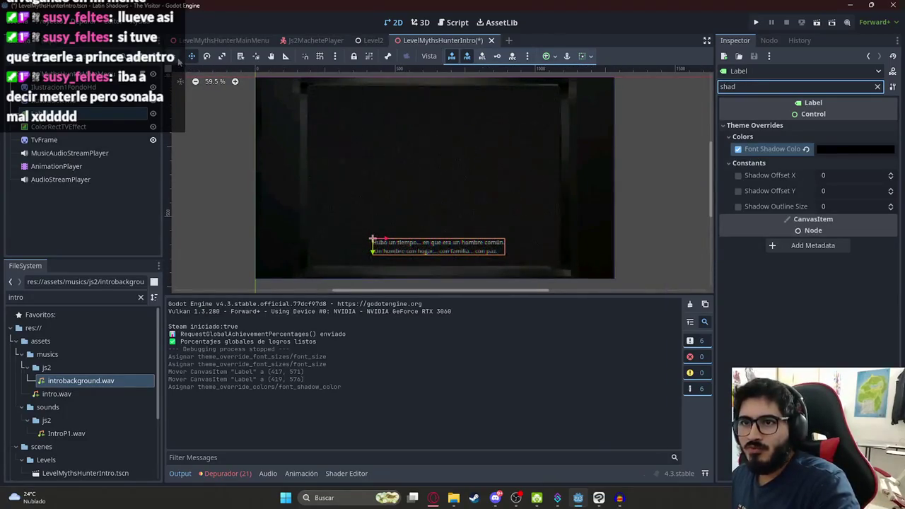
Deselect the label and save the intro scene
left_click(465, 203)
scroll(442, 189, "down", 1)
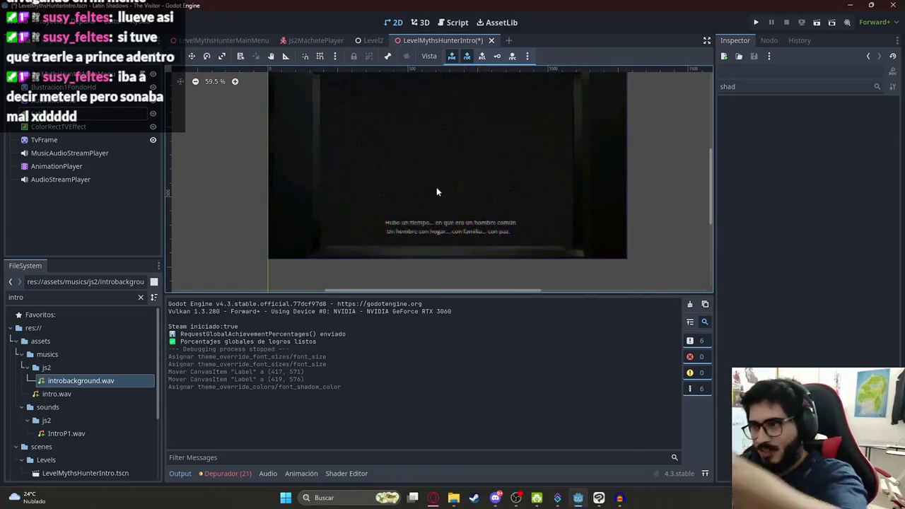
scroll(436, 187, "up", 1)
key("ctrl+s")
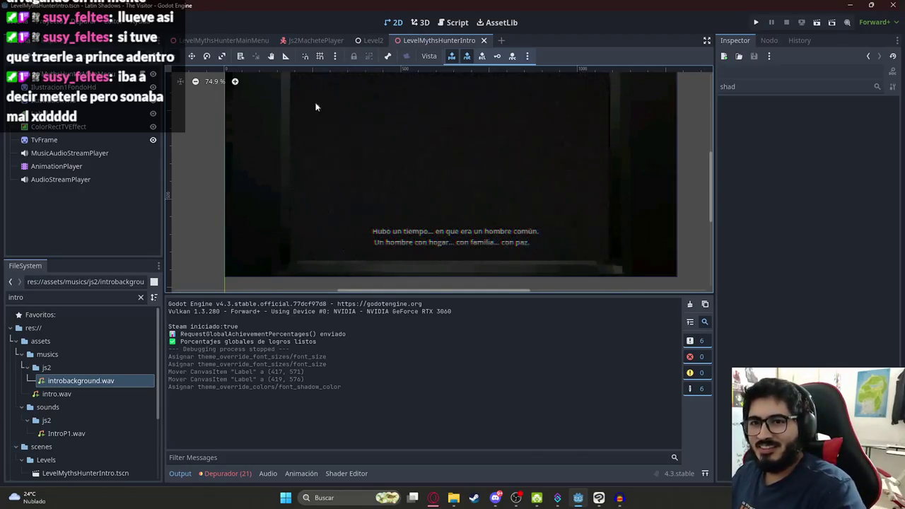
right_click(420, 41)
left_click(490, 119)
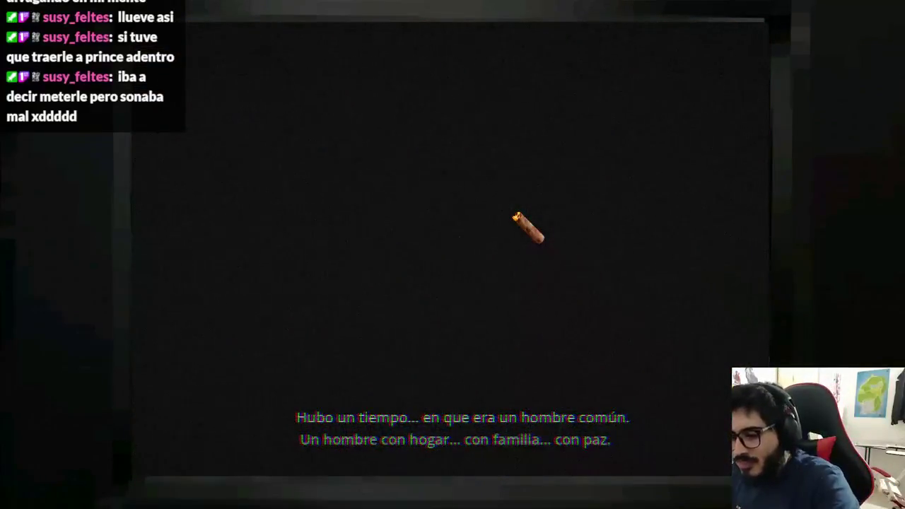
key("alt+F4")
scroll(508, 209, "down", 1)
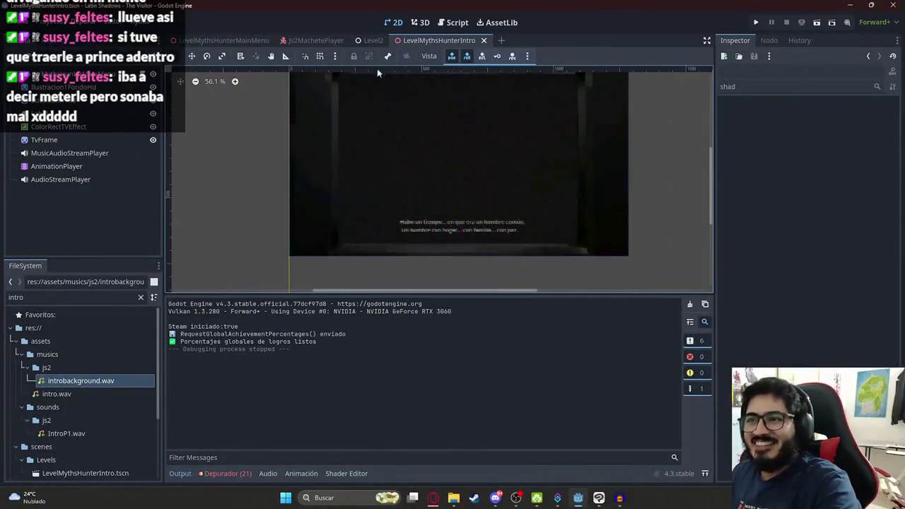
left_click(223, 40)
Connect the main menu AnimationPlayer's animation_finished signal to the main menu script
left_click(145, 86)
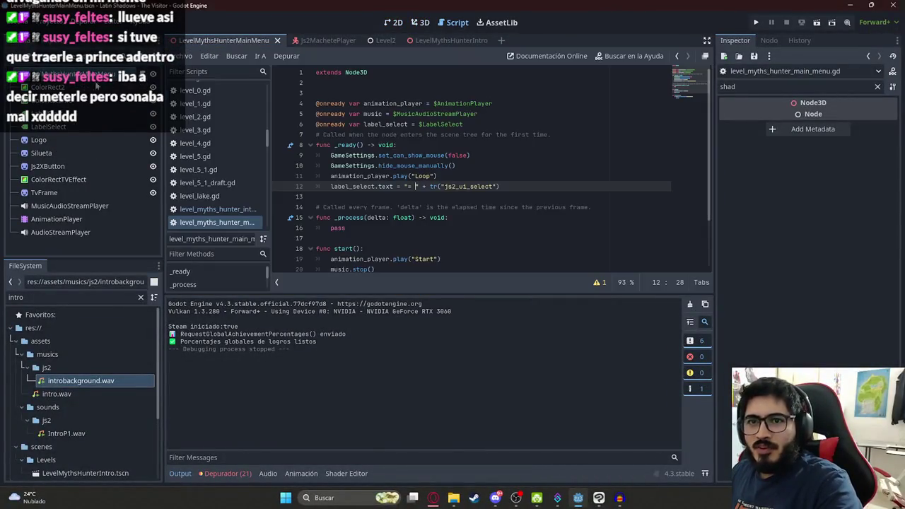
left_click(56, 221)
left_click(875, 86)
left_click(769, 41)
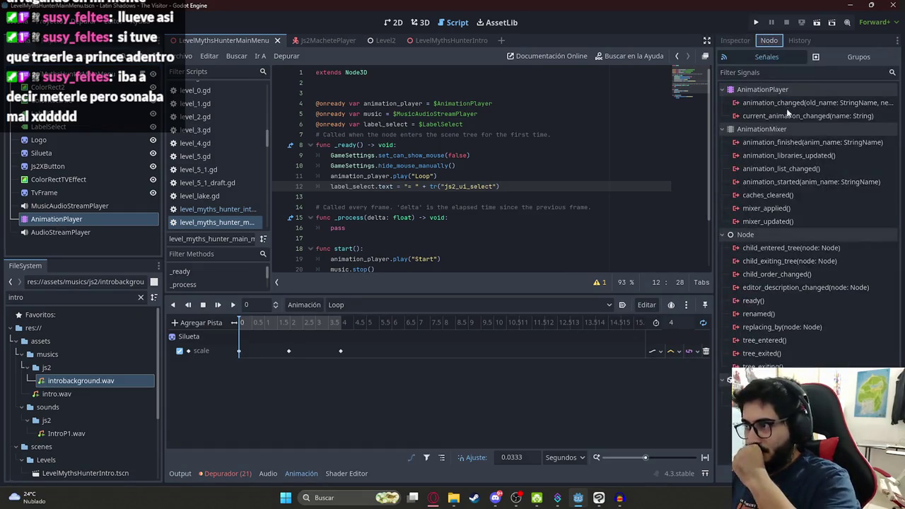
double_click(779, 142)
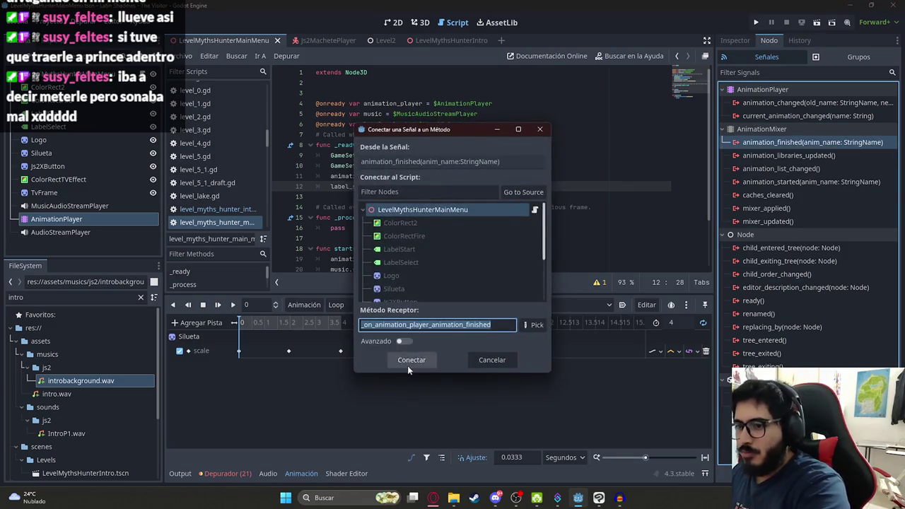
left_click(409, 363)
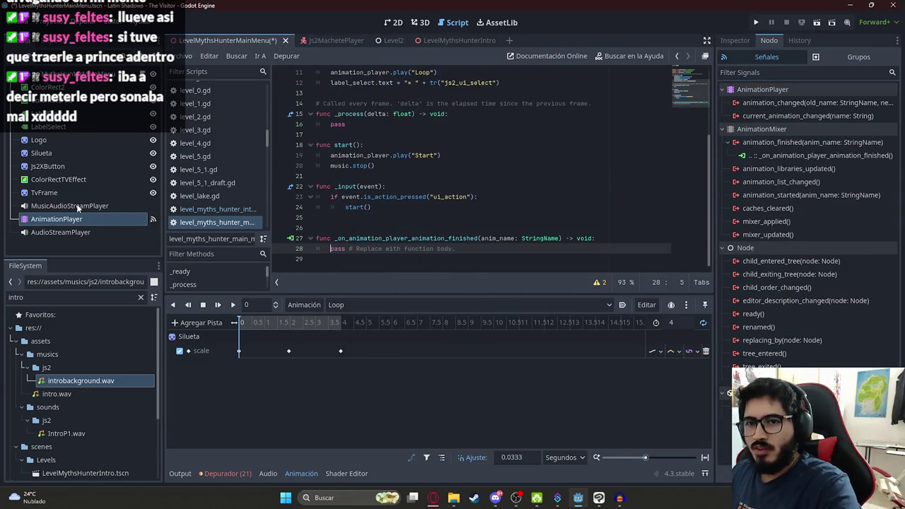
Replace pass with: if anim_name == "Start": get_tree().change_scene_to_file to LevelMythsHunterIntro.tscn
left_click(388, 304)
left_click(385, 298)
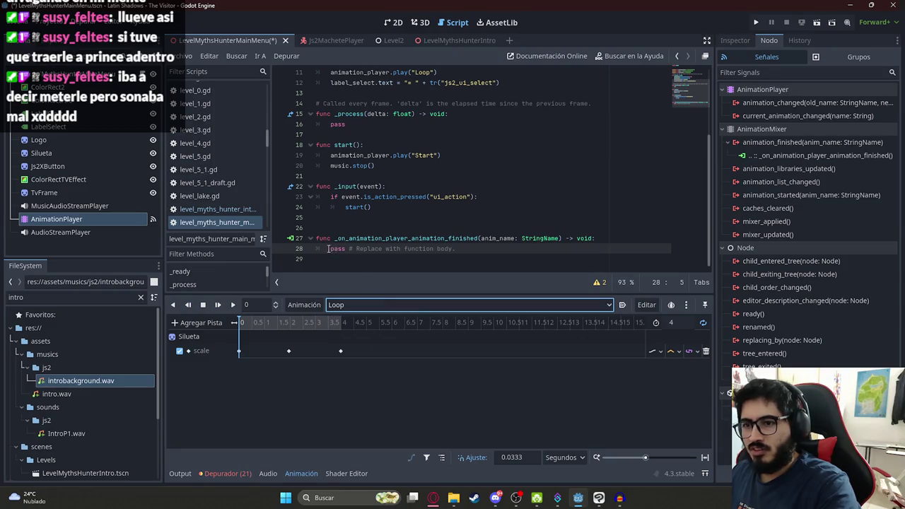
left_click_drag(328, 249, 527, 249)
type("if anim")
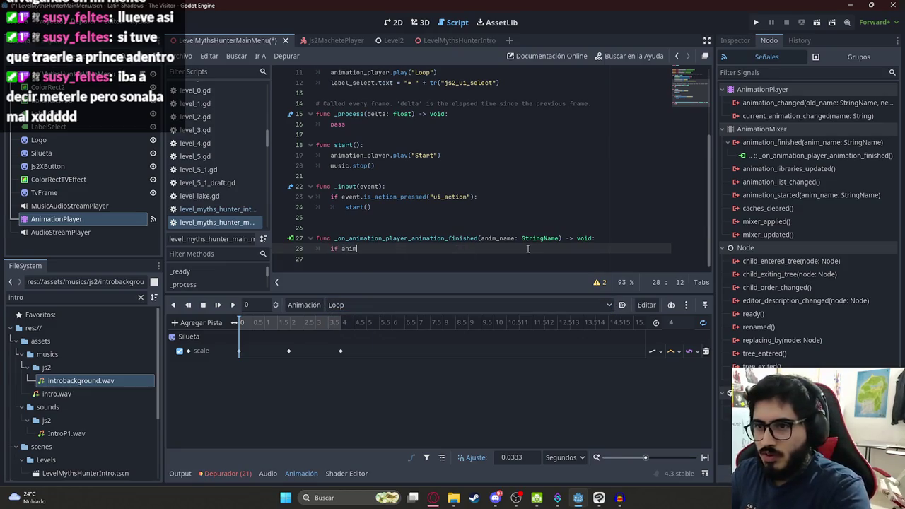
type("_name")
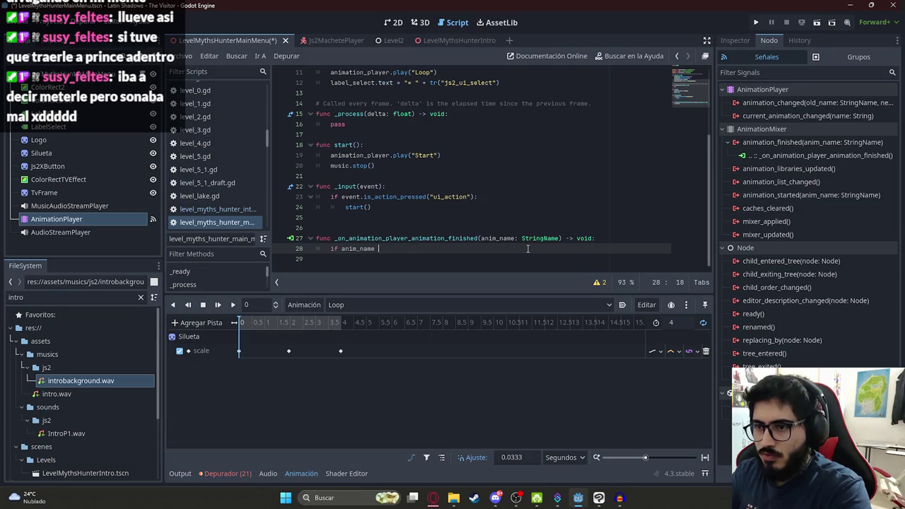
type("\"Sta")
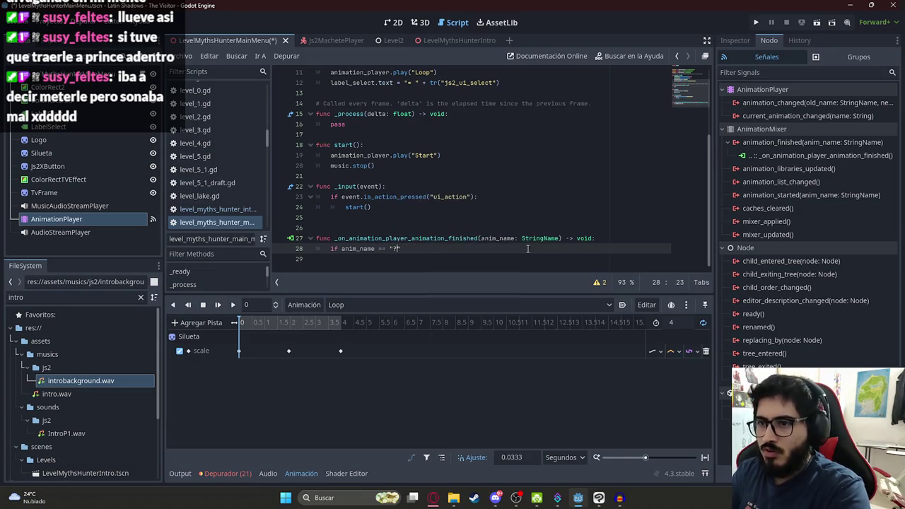
type("rt\"")
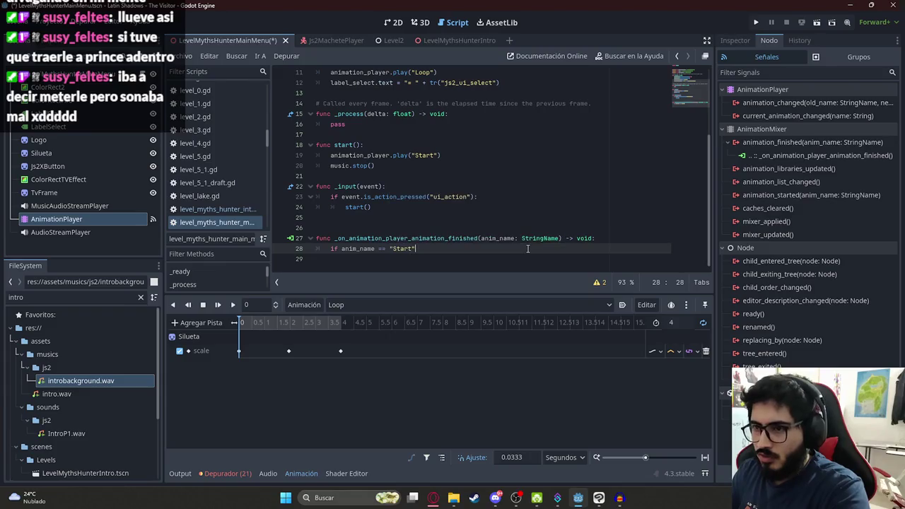
key("Return")
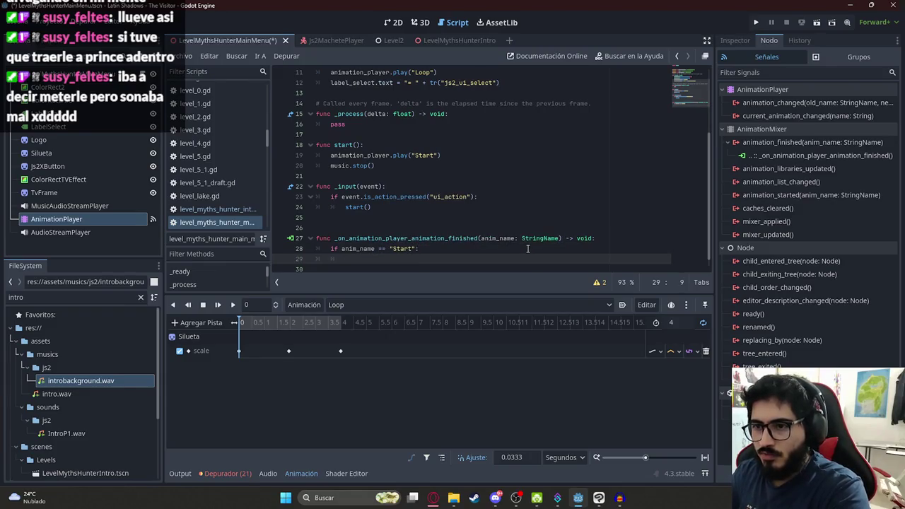
type("get_tr")
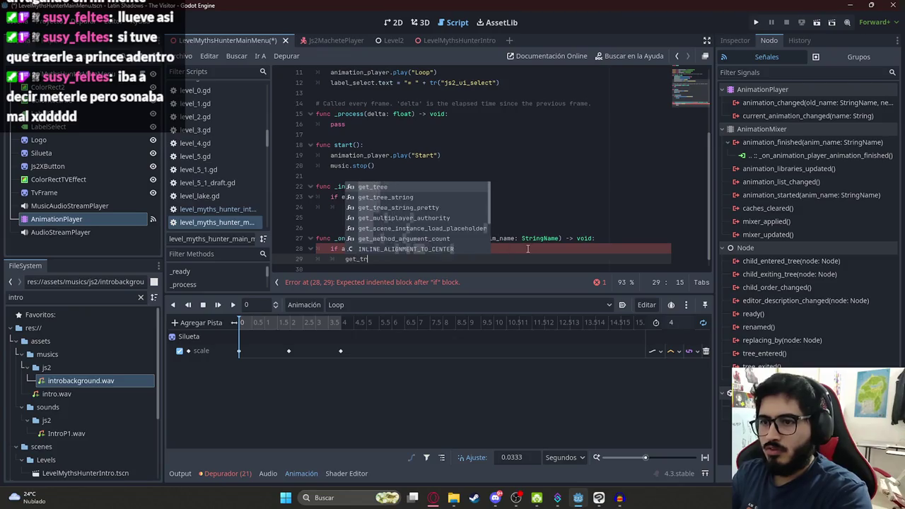
key("Return")
type("lo")
key("BackSpace")
key("BackSpace")
type("change")
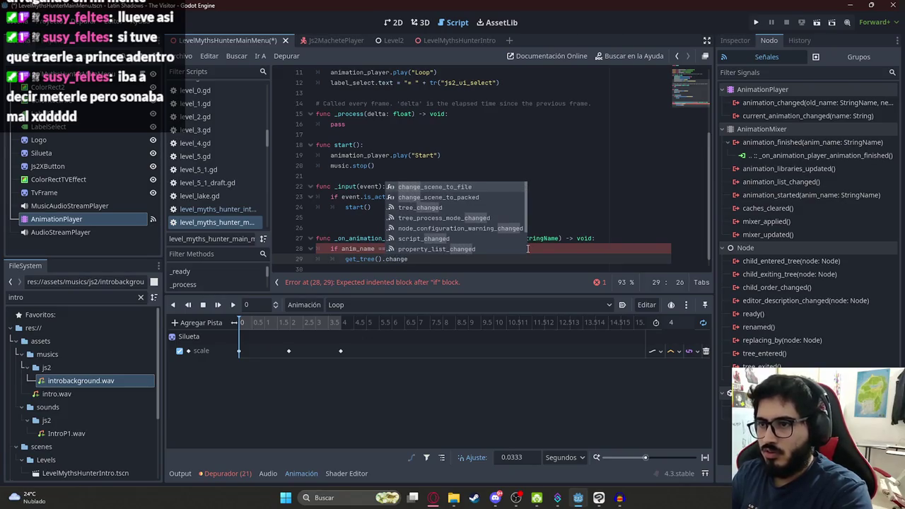
key("Return")
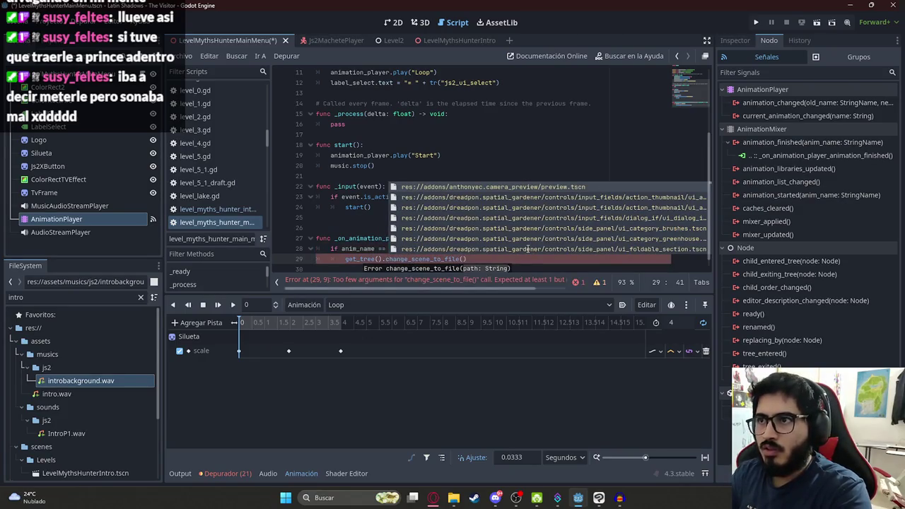
type("intro")
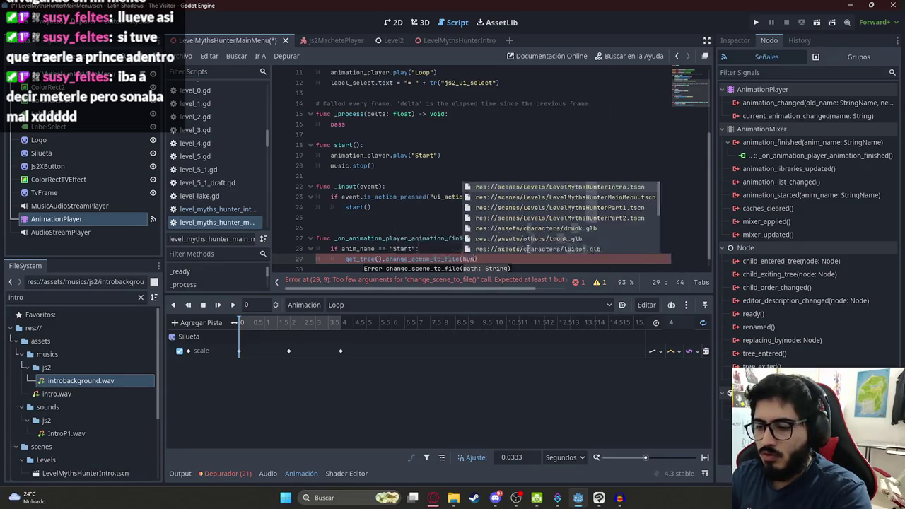
key("Return")
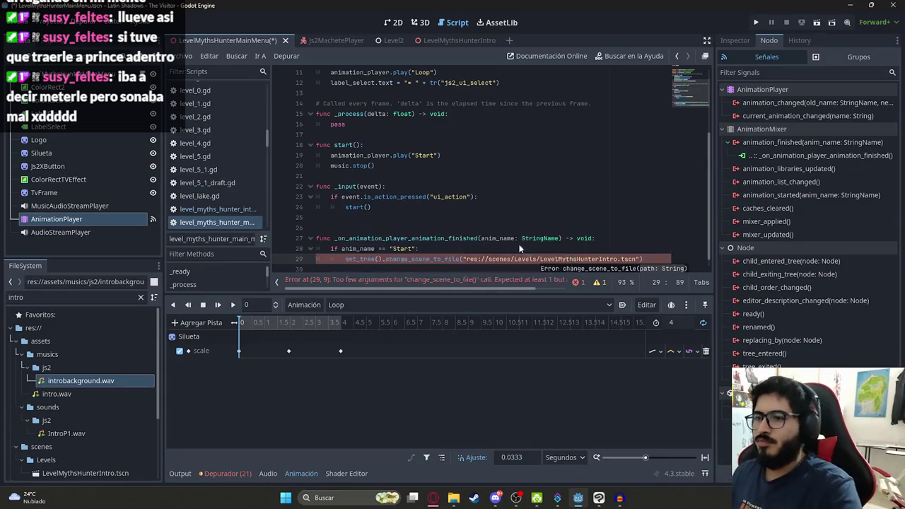
Run the main menu scene on its own to test the new handler
left_click(494, 175)
scroll(495, 176, "down", 1)
right_click(254, 41)
left_click(315, 117)
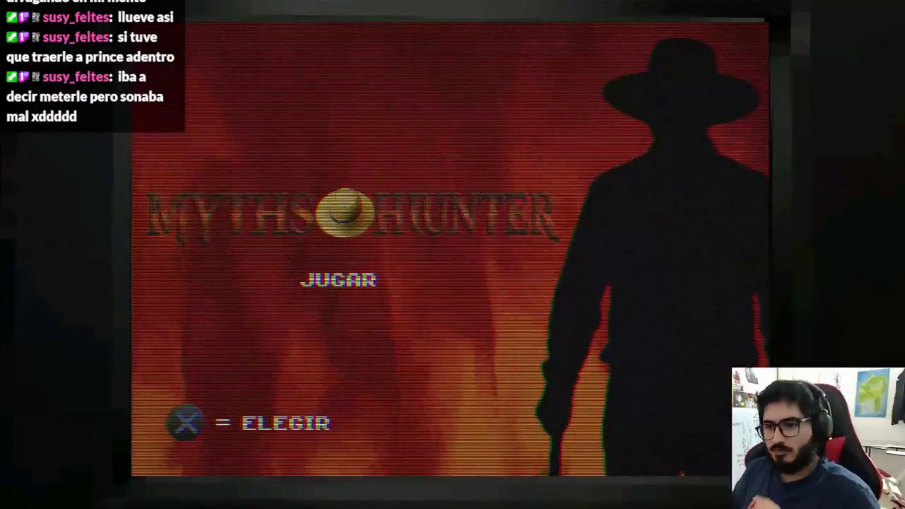
Raise the volume and start the game from the Myths Hunter title screen
key("XF86AudioRaiseVolume")
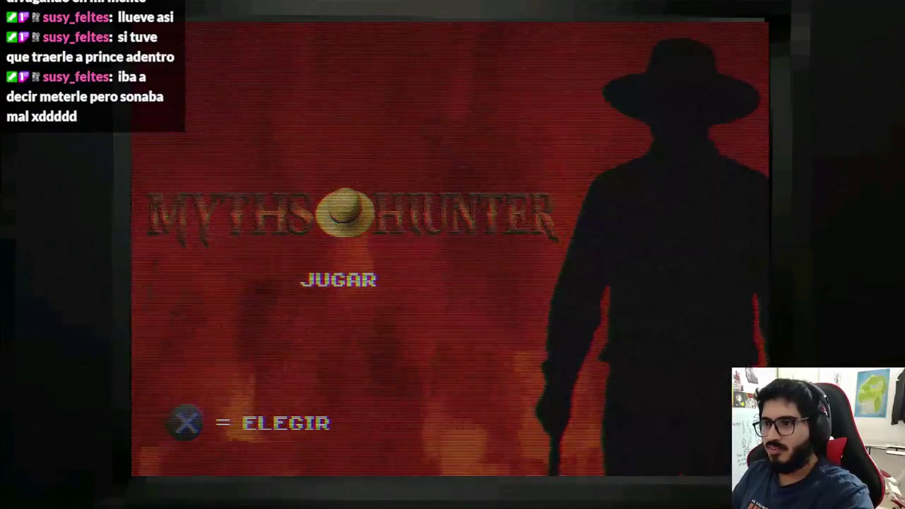
key("Return")
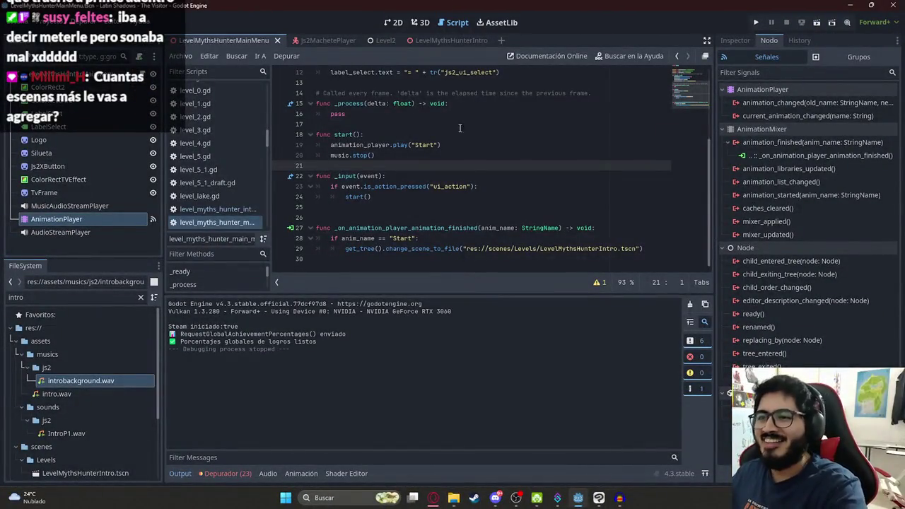
In the LevelMythsHunterIntro scene, inspect the Sprite2D and colour rectangle, then select the AnimationPlayer
left_click(438, 40)
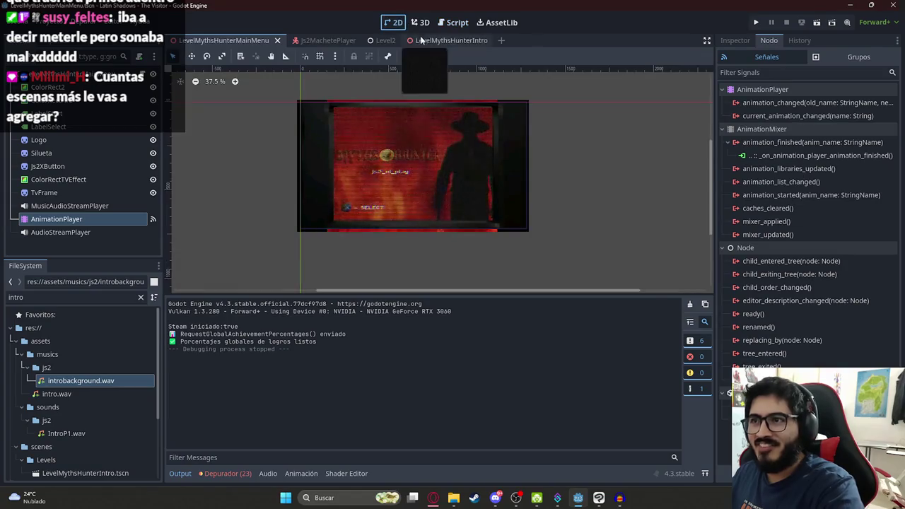
left_click(634, 176)
scroll(449, 196, "down", 1)
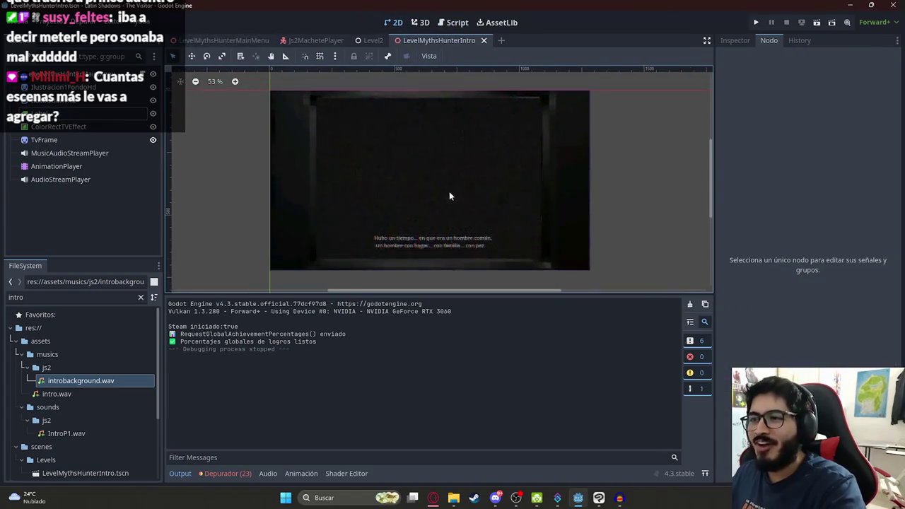
left_click(44, 152)
left_click(46, 139)
left_click(57, 126)
left_click(68, 106)
left_click(68, 87)
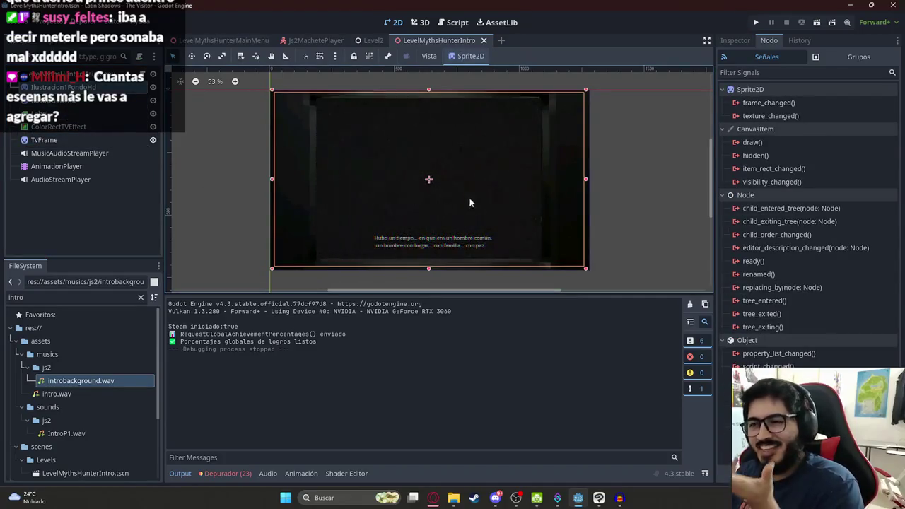
left_click(241, 162)
left_click(400, 243)
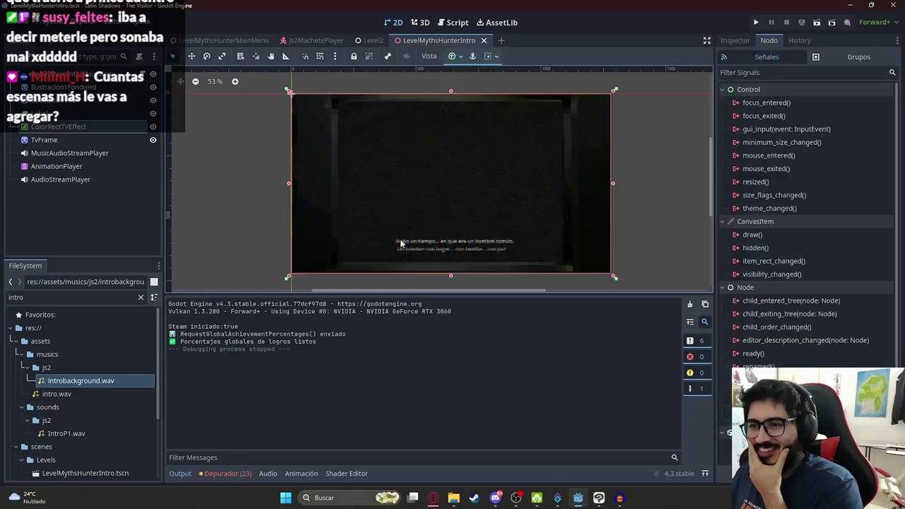
left_click(260, 230)
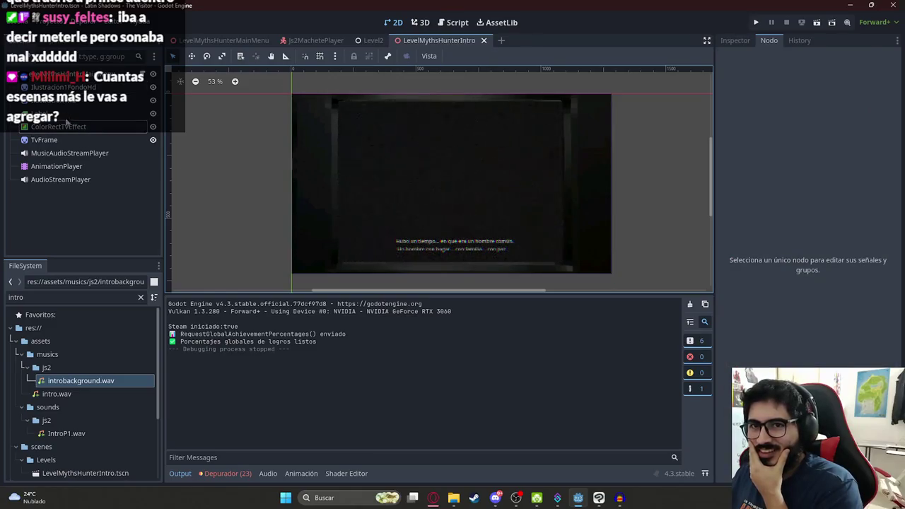
left_click(63, 166)
In the RESET animation, set the Ilustracion1hd modulate key's value to black
left_click(354, 304)
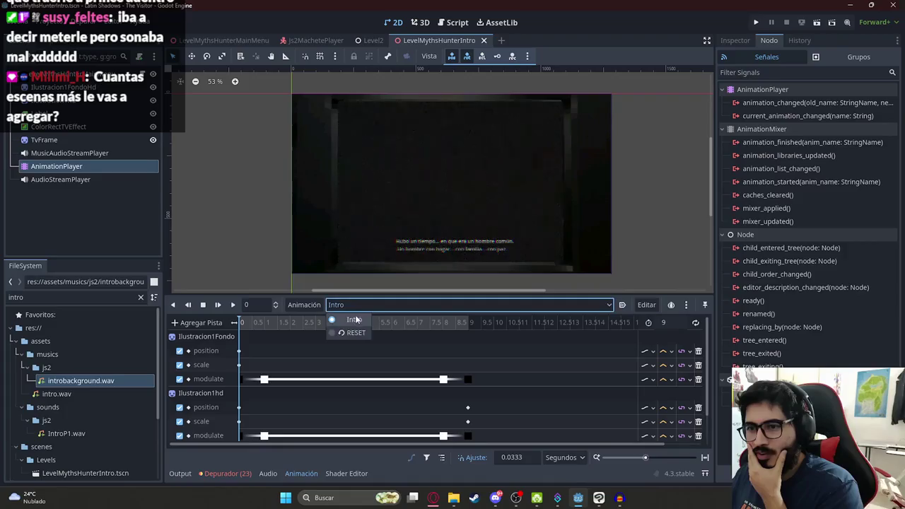
left_click(354, 333)
left_click(242, 350)
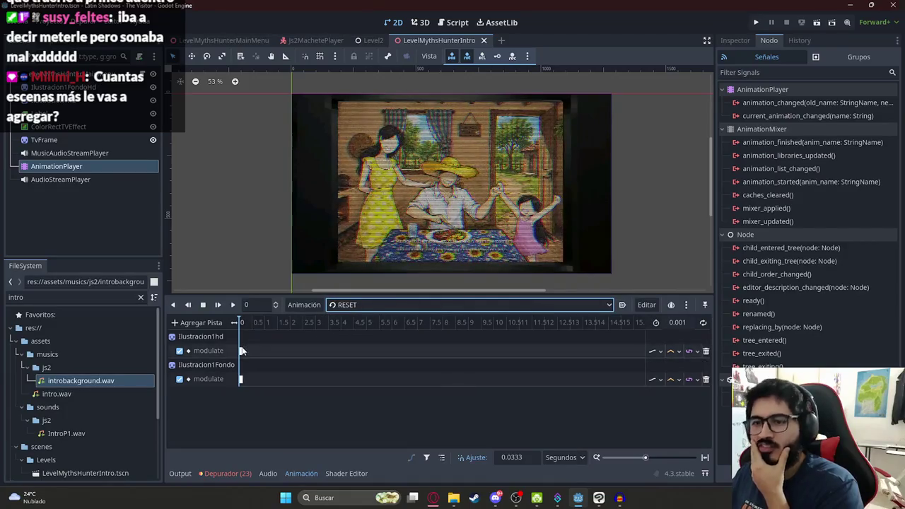
left_click(241, 351)
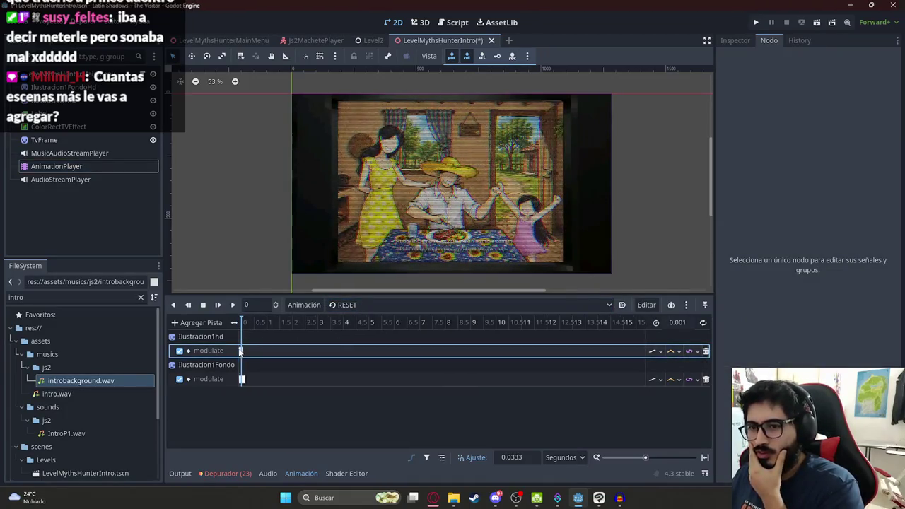
key("ctrl+z")
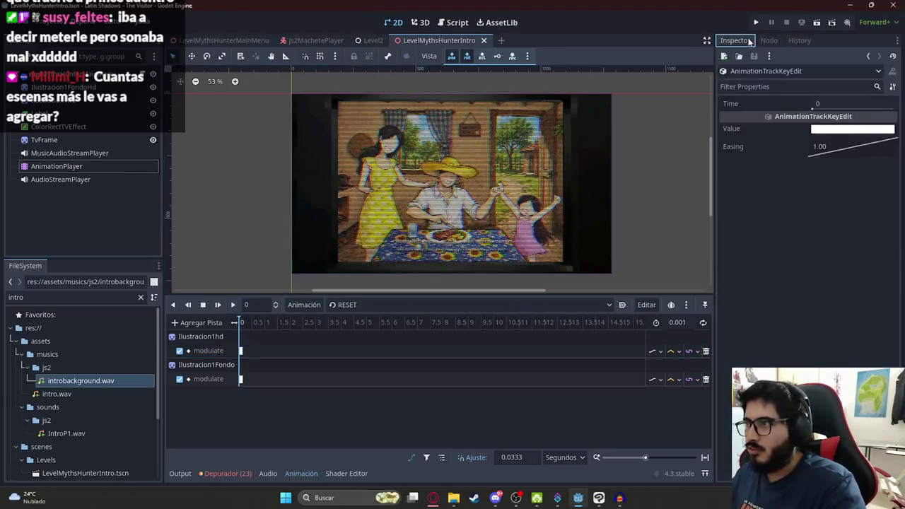
left_click(824, 130)
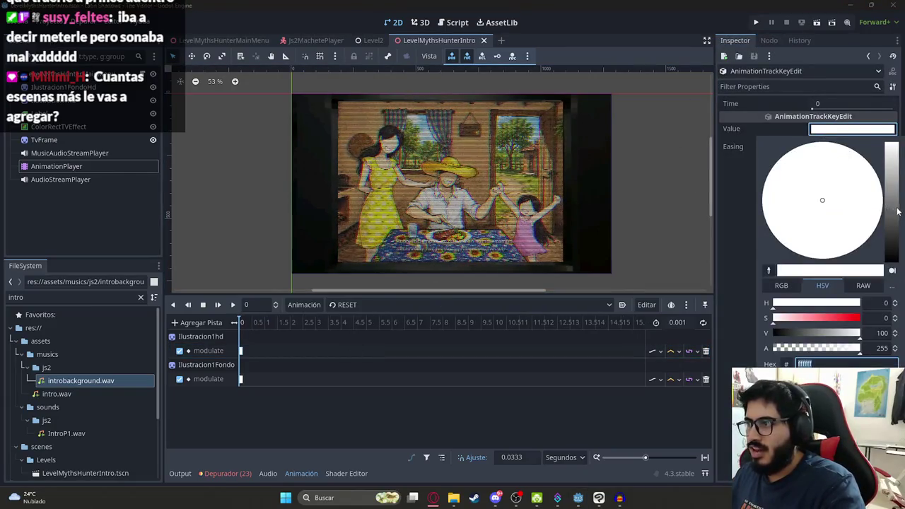
left_click_drag(897, 211, 893, 262)
left_click(240, 379)
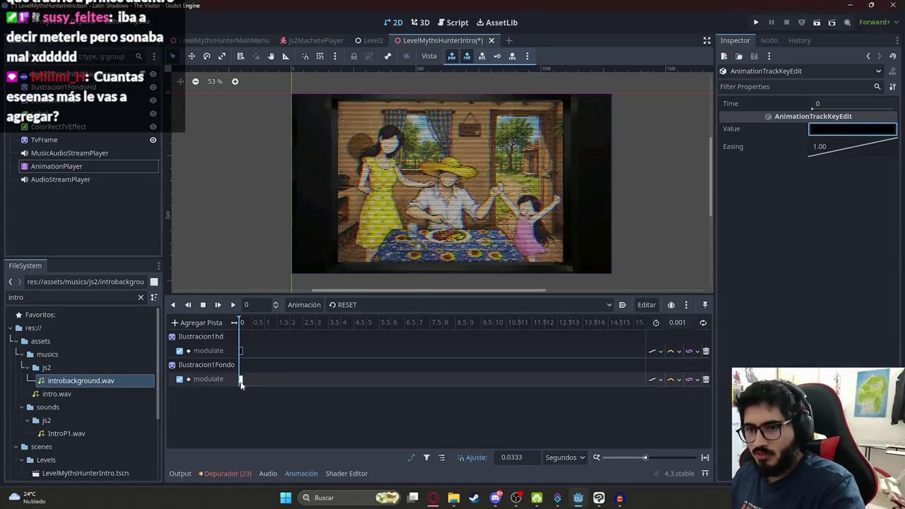
Set the Ilustracion1Fondo modulate key to black, preview RESET, and save the intro scene
left_click(240, 379)
left_click(848, 129)
left_click_drag(891, 212, 892, 262)
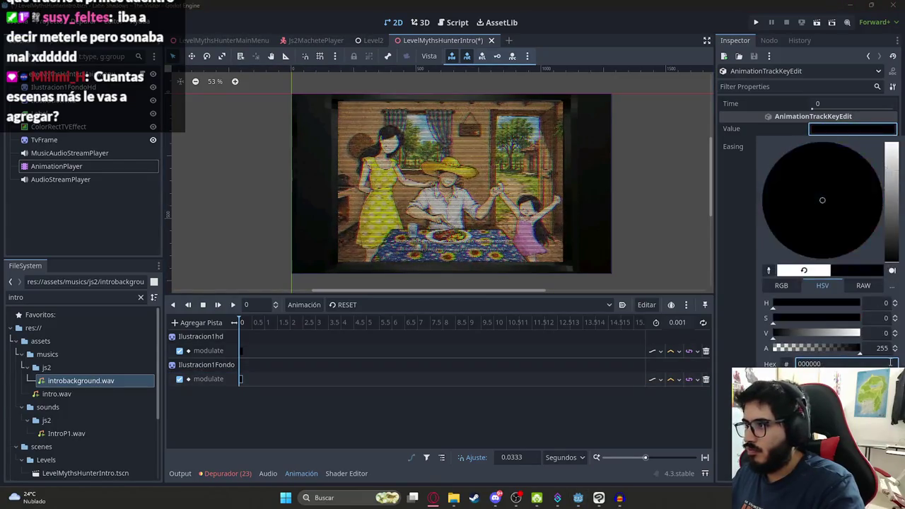
left_click(251, 331)
left_click(232, 305)
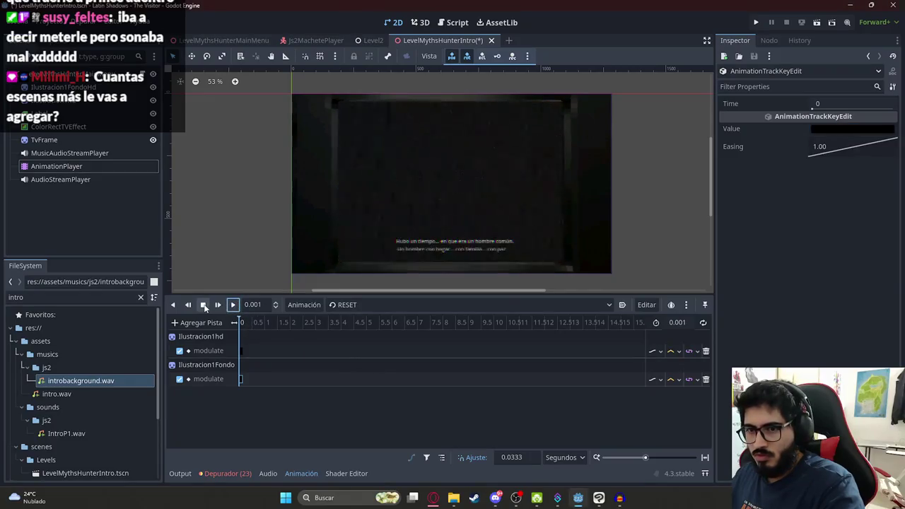
left_click(202, 304)
key("ctrl+s")
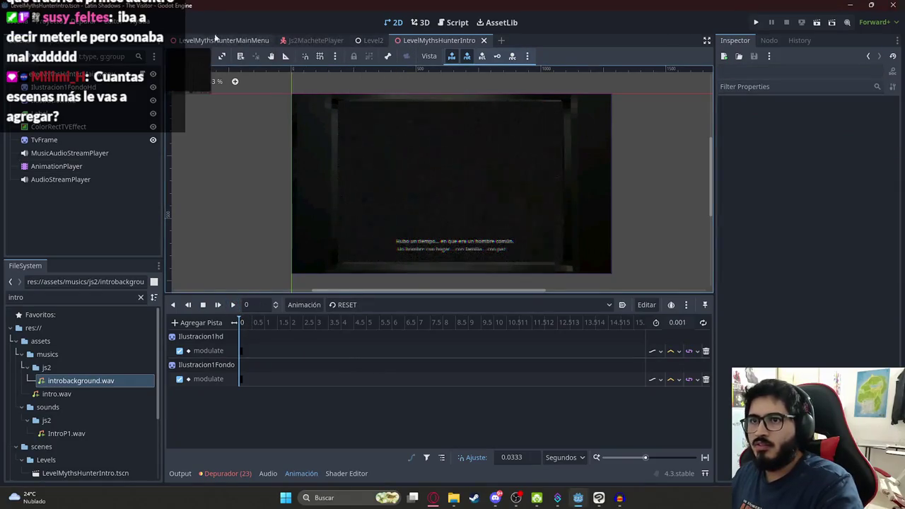
left_click(212, 40)
right_click(205, 41)
Run the main menu scene, start the game into the intro, then stop it with F8
left_click(277, 113)
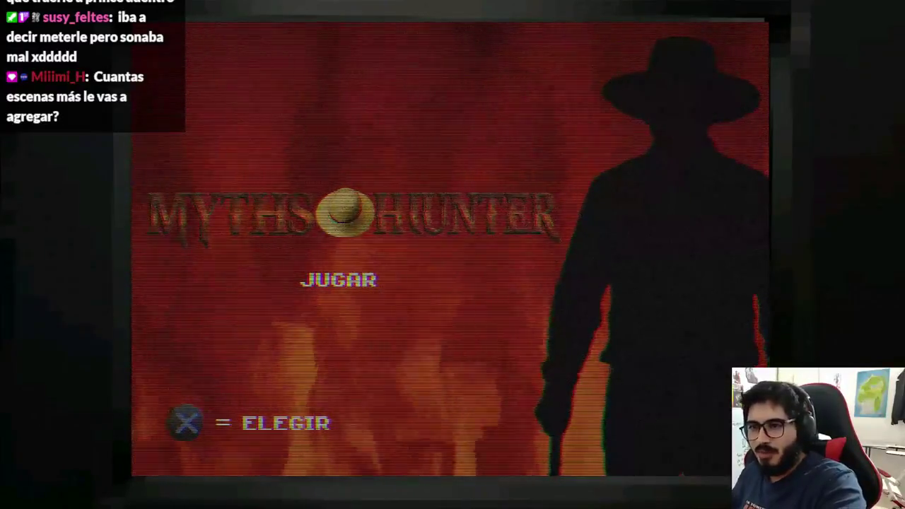
key("Return")
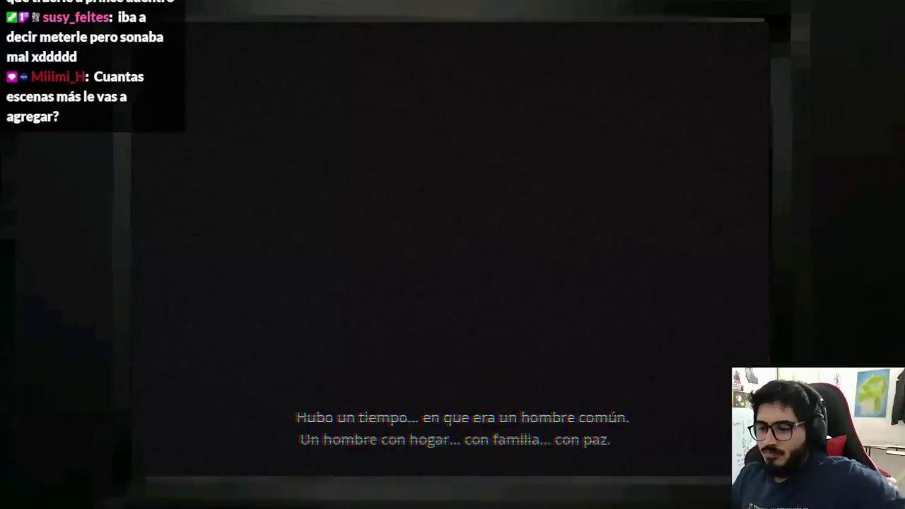
key("F8")
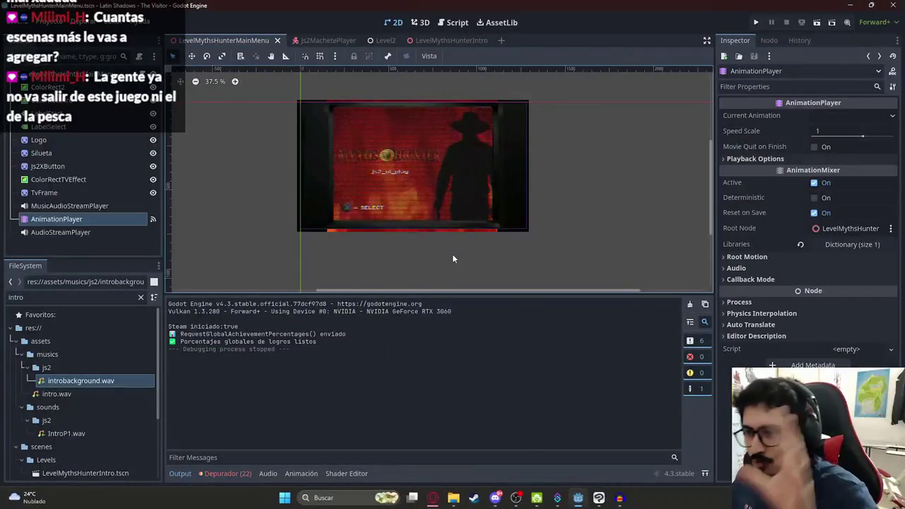
Bring up the GUION INTRO script document in the browser
mouse_move(412, 494)
left_click(353, 442)
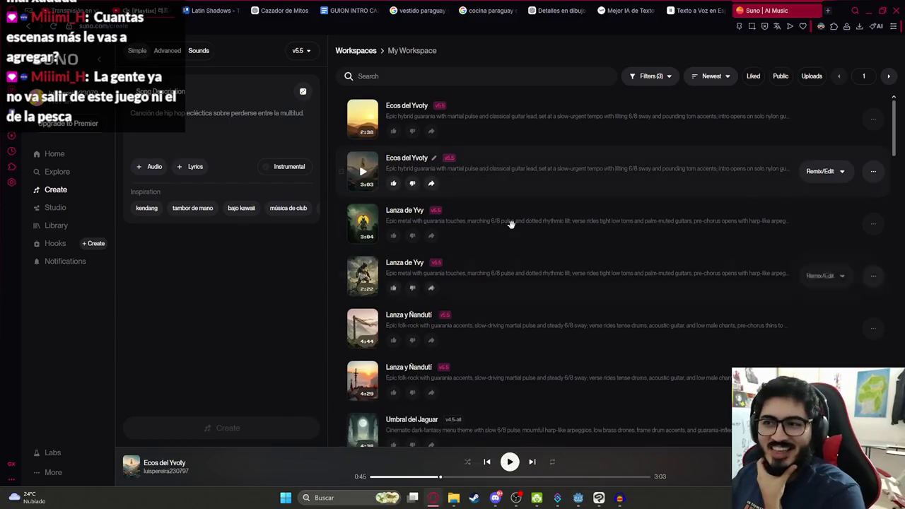
left_click(351, 11)
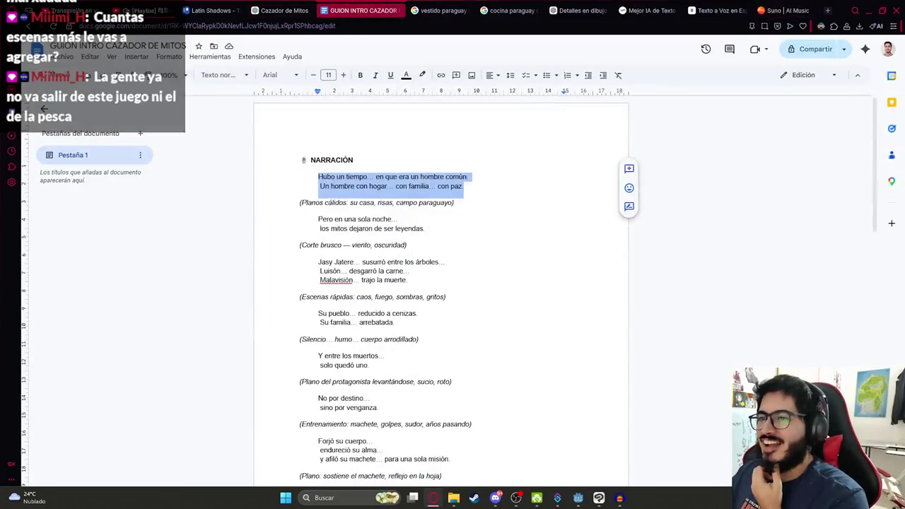
Select the opening narration block through the Planos cálidos note, undoing an accidental paste
left_click_drag(465, 186, 283, 155)
left_click(460, 219)
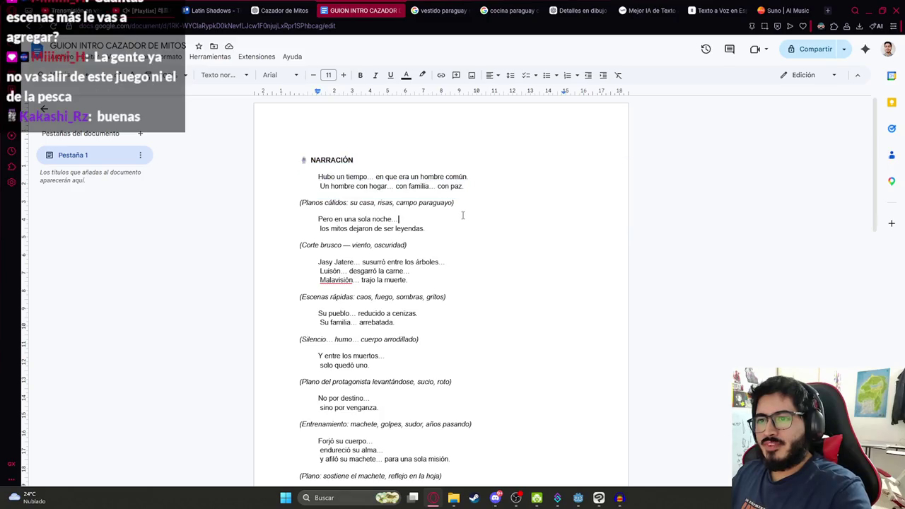
left_click_drag(466, 200, 279, 155)
left_click(416, 204)
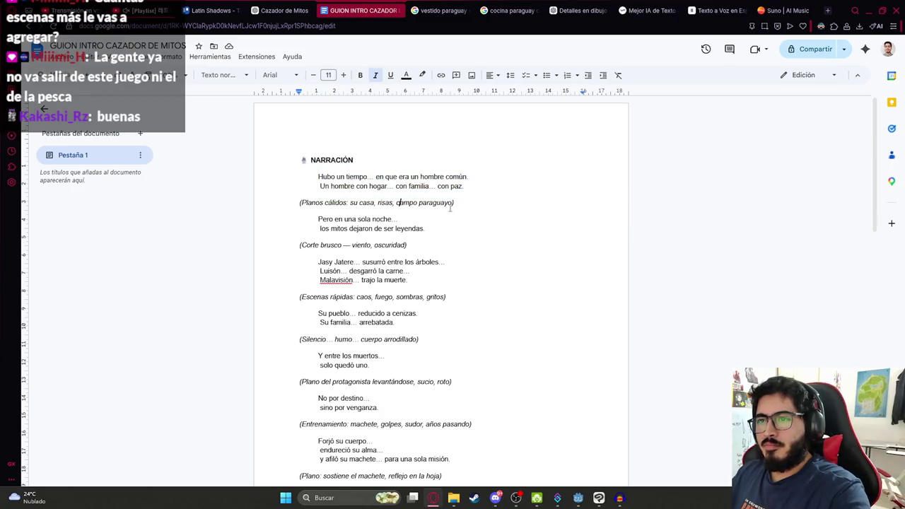
left_click_drag(455, 203, 302, 158)
type("introbackground")
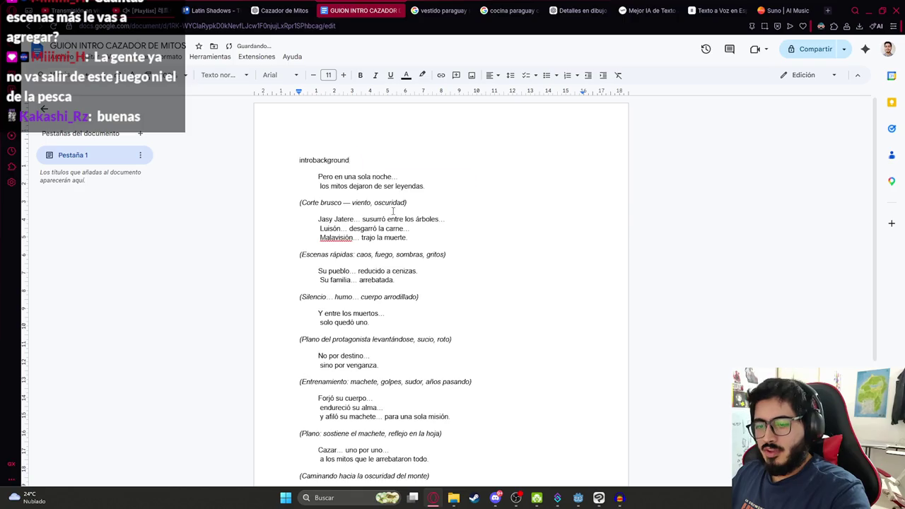
key("ctrl+z")
left_click(405, 229)
Select the 'Pero en una sola noche… los mitos dejaron de ser leyendas' passage and following lines
left_click_drag(315, 223, 400, 220)
left_click_drag(316, 234, 419, 224)
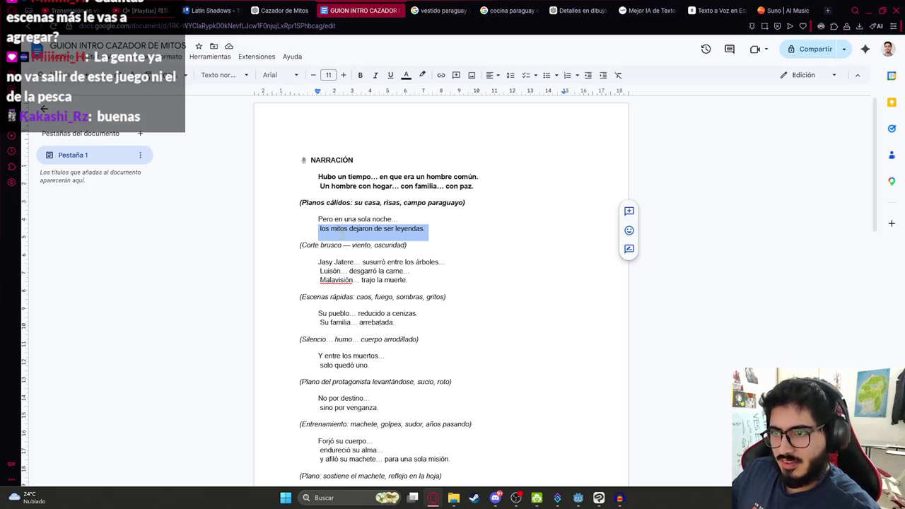
left_click_drag(312, 222, 422, 228)
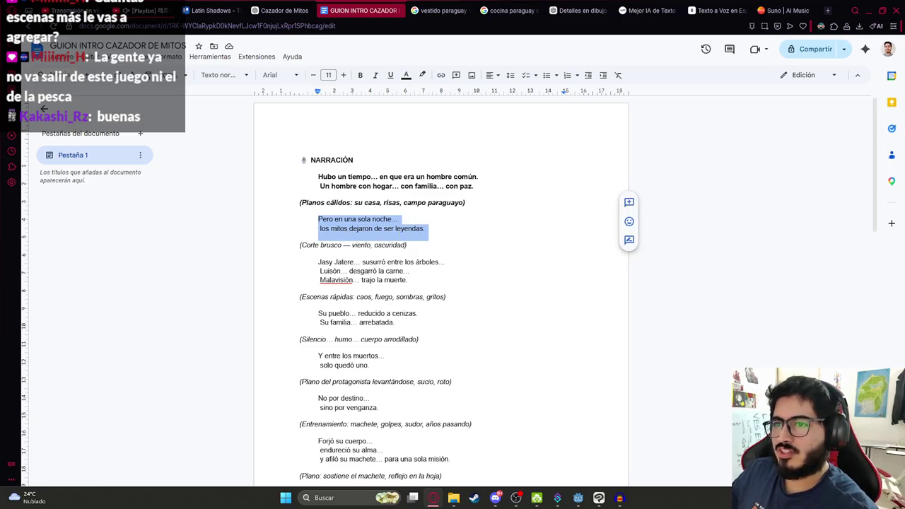
left_click(439, 238)
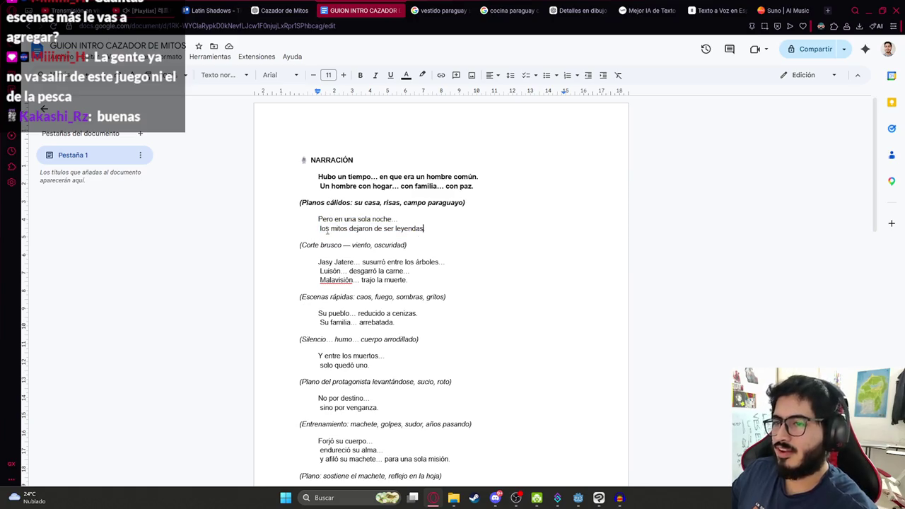
mouse_move(315, 260)
left_mouse_down()
mouse_move(462, 277)
mouse_move(410, 280)
mouse_move(311, 263)
left_mouse_up()
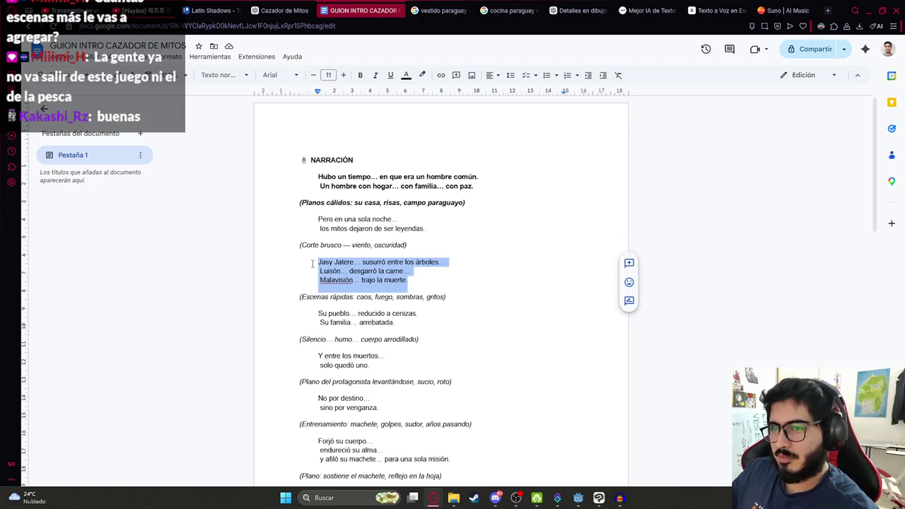
mouse_move(407, 280)
left_mouse_down()
mouse_move(332, 279)
mouse_move(333, 244)
mouse_move(306, 252)
mouse_move(315, 263)
left_mouse_up()
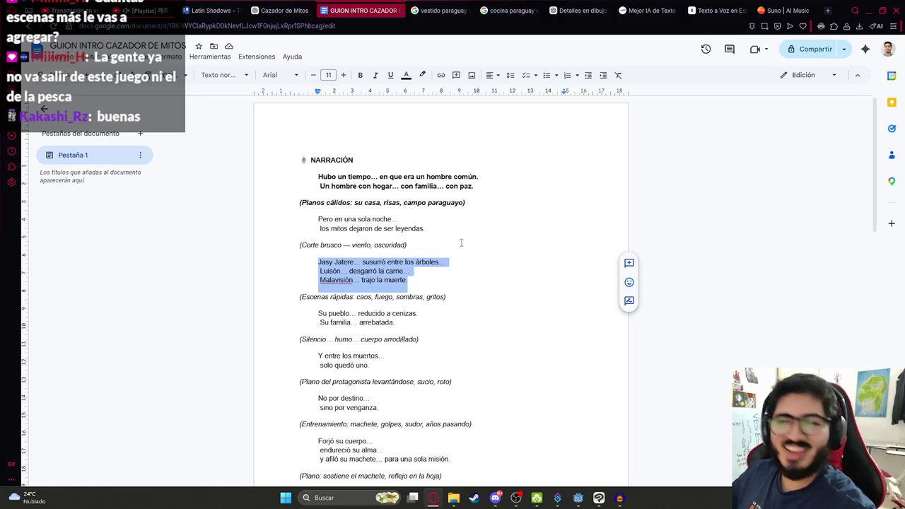
left_click(411, 241)
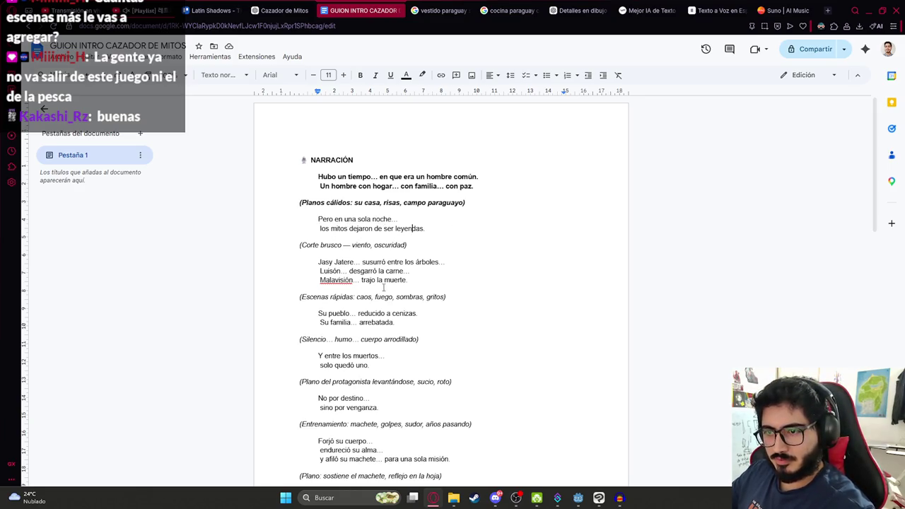
Delete the Jasy Jatere, Luisón and Malavisión lines from the script
left_click_drag(414, 277, 307, 258)
left_click(353, 280)
scroll(346, 253, "down", 1)
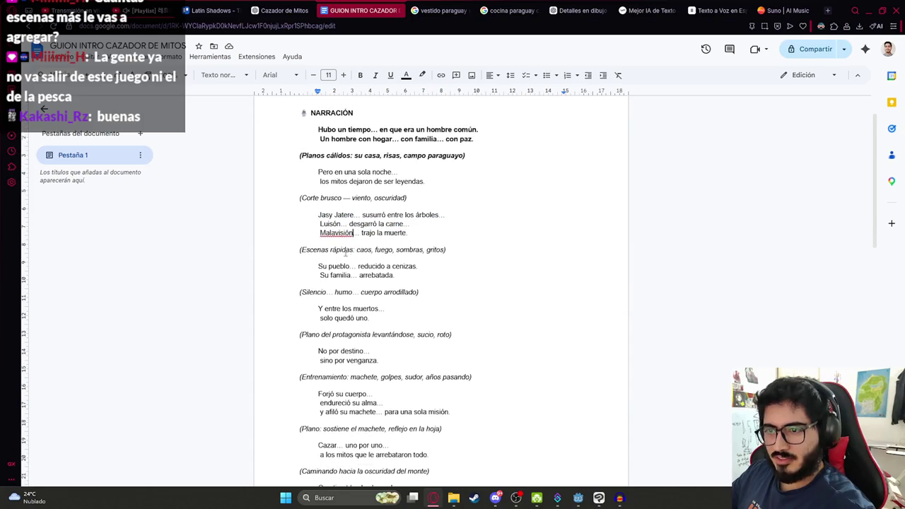
mouse_move(396, 275)
left_mouse_down()
mouse_move(304, 248)
mouse_move(316, 264)
left_mouse_up()
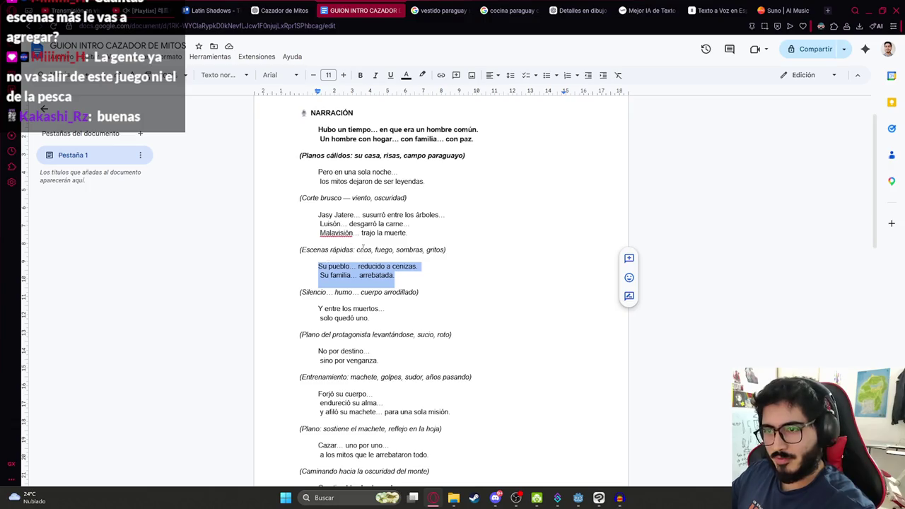
left_click_drag(422, 238, 313, 217)
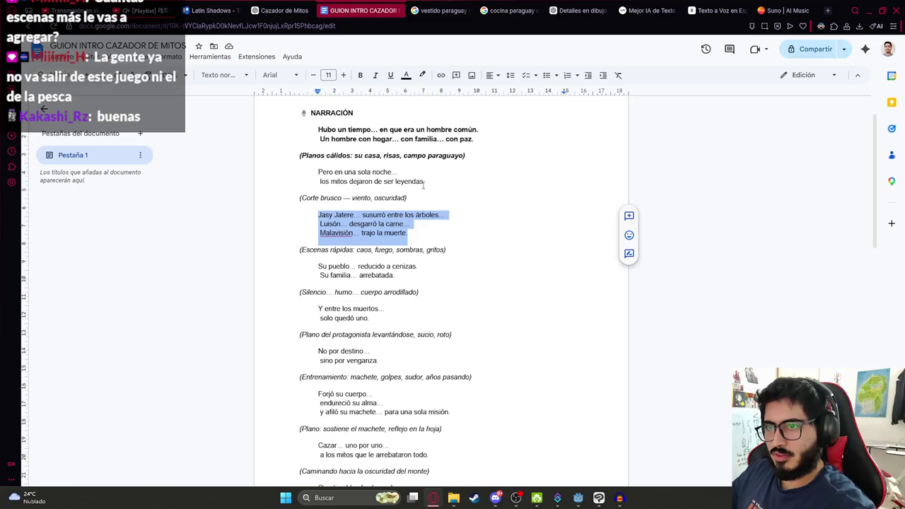
left_click_drag(424, 183, 299, 176)
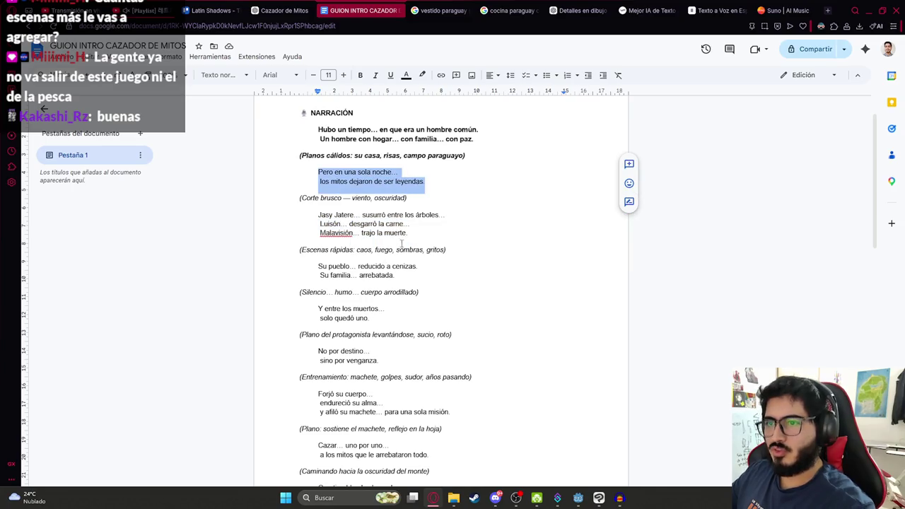
mouse_move(424, 227)
left_mouse_down()
mouse_move(279, 206)
mouse_move(269, 215)
left_mouse_up()
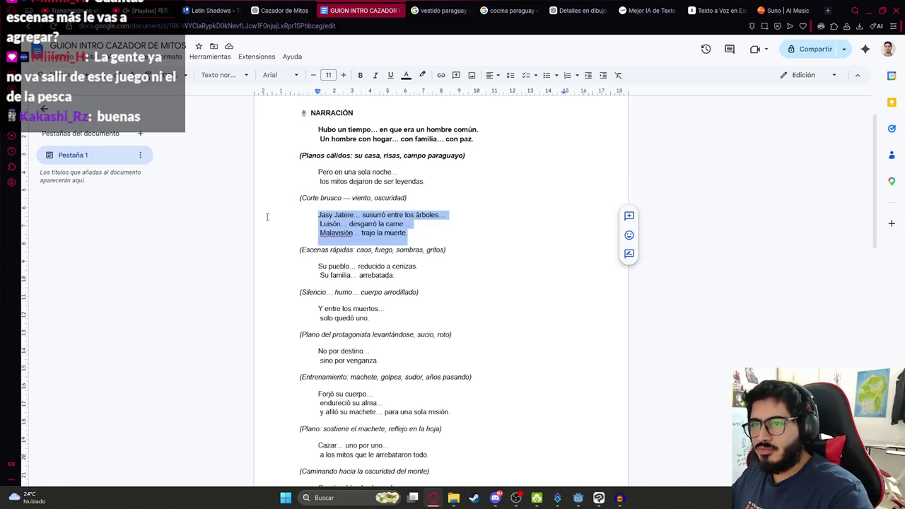
key("BackSpace")
key("BackSpace")
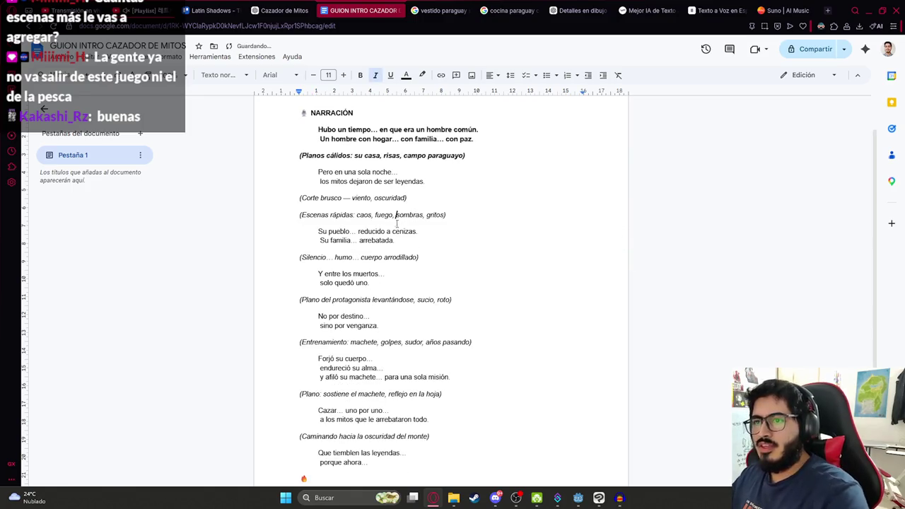
Review the Su pueblo, Corte brusco and 'Y entre los muertos' passages
left_click_drag(397, 244, 307, 228)
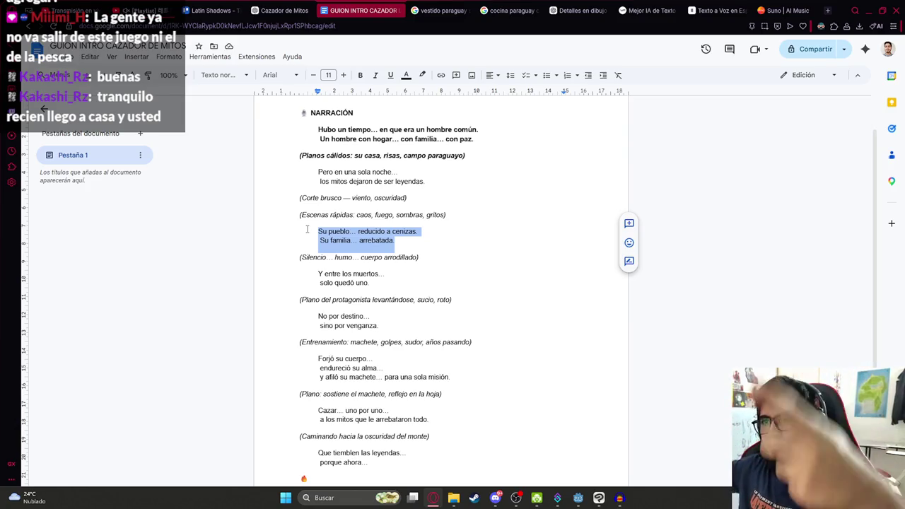
left_click_drag(399, 242, 232, 205)
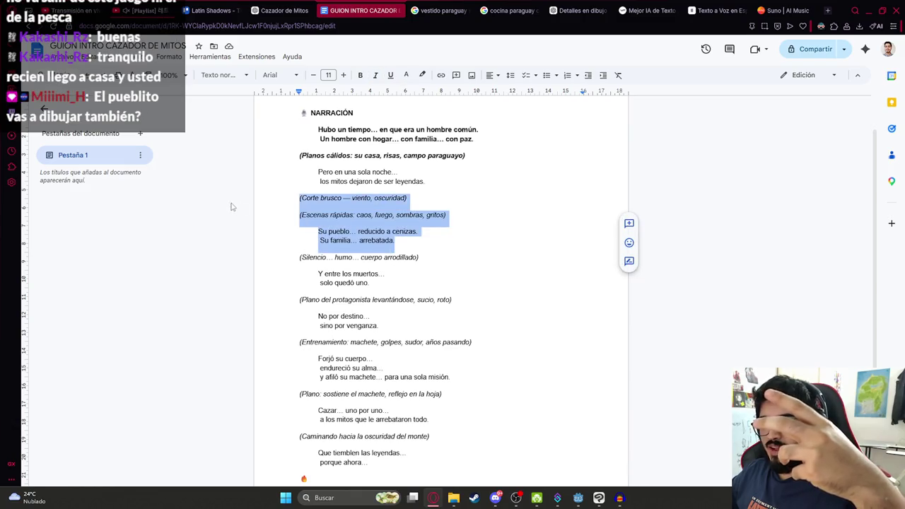
left_click(397, 246)
left_click_drag(395, 288, 308, 276)
left_click(369, 284)
left_click_drag(369, 285, 283, 277)
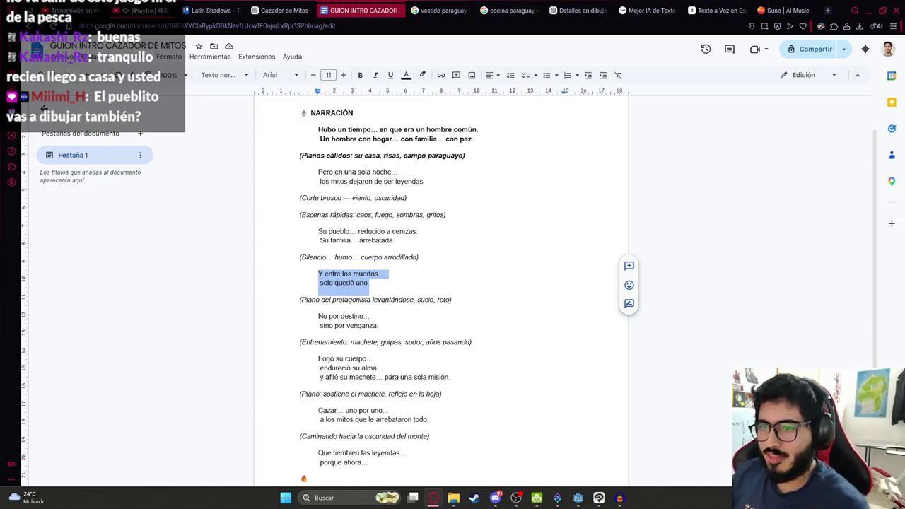
left_click(397, 284)
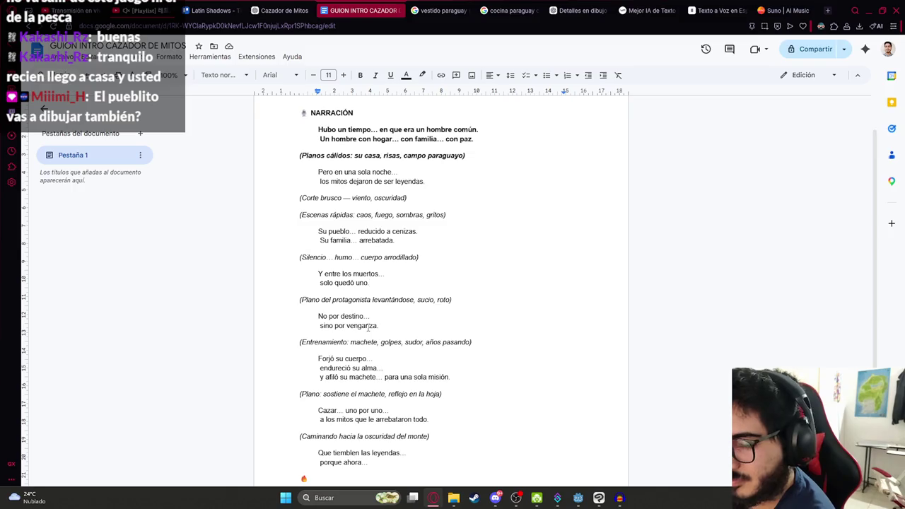
scroll(368, 327, "down", 3)
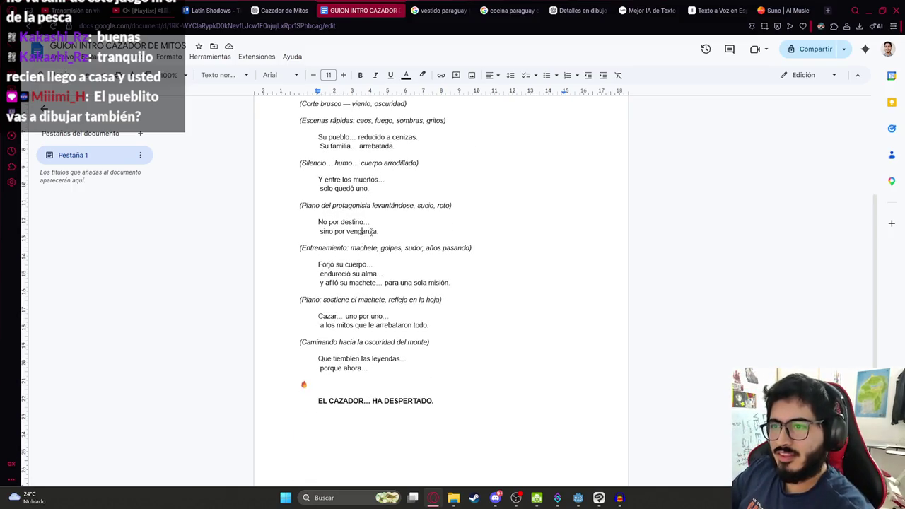
Review the Silencio, Forjó su cuerpo and closing 'Cazar… uno por uno' lines
left_click_drag(402, 237, 300, 162)
triple_click(338, 273)
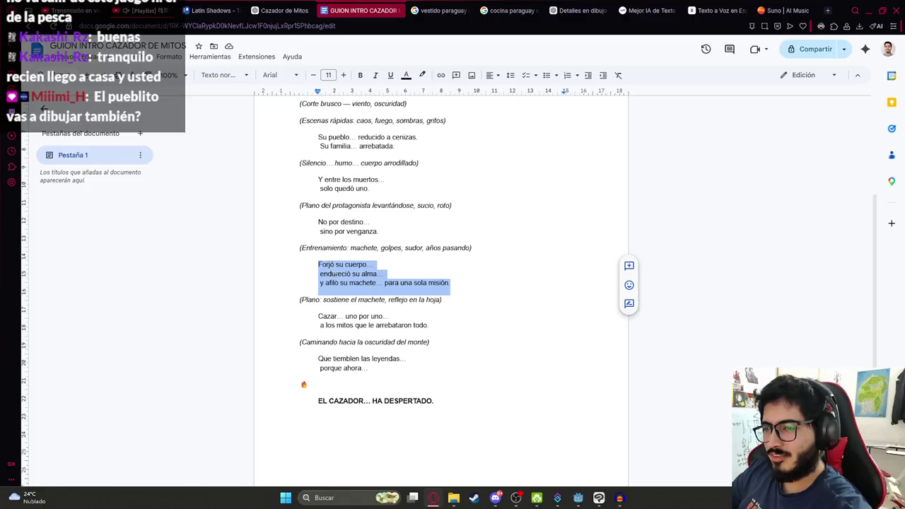
mouse_move(427, 328)
left_mouse_down()
mouse_move(322, 301)
mouse_move(308, 318)
left_mouse_up()
mouse_move(379, 370)
left_mouse_down()
mouse_move(304, 339)
mouse_move(316, 318)
left_mouse_up()
left_click(387, 342)
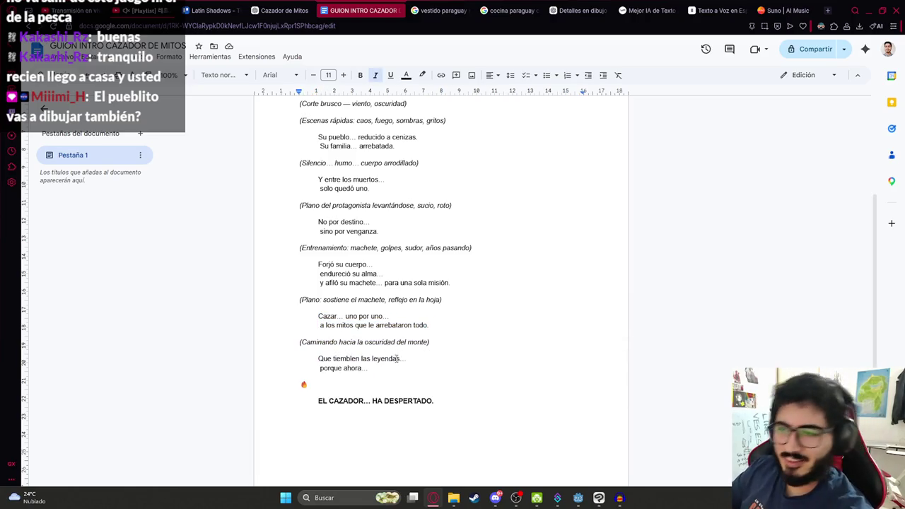
scroll(396, 358, "up", 2)
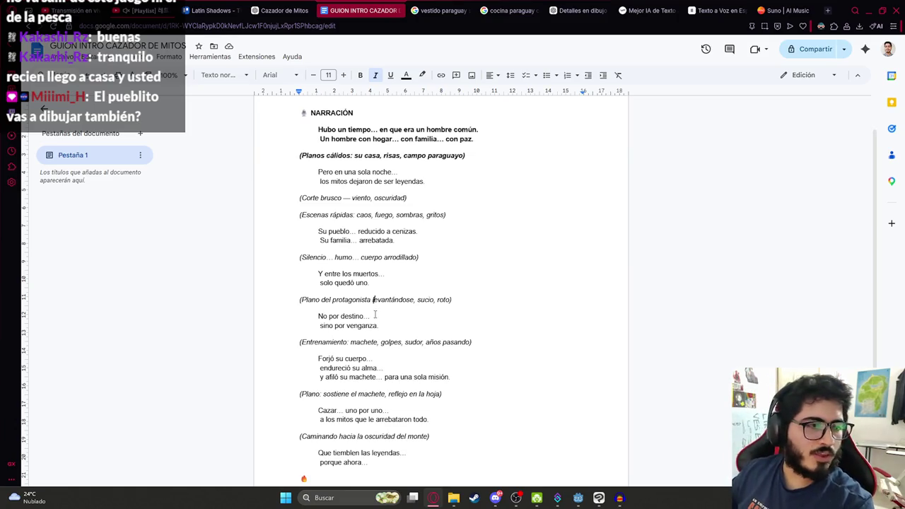
Review the Escenas rápidas note and the Silencio passage ending 'solo quedó uno'
left_click(346, 292)
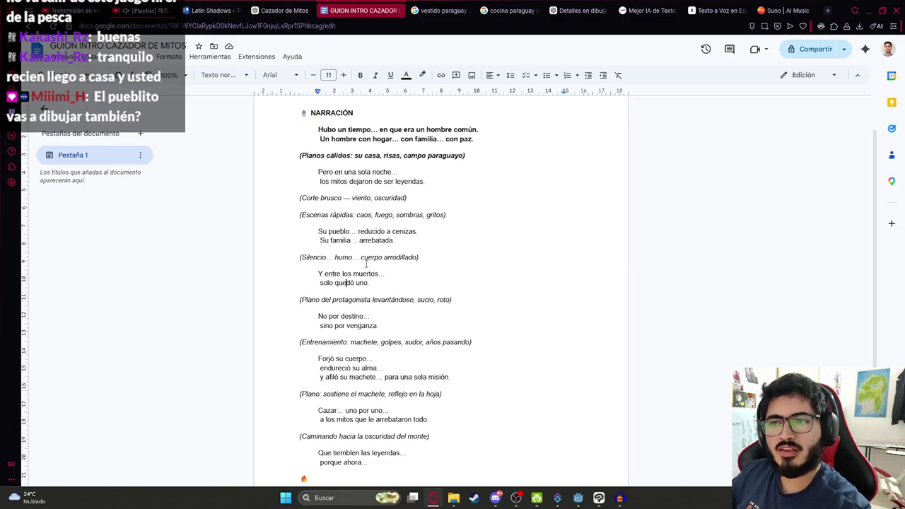
left_click(396, 215)
mouse_move(311, 216)
left_mouse_down()
mouse_move(430, 238)
mouse_move(289, 221)
left_mouse_up()
left_click(430, 238)
mouse_move(396, 287)
left_mouse_down()
mouse_move(274, 252)
mouse_move(273, 261)
left_mouse_up()
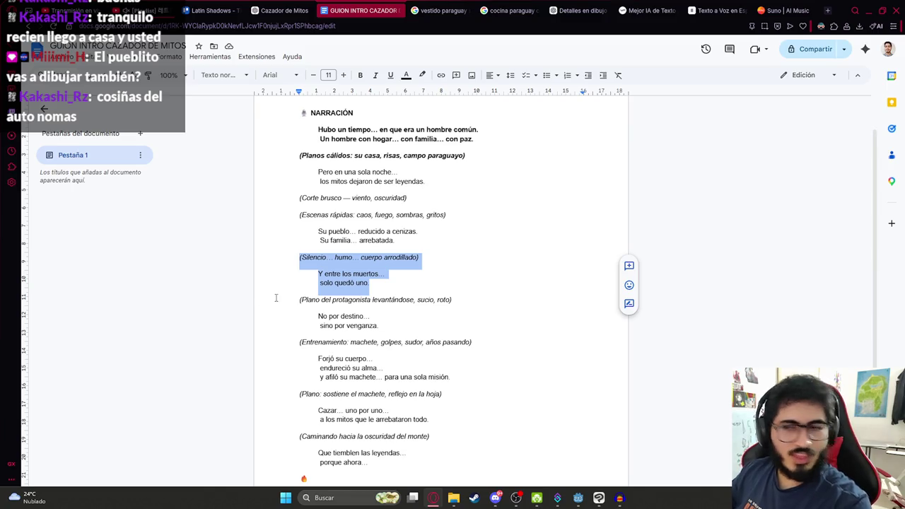
left_click(334, 283)
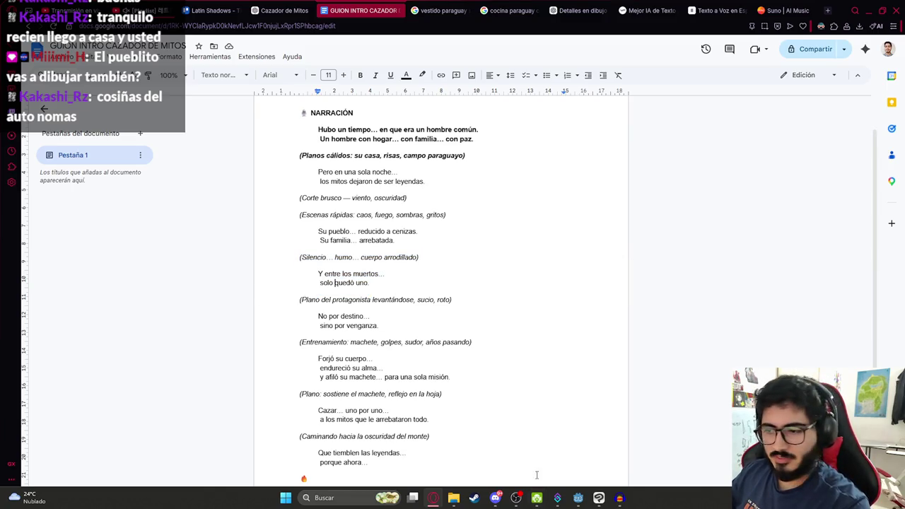
Switch back to the Godot editor showing the LevelMythsHunterMainMenu scene
left_click(578, 497)
left_click(334, 56)
left_click(311, 106)
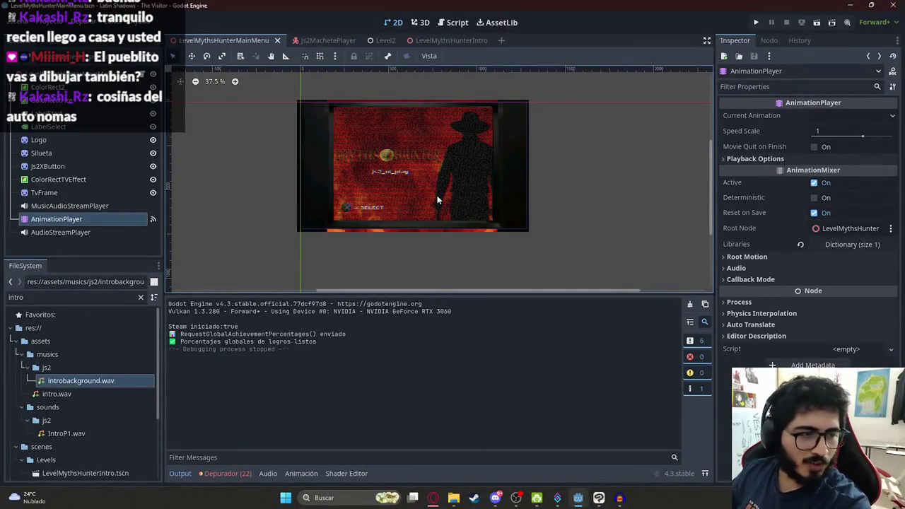
Run the project with F5 to test the intro cutscene
key("F5")
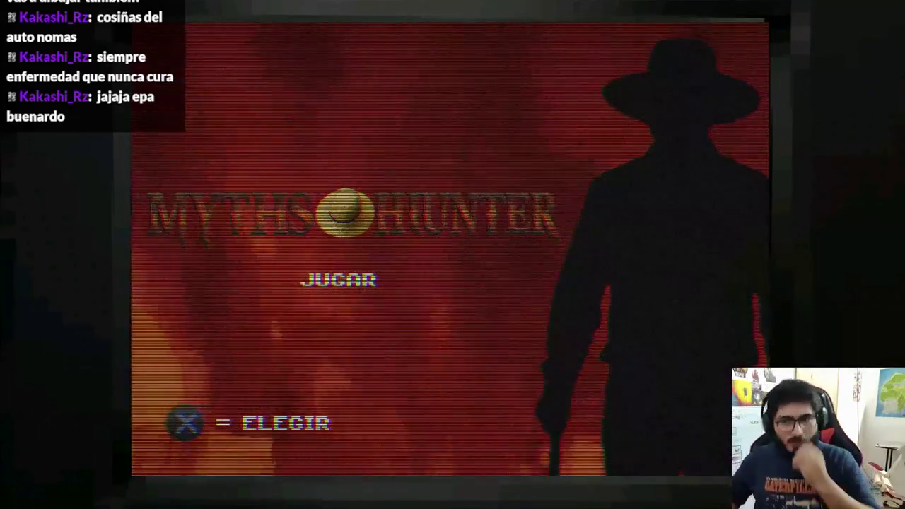
Play into the intro cutscene, stop the test with F8, and switch to the script document
key("Return")
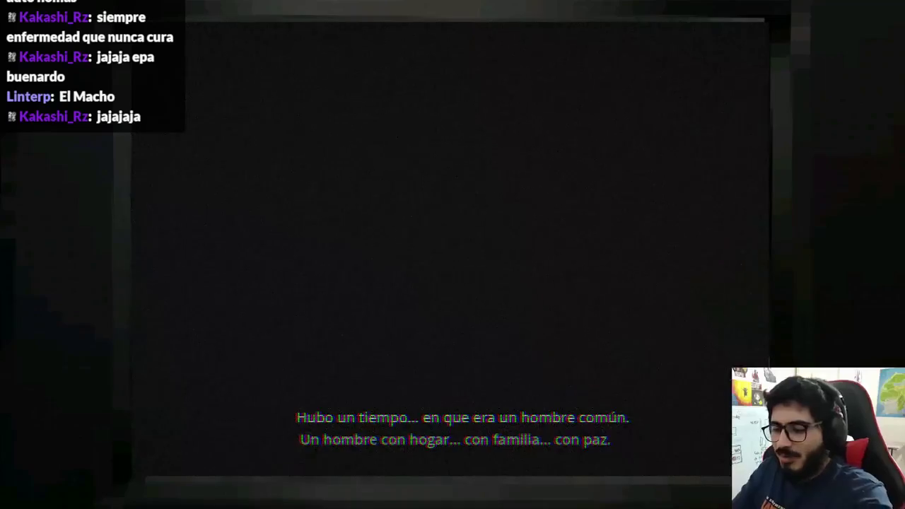
key("F8")
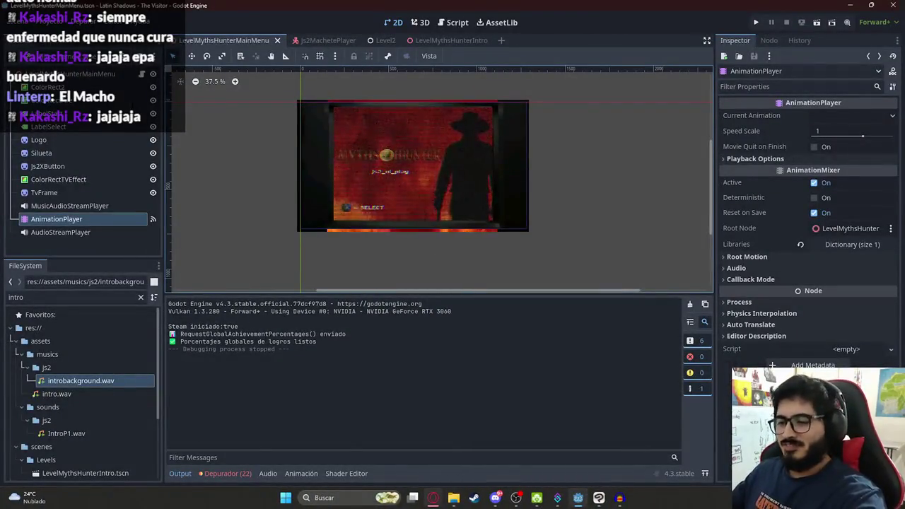
key("alt+Tab")
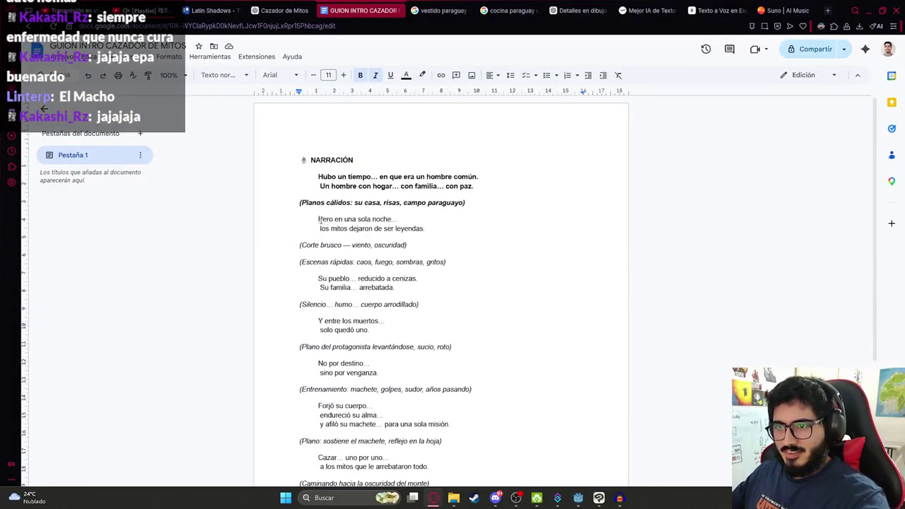
Generate ElevenLabs speech for 'Pero en una sola noche… los mitos dejaron de ser leyendas'
left_click_drag(319, 219, 427, 229)
left_click(735, 6)
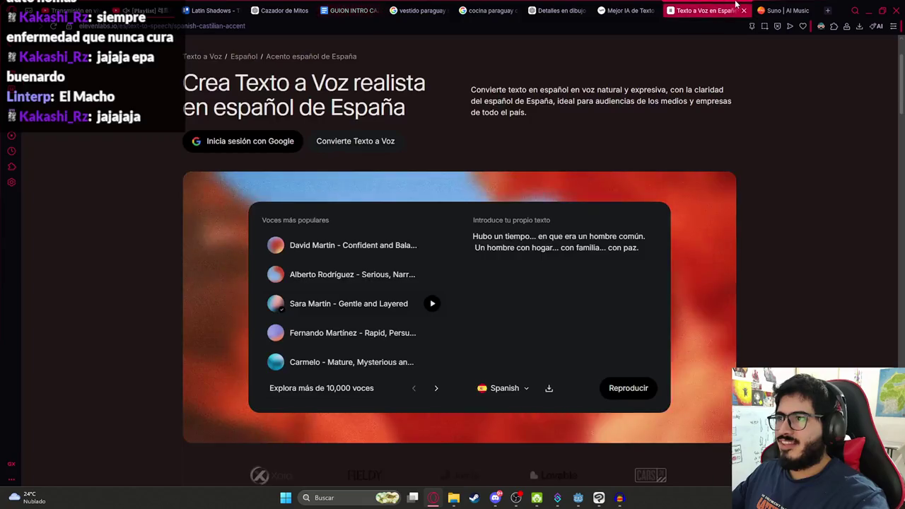
left_click(562, 248)
key("ctrl+a")
type("Pero en una sola noche...  los mitos dejaron de ser leyendas.")
left_click(624, 398)
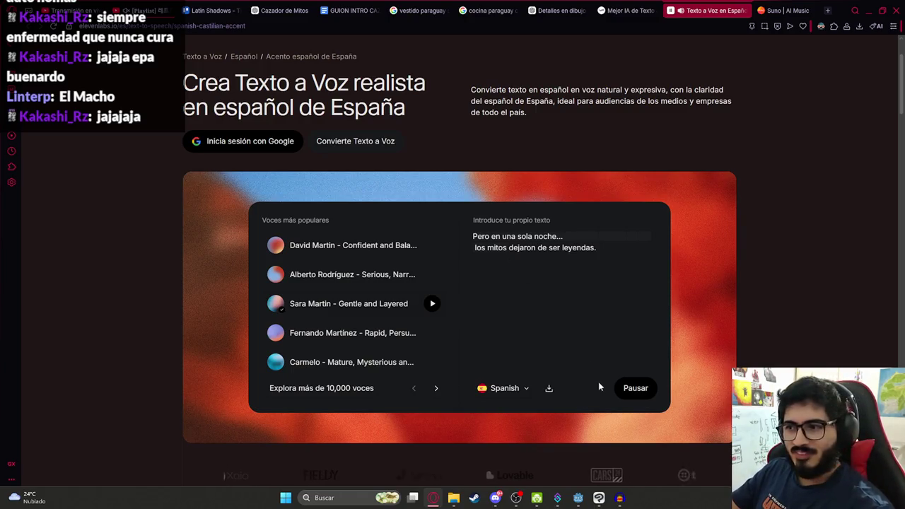
Download the narration mp3 and load it into Audacity as a new track
left_click(548, 388)
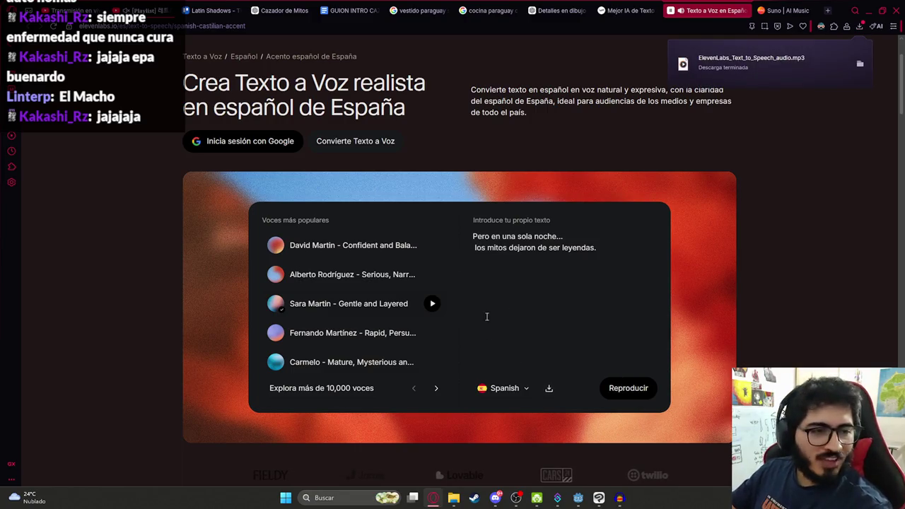
left_click(859, 64)
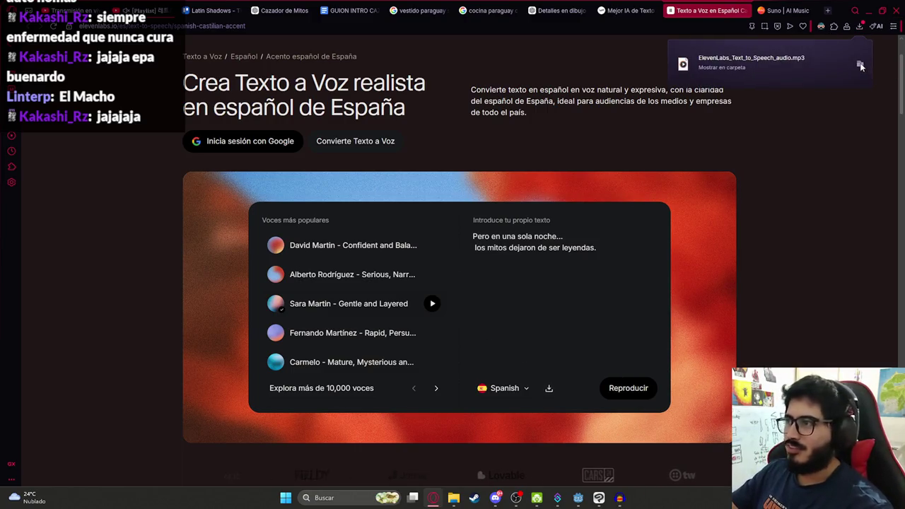
mouse_move(642, 495)
left_mouse_down()
mouse_move(619, 493)
mouse_move(495, 396)
mouse_move(429, 367)
mouse_move(423, 265)
left_mouse_up()
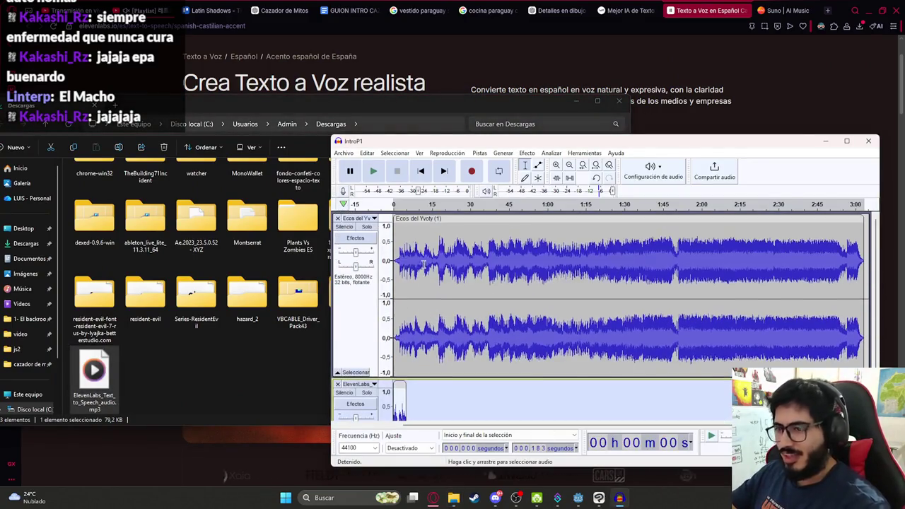
Remove the Ecos del Yvoty track and delete the short lead-in at the narration's start
left_click(338, 218)
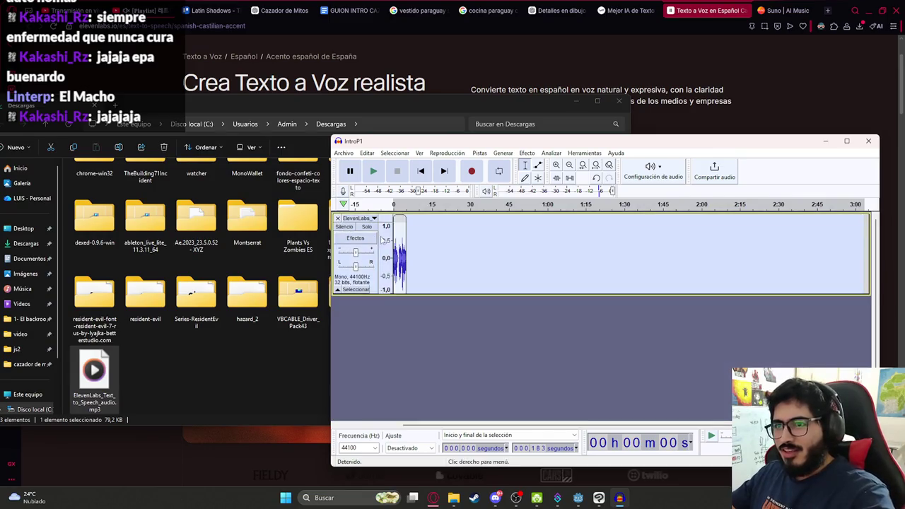
left_click(394, 246)
scroll(394, 249, "up", 5)
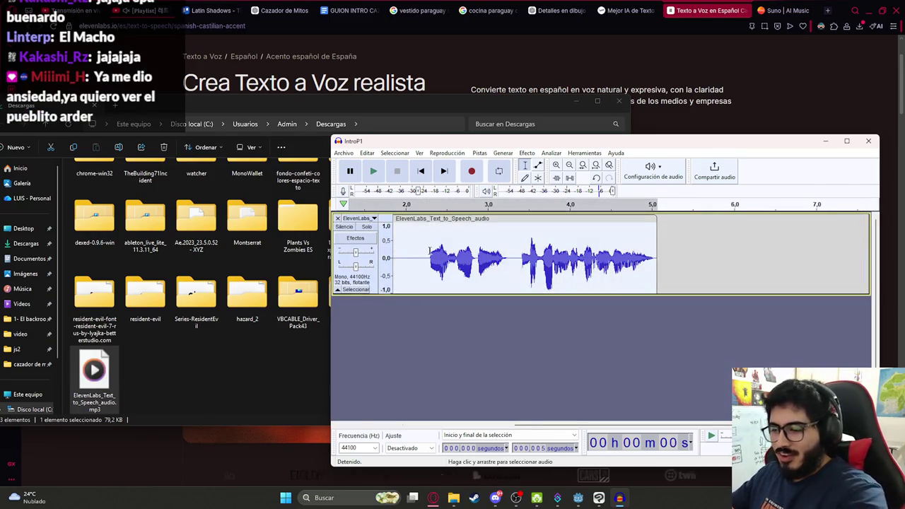
key("Home")
left_click_drag(399, 258, 394, 256)
key("Delete")
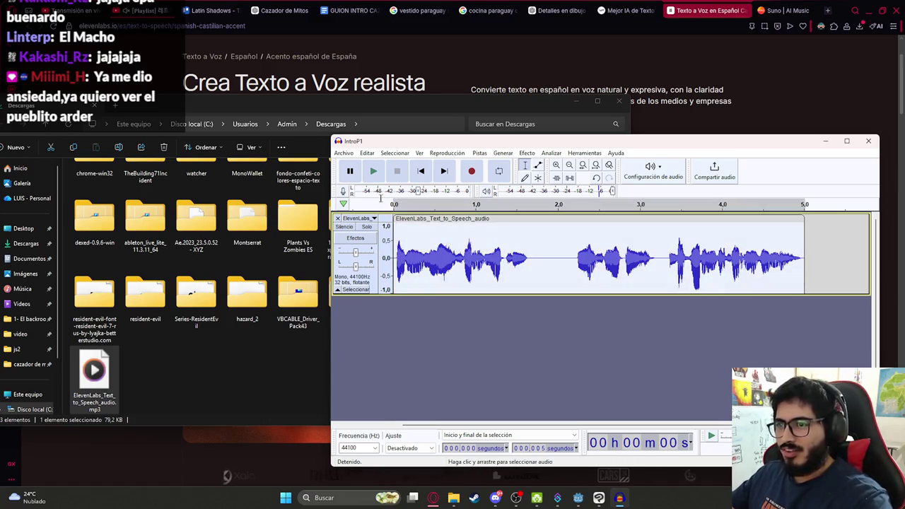
Resample the narration track to 8000 Hz and play it back
left_click_drag(478, 150, 477, 154)
left_click(480, 157)
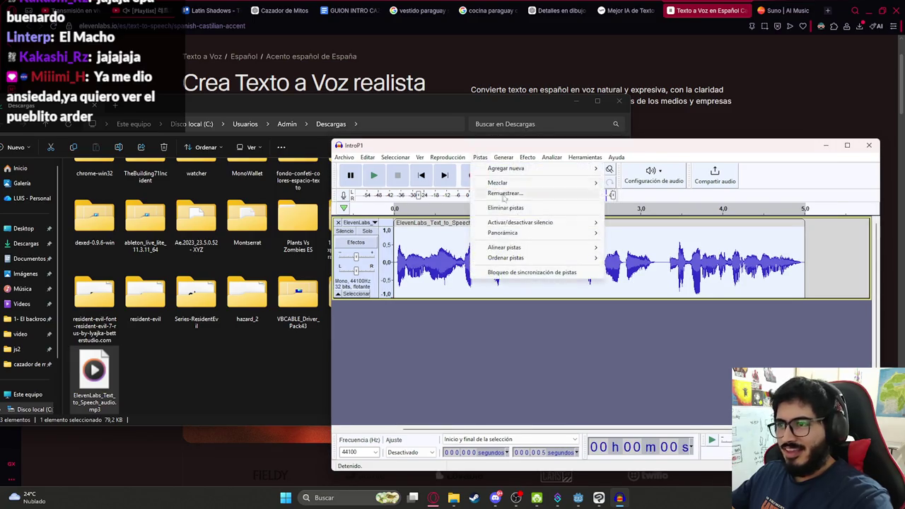
left_click(495, 192)
type("800")
key("Return")
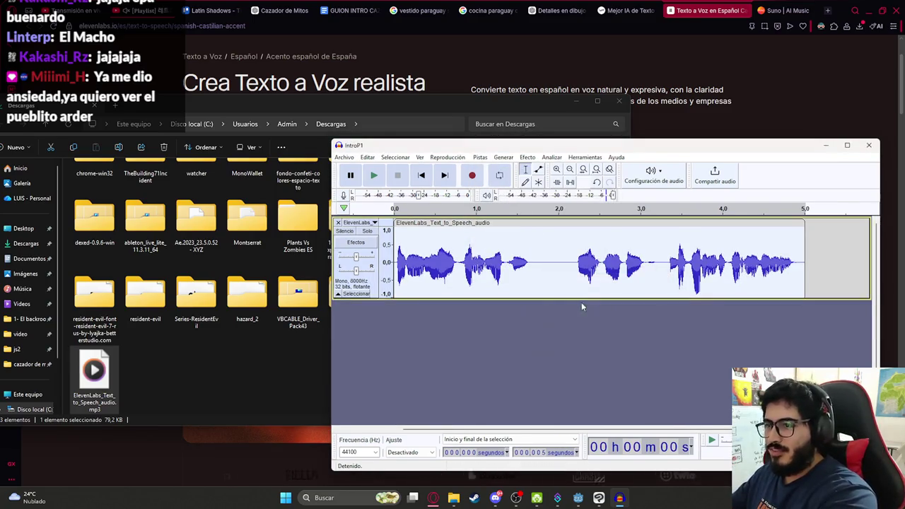
key("space")
Export the narration as IntroP2.wav into assets/sounds/js2 and return to Godot
left_click(342, 158)
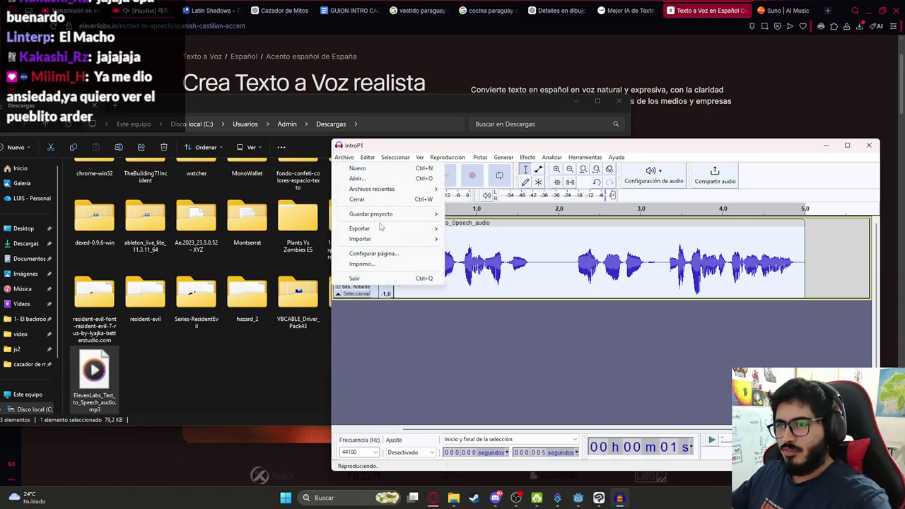
mouse_move(424, 228)
left_click(487, 239)
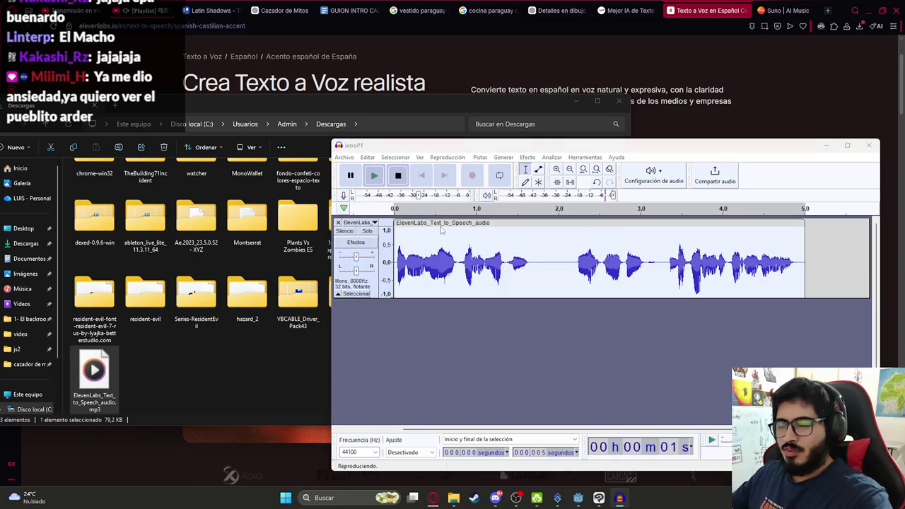
left_click(440, 220)
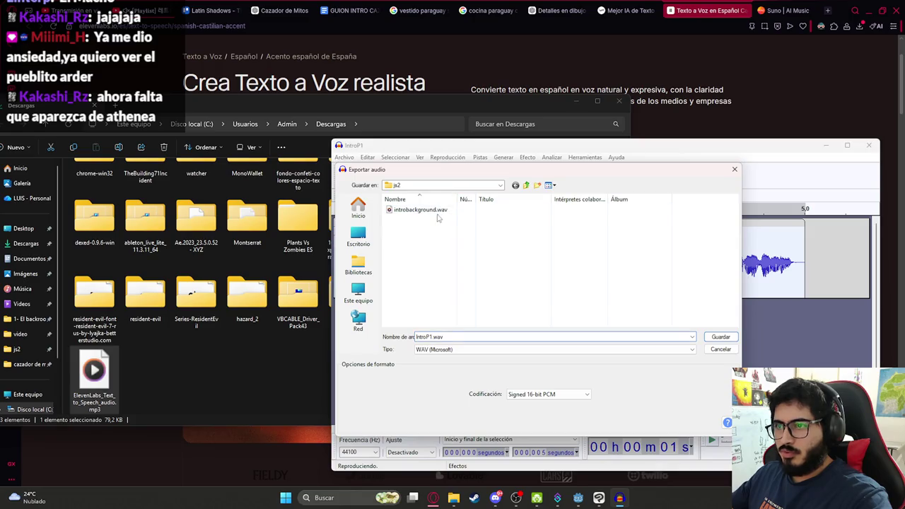
left_click(525, 185)
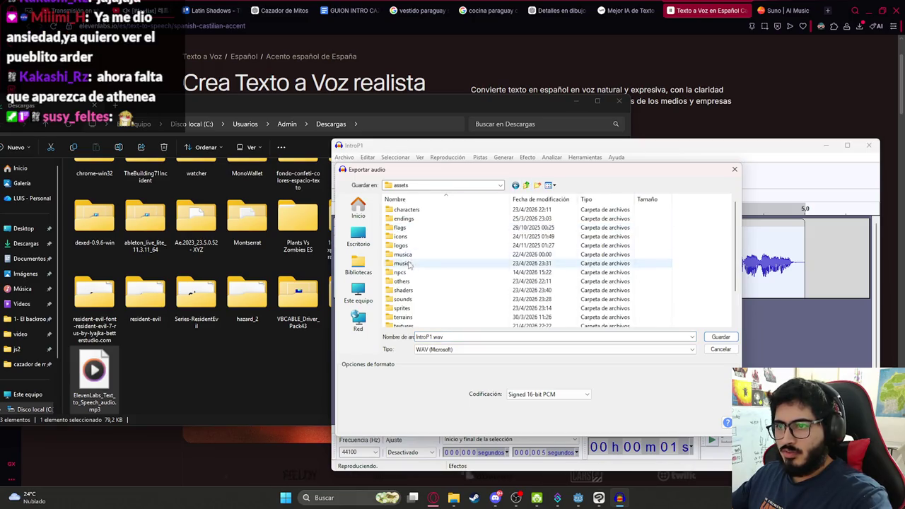
left_click(404, 299)
double_click(404, 299)
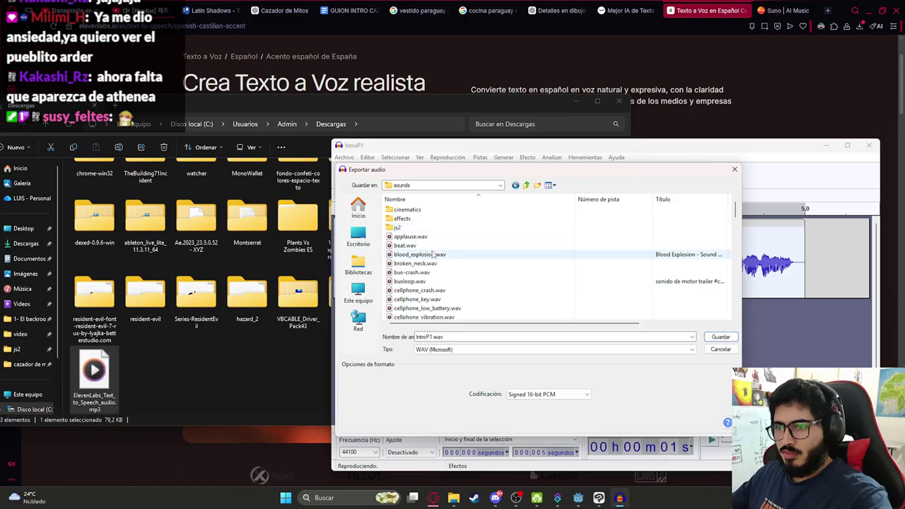
double_click(408, 215)
left_click(408, 211)
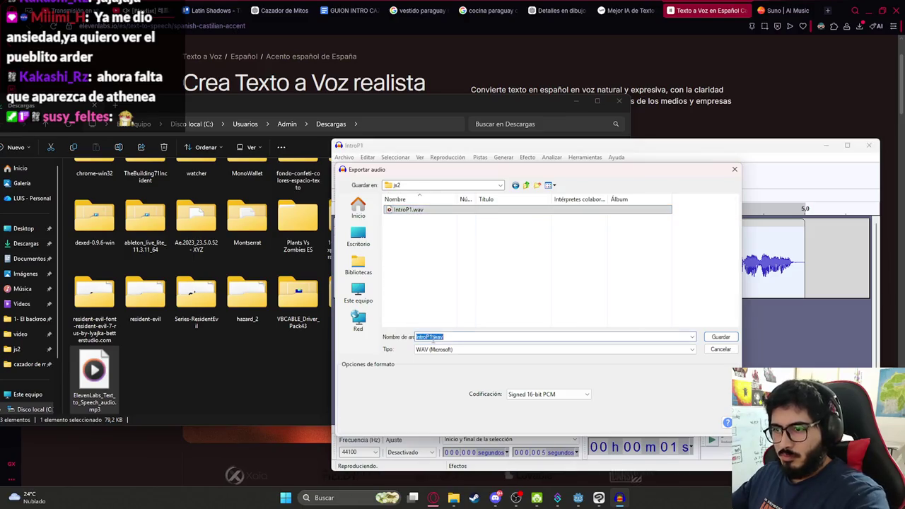
key("Return")
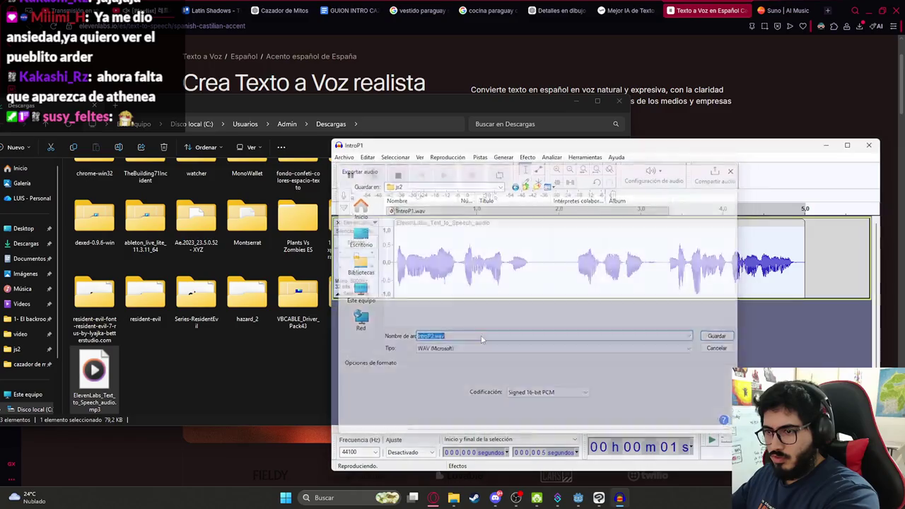
left_click(598, 498)
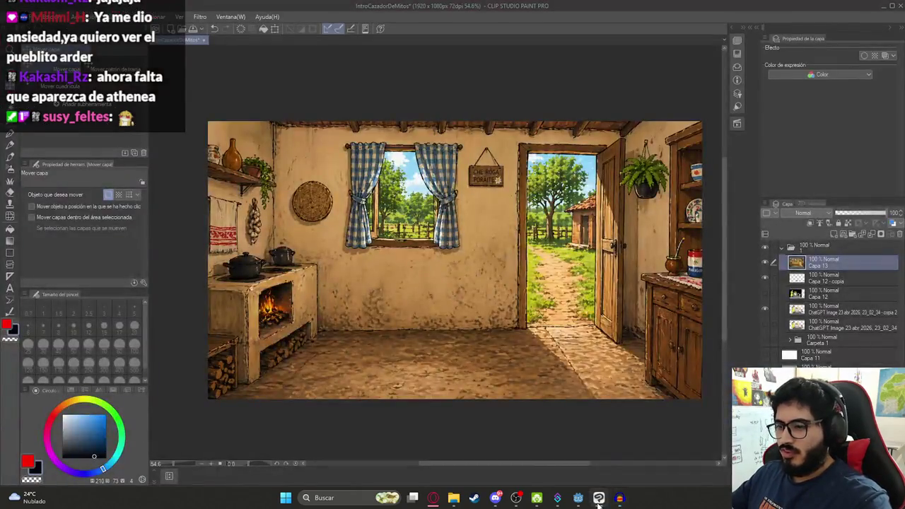
left_click(580, 498)
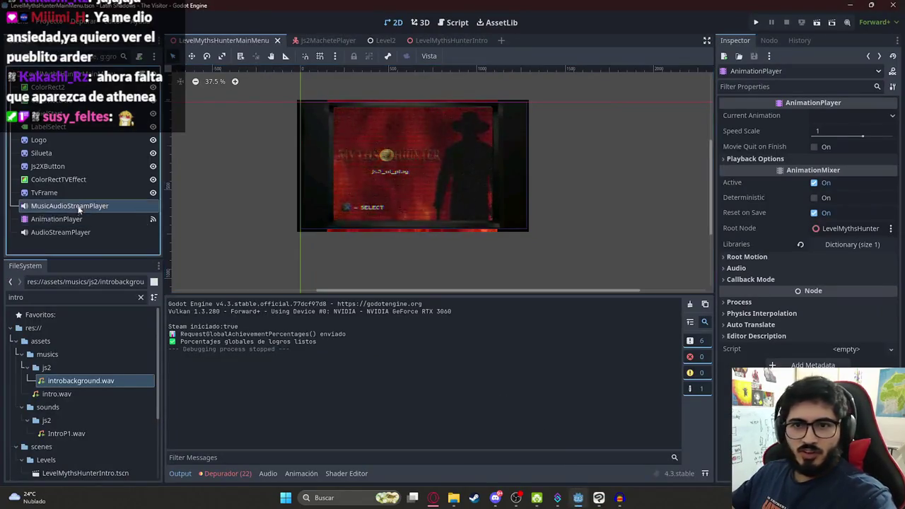
Check the main menu's animations, then list the LevelMythsHunterIntro AnimationPlayer's animations in 2D
left_click(77, 214)
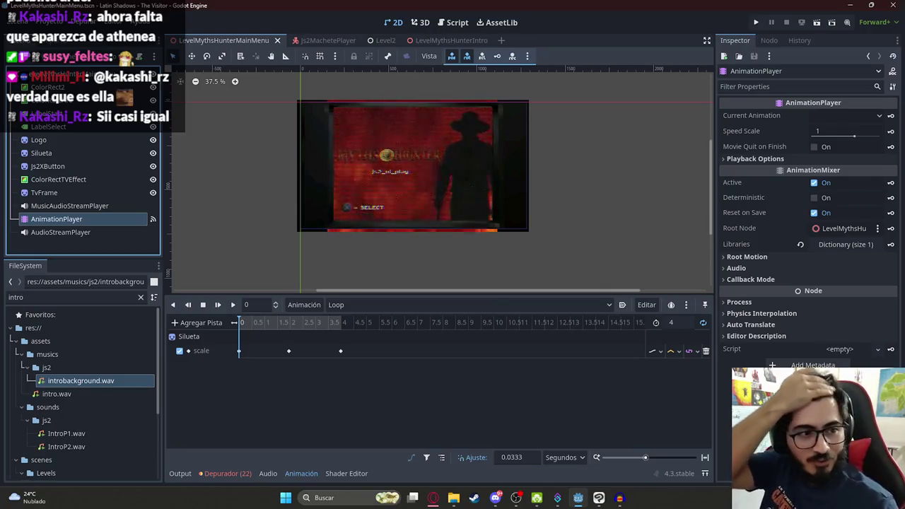
left_click(387, 309)
left_click(421, 41)
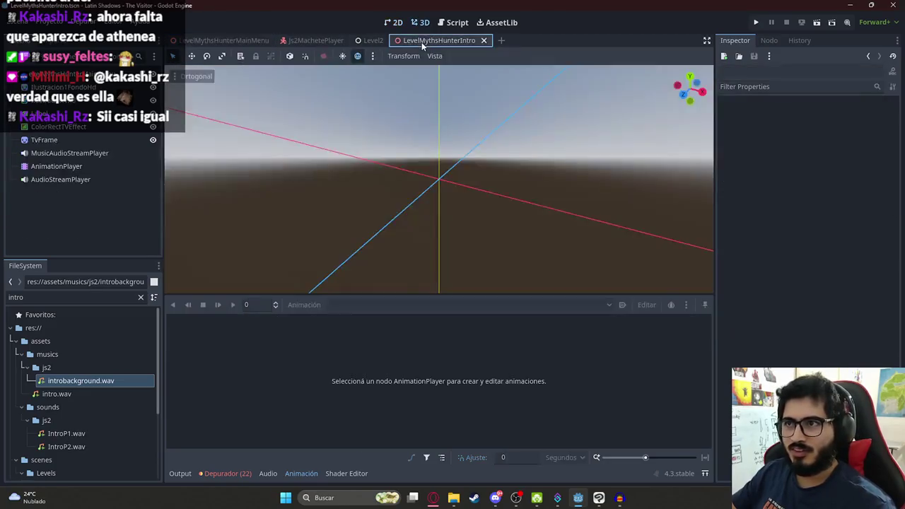
left_click(393, 23)
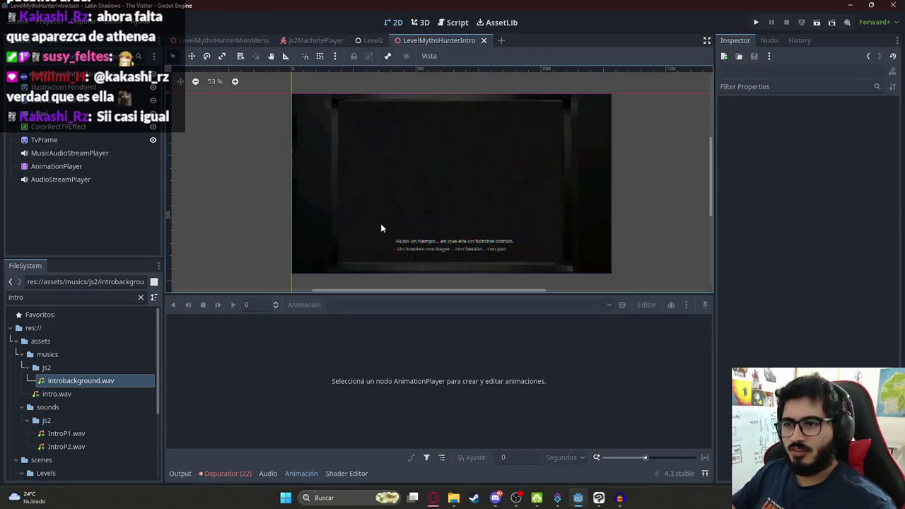
left_click(83, 166)
left_click(350, 305)
Create a new animation named IntroP2 on the AnimationPlayer
left_click(355, 318)
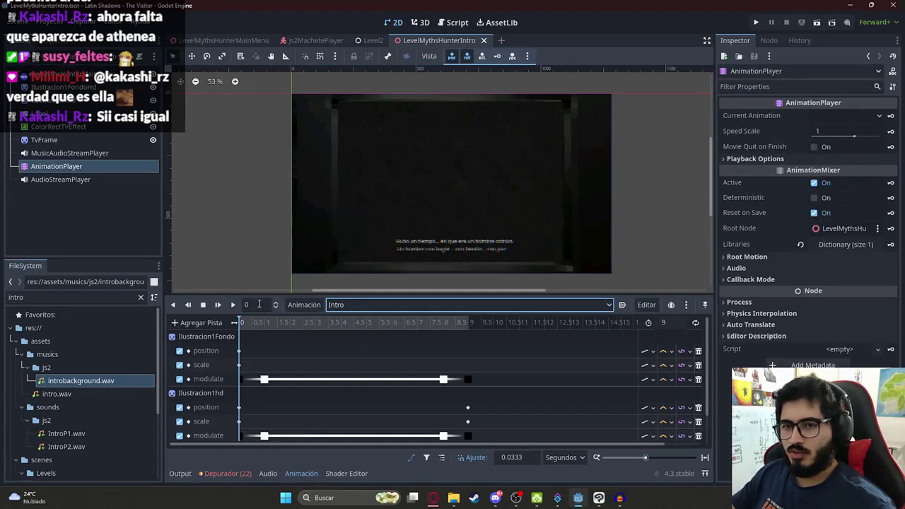
left_click(300, 305)
left_click(313, 318)
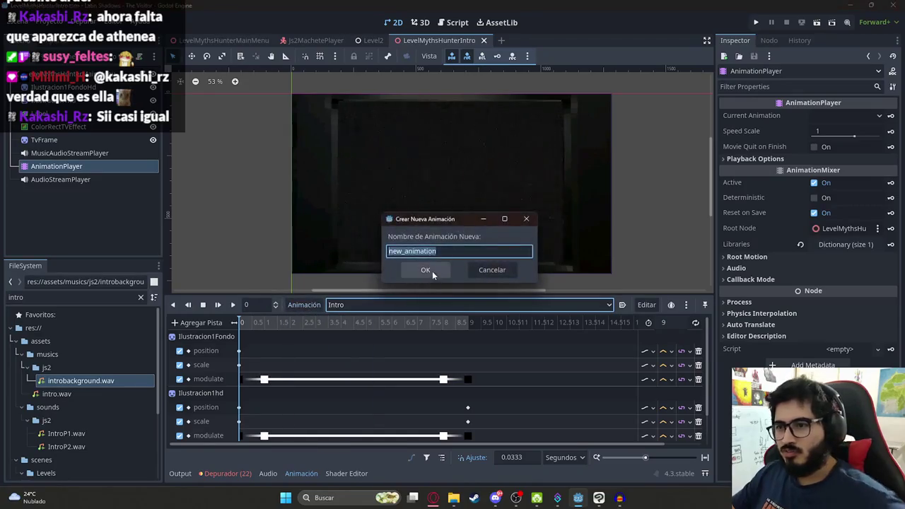
type("l")
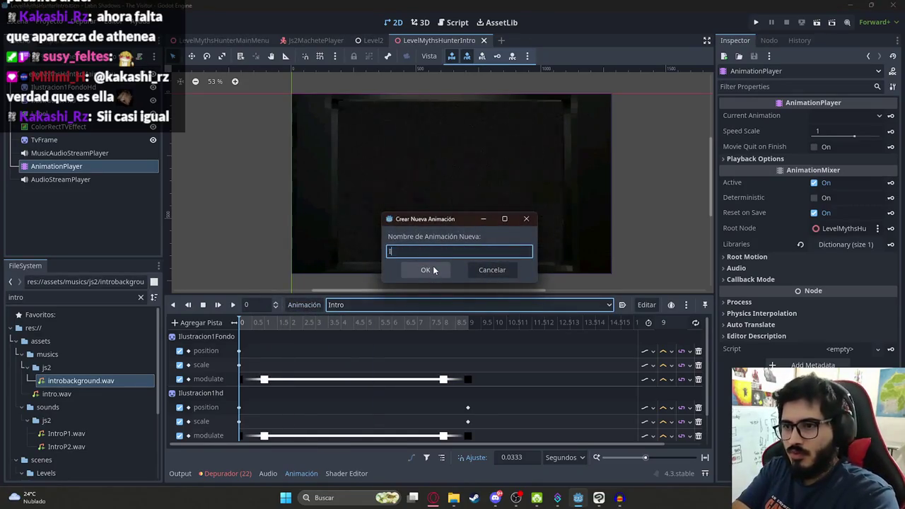
type("IntroP2")
left_click(426, 269)
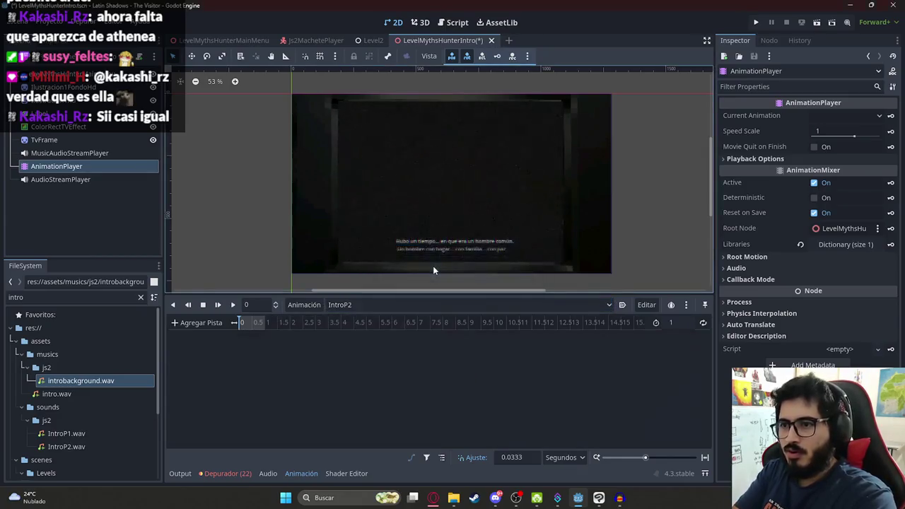
Add an AudioStreamPlayer audio track holding IntroP2.wav, starting at time 0
left_click(205, 323)
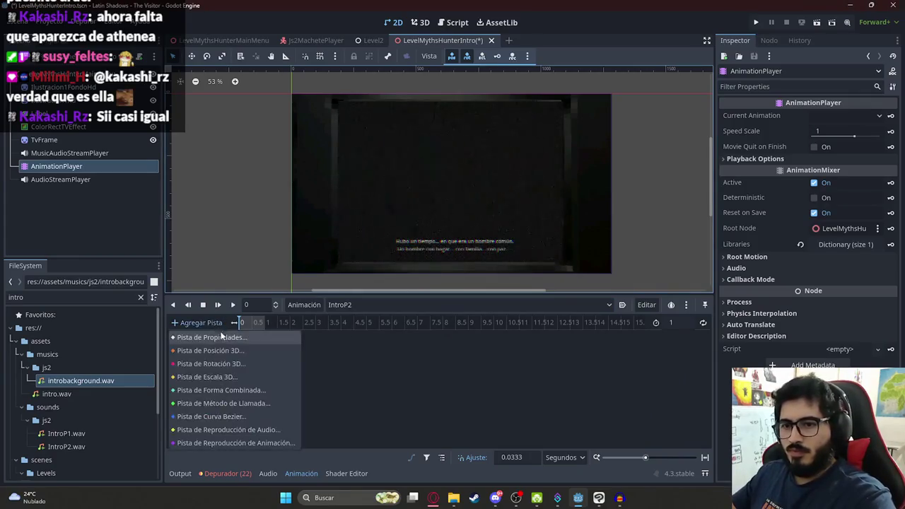
left_click(254, 426)
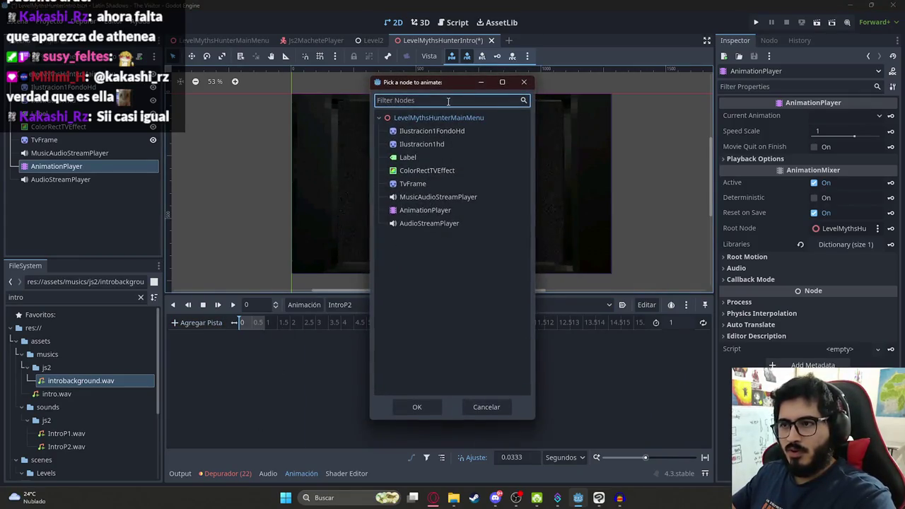
double_click(424, 224)
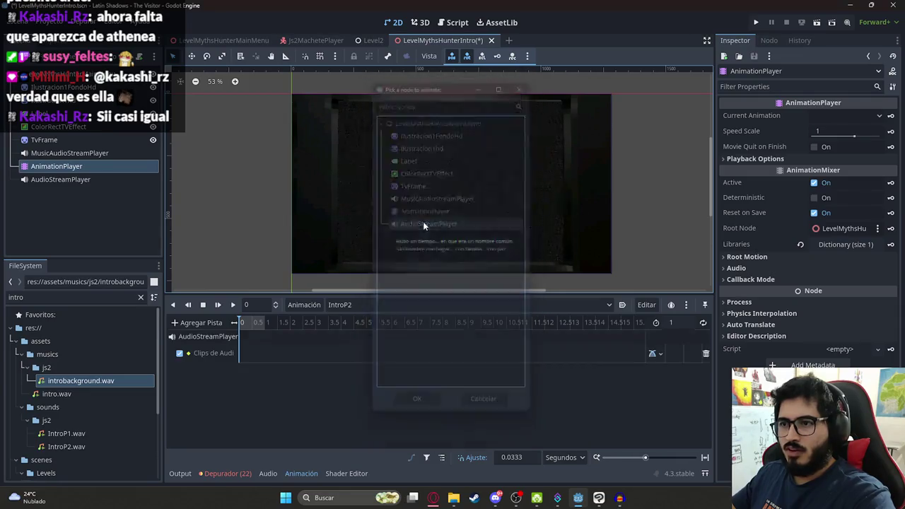
scroll(78, 367, "down", 3)
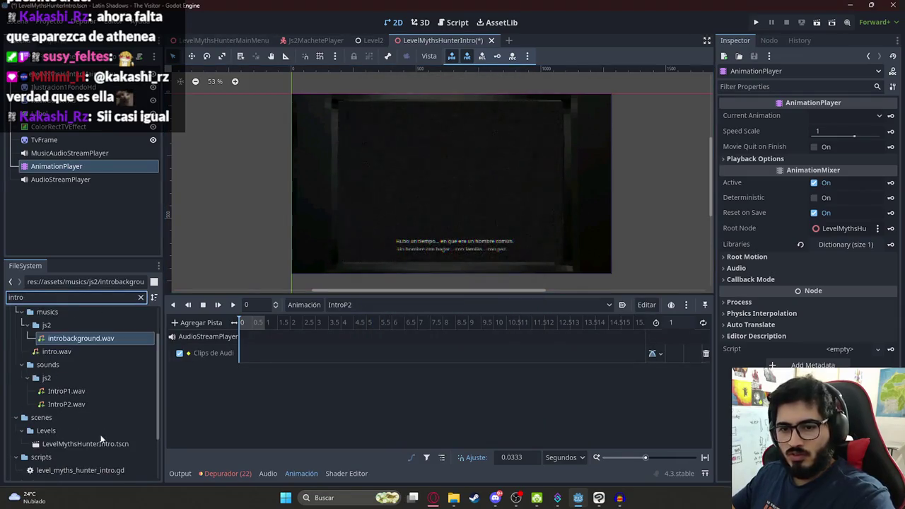
mouse_move(82, 405)
left_mouse_down()
mouse_move(278, 359)
mouse_move(266, 355)
left_mouse_up()
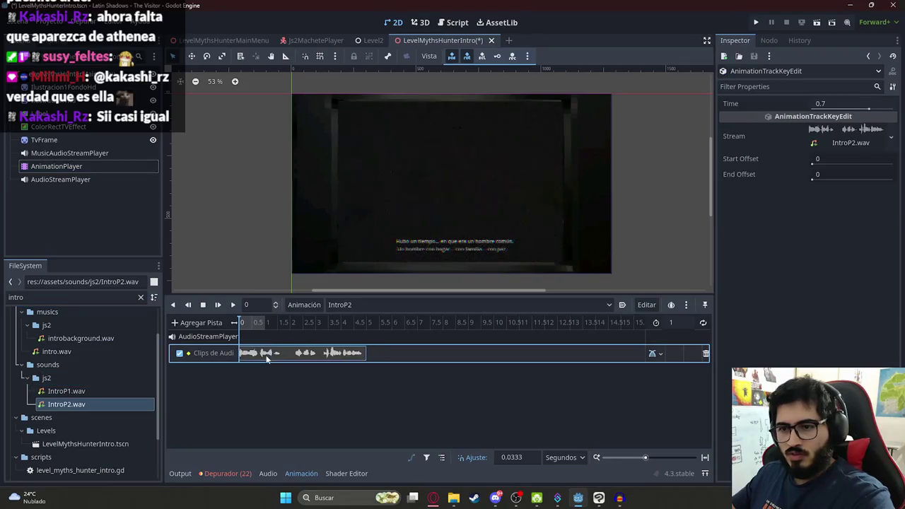
scroll(281, 359, "up", 5)
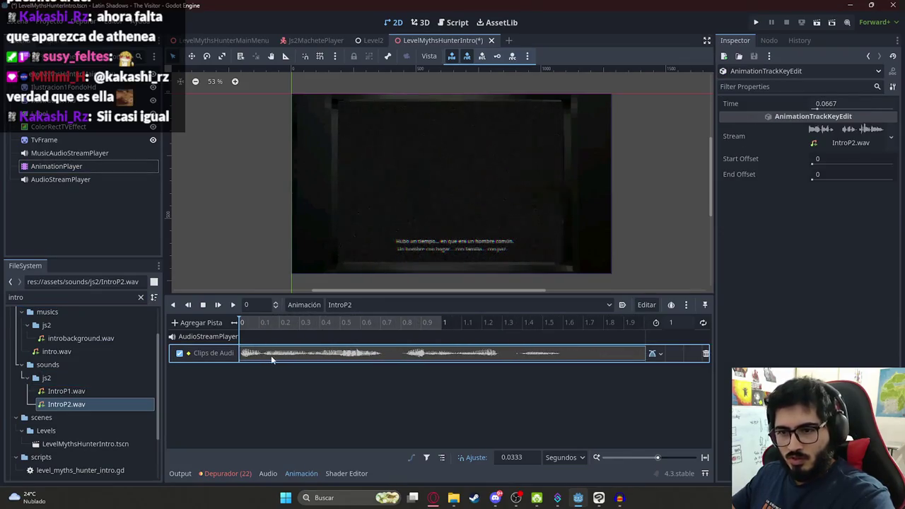
left_click_drag(277, 356, 259, 337)
Set IntroP2's length to 6 seconds, preview it, and save the scene
scroll(489, 365, "down", 5)
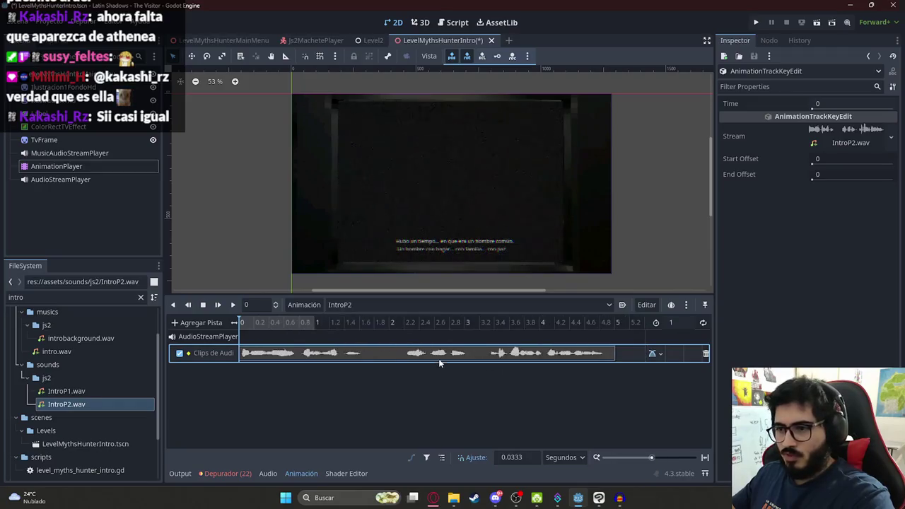
left_click(684, 323)
type("6")
key("Return")
left_click_drag(253, 325, 165, 322)
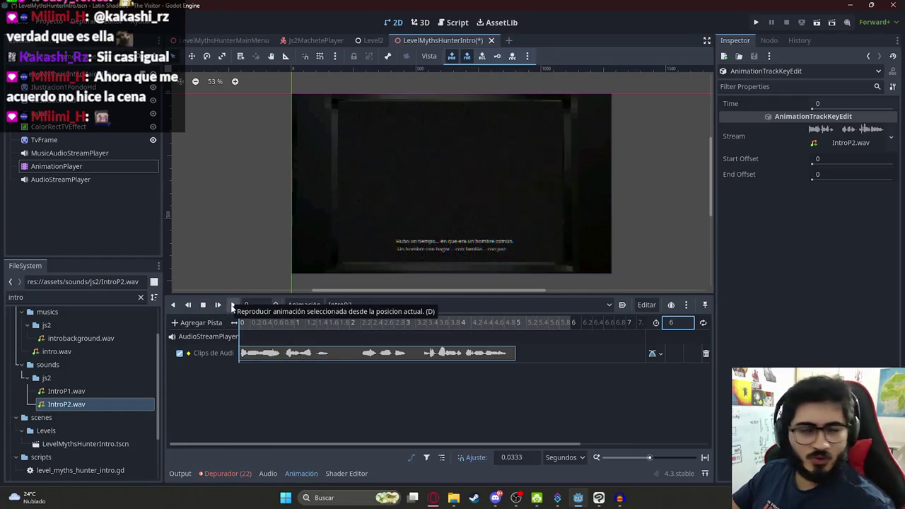
left_click(232, 306)
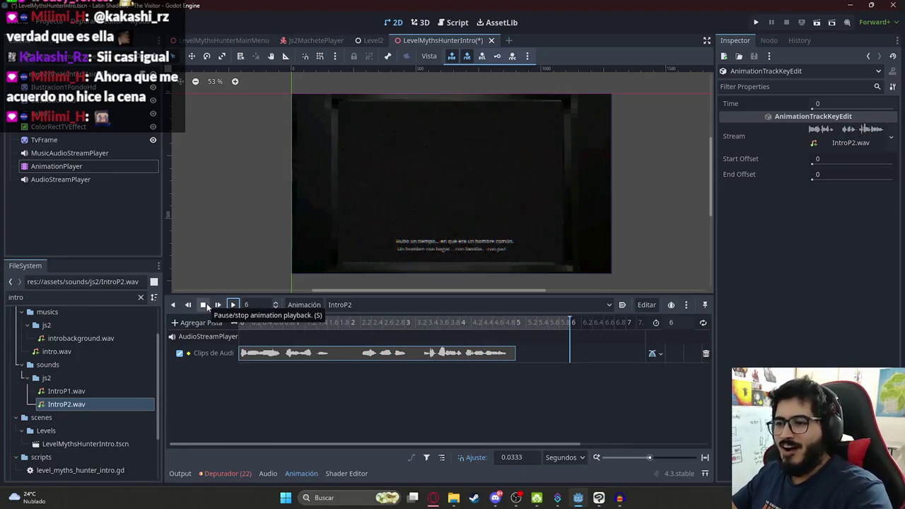
key("ctrl+s")
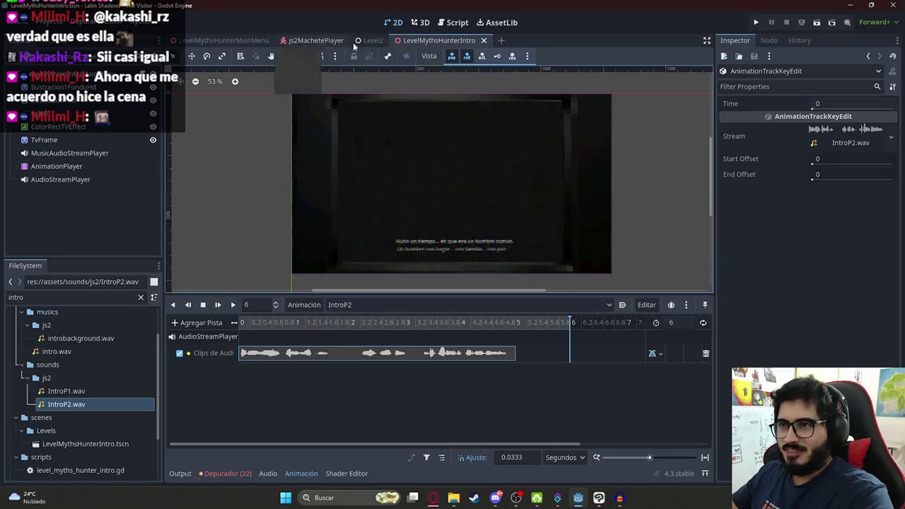
key("ctrl+F3")
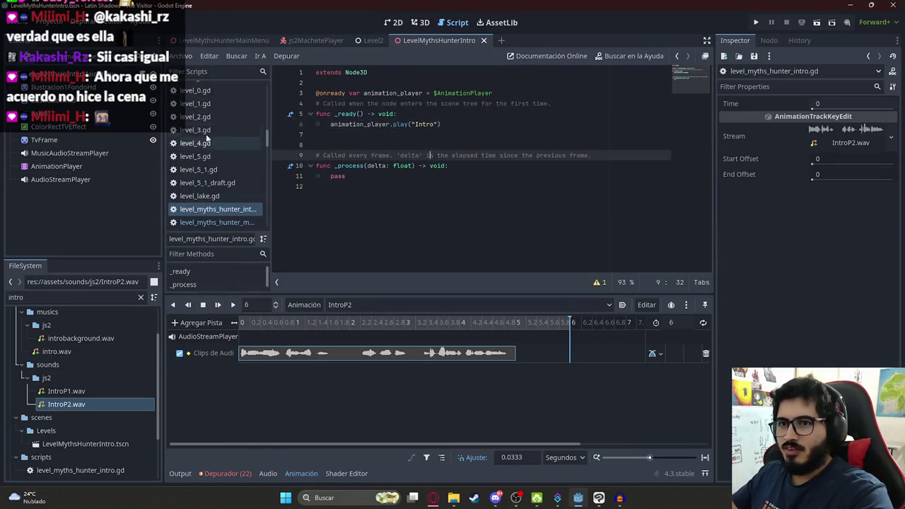
Connect the AnimationPlayer's animation_finished signal to the level script with the default method
left_click(76, 165)
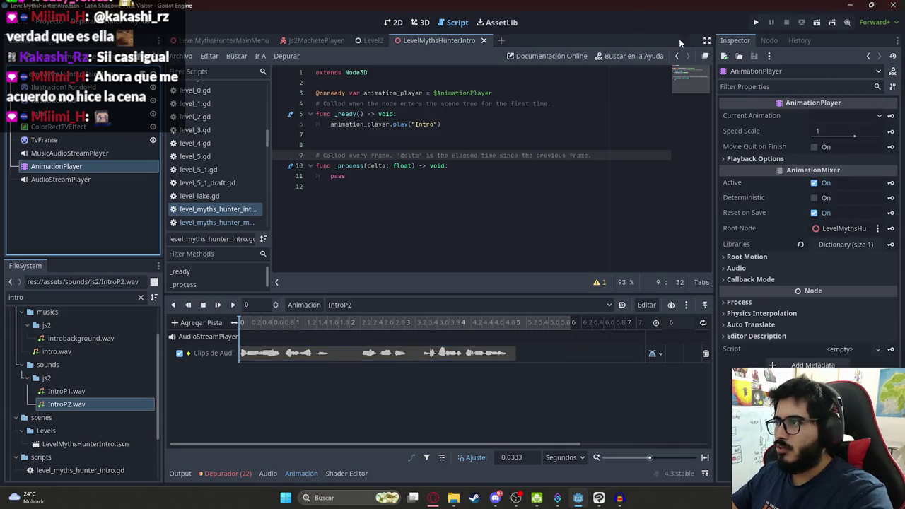
left_click(769, 40)
left_click(789, 104)
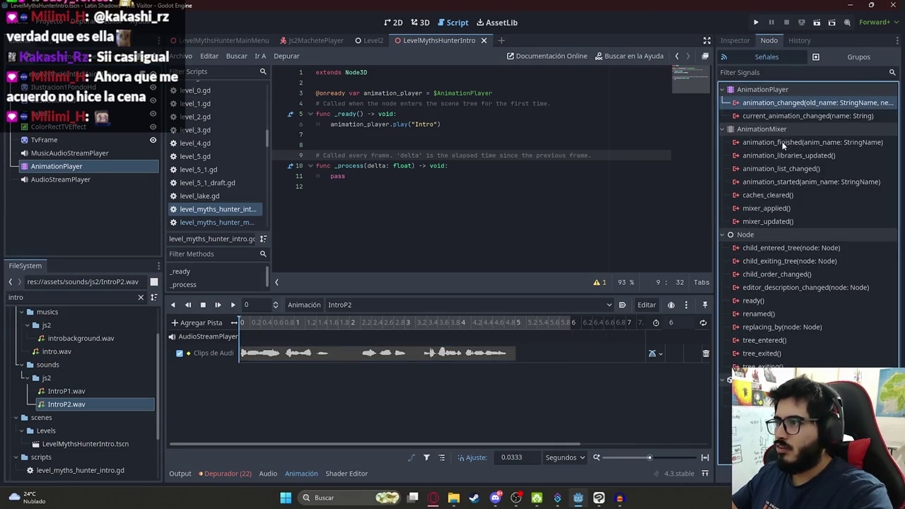
double_click(812, 142)
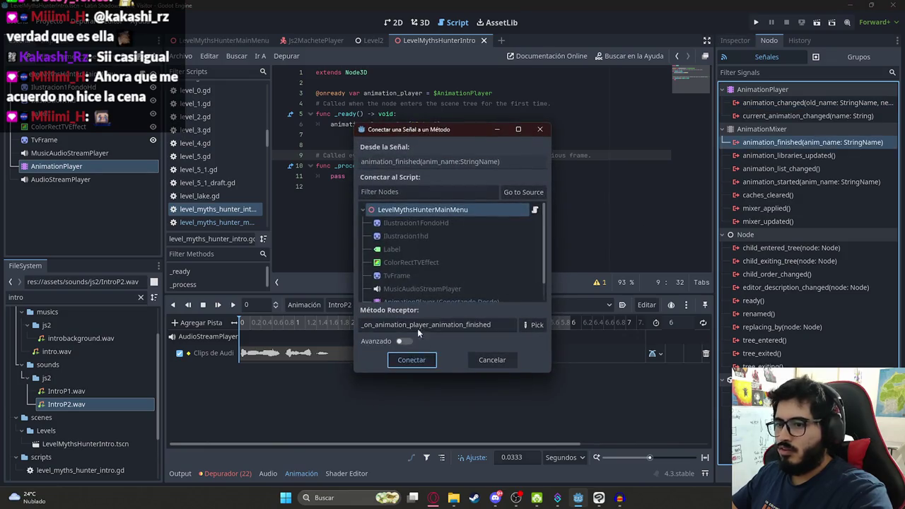
left_click(412, 359)
Write the handler body: if anim_name == "Intro", play "IntroP2"; then save the script
left_click_drag(339, 217, 525, 218)
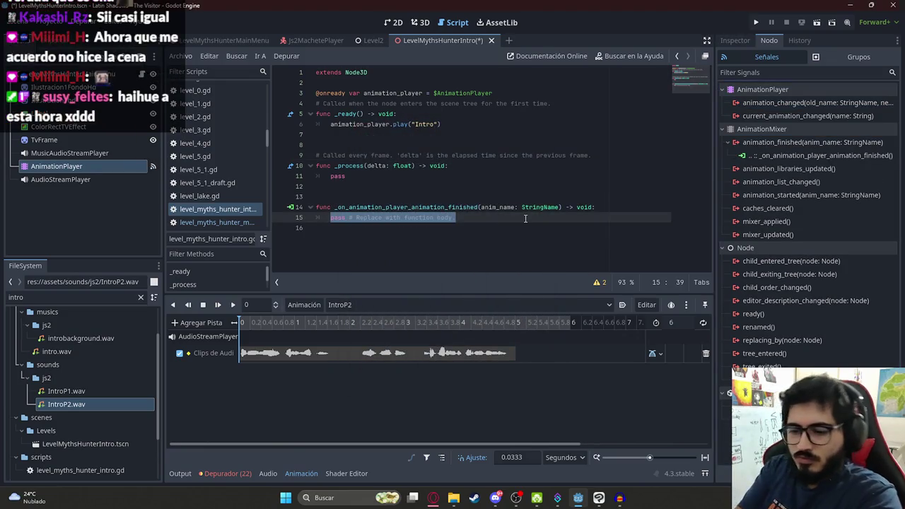
type("if anim_n")
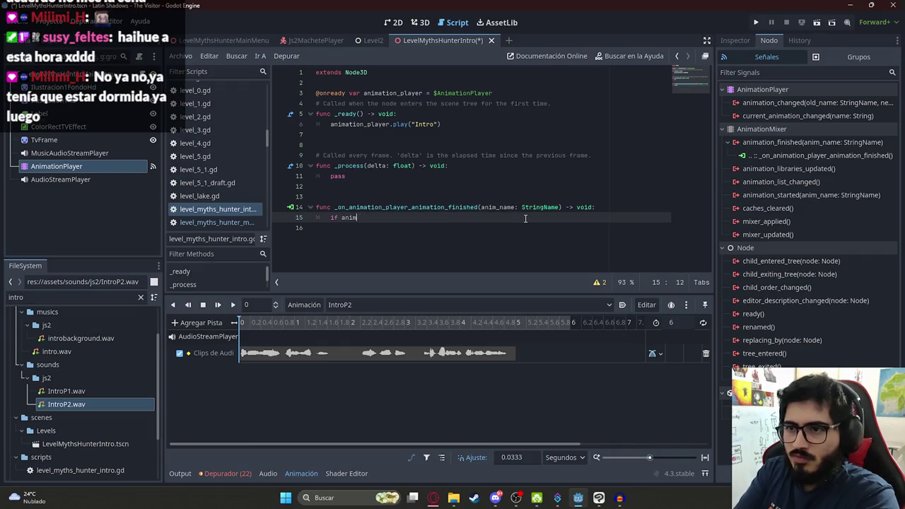
type("ame == \"")
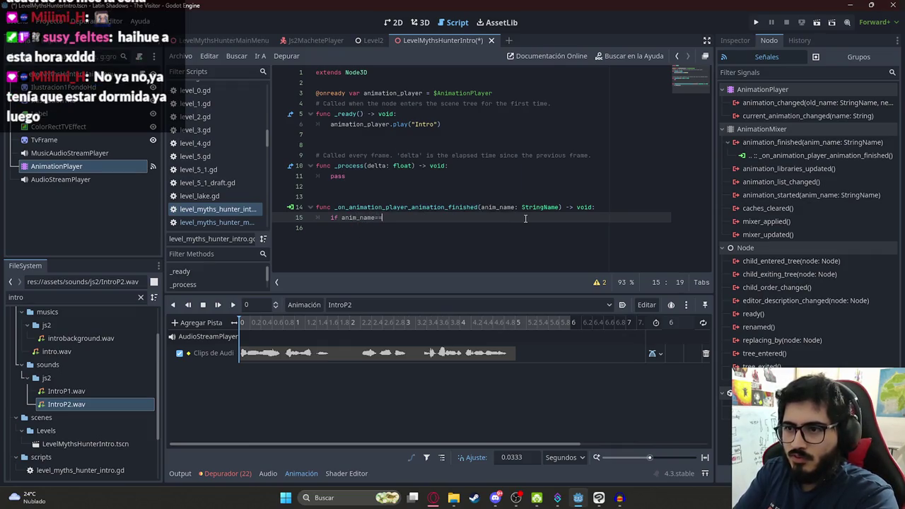
type("Intro")
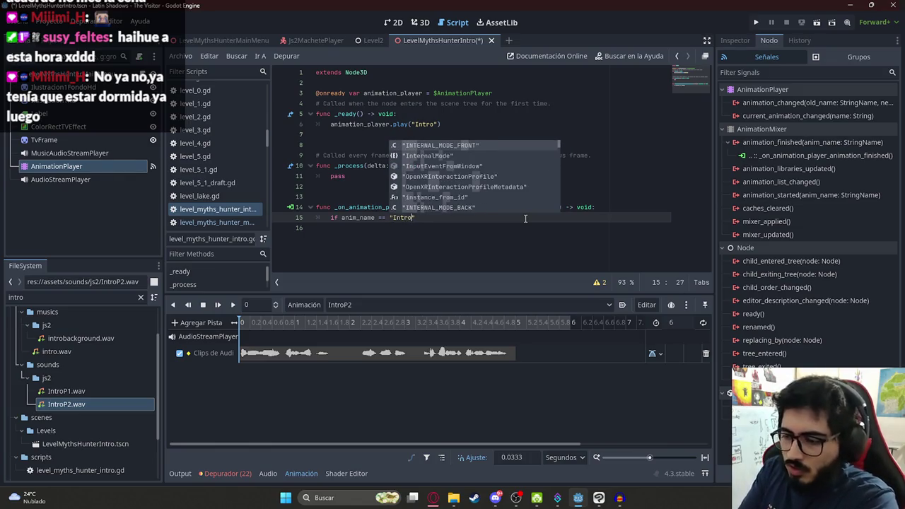
type("\":")
key("Return")
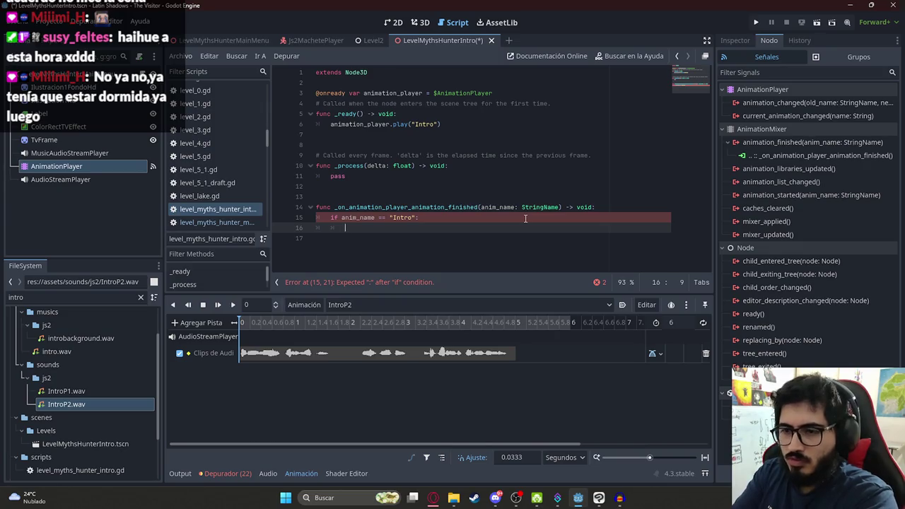
type("ani")
key("Return")
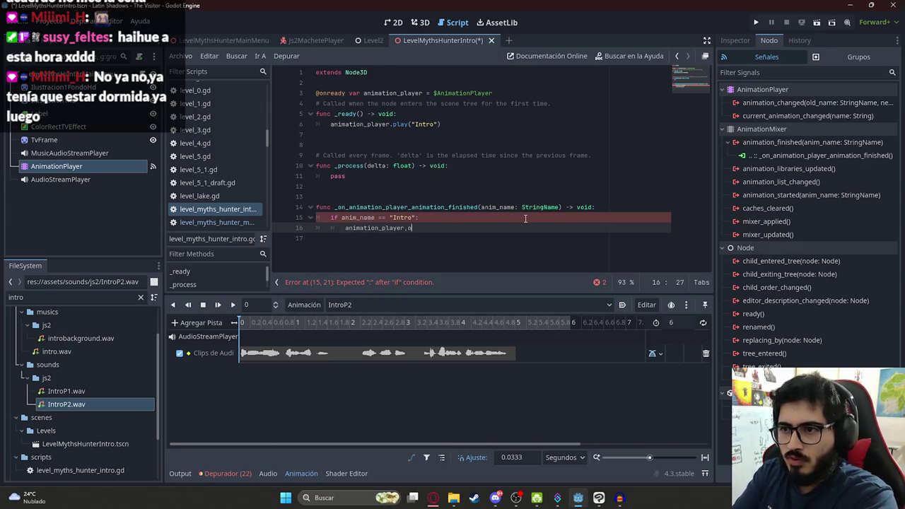
type("pl")
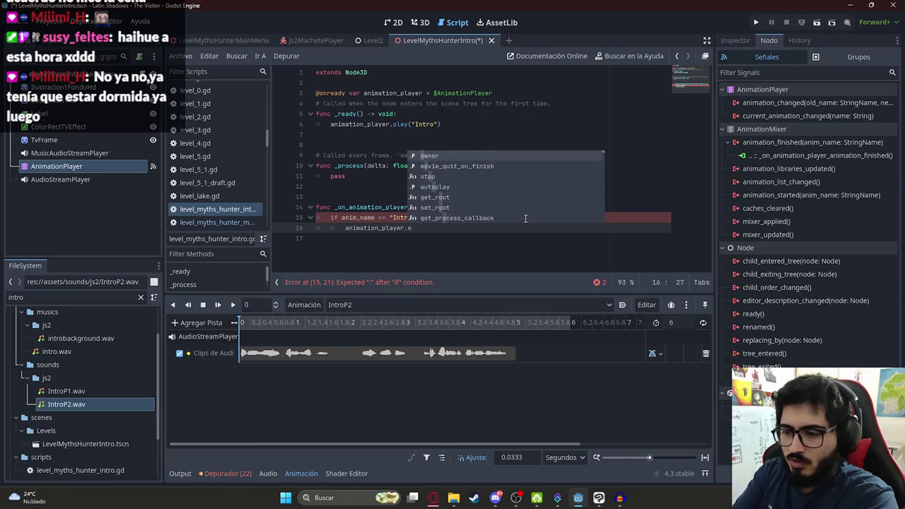
key("Return")
key("Down")
key("Return")
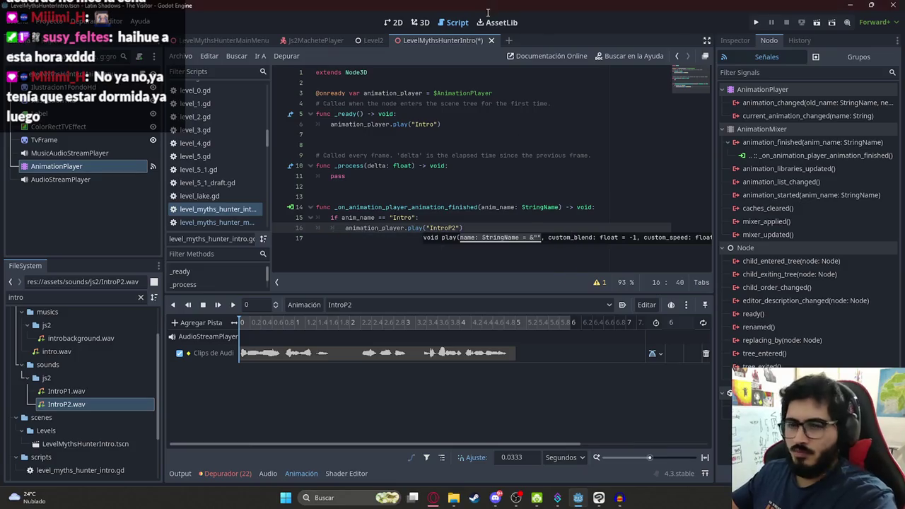
key("ctrl+s")
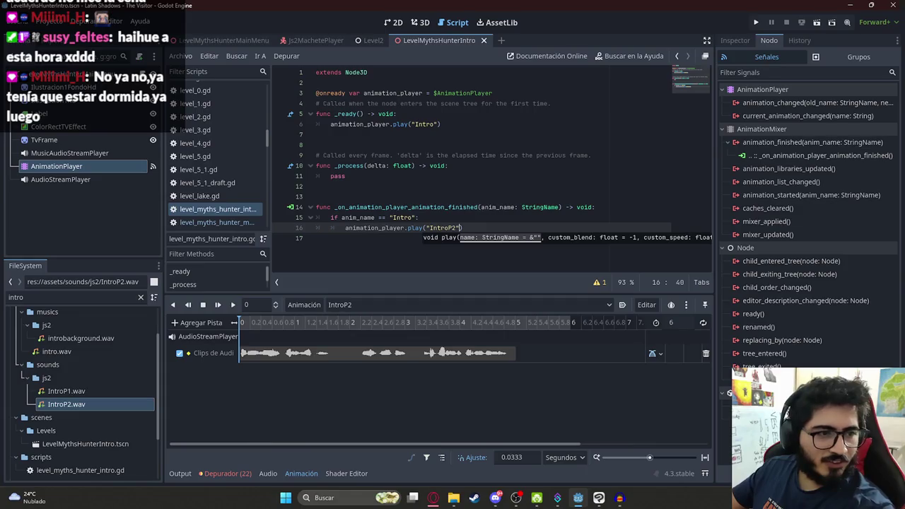
right_click(436, 38)
Test-run the intro scene, then delay the IntroP2 narration clip to start at 1 second
left_click(475, 122)
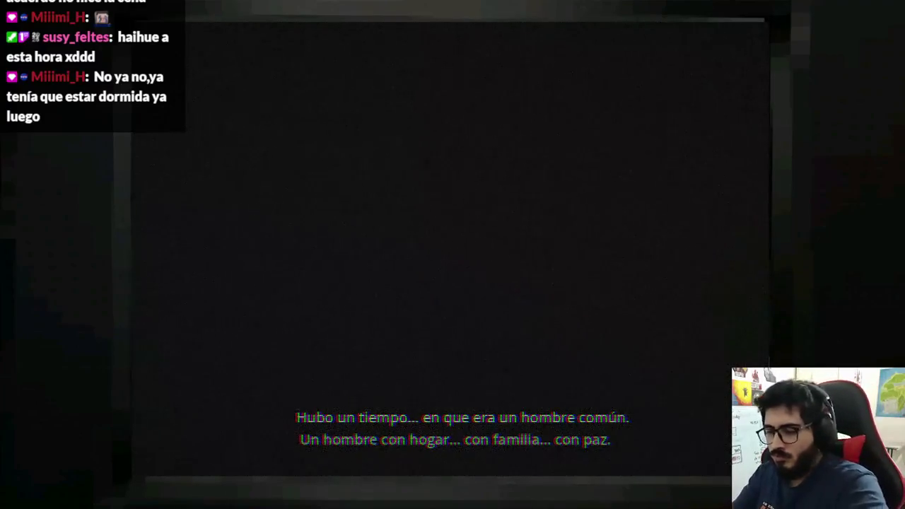
key("F8")
left_click(90, 164)
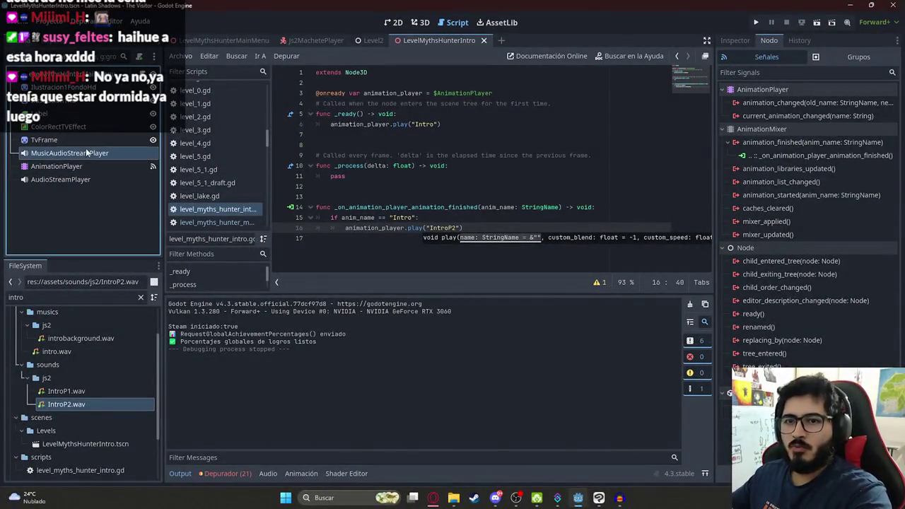
left_click(346, 304)
left_click(347, 332)
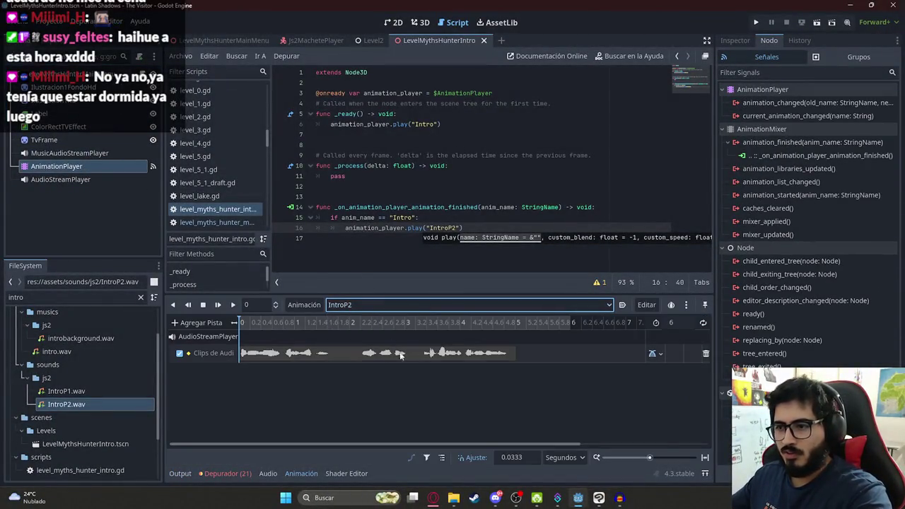
left_click(294, 322)
left_click_drag(270, 353, 325, 353)
Lengthen IntroP2 to 7 seconds and test-run the intro scene again
left_click(673, 322)
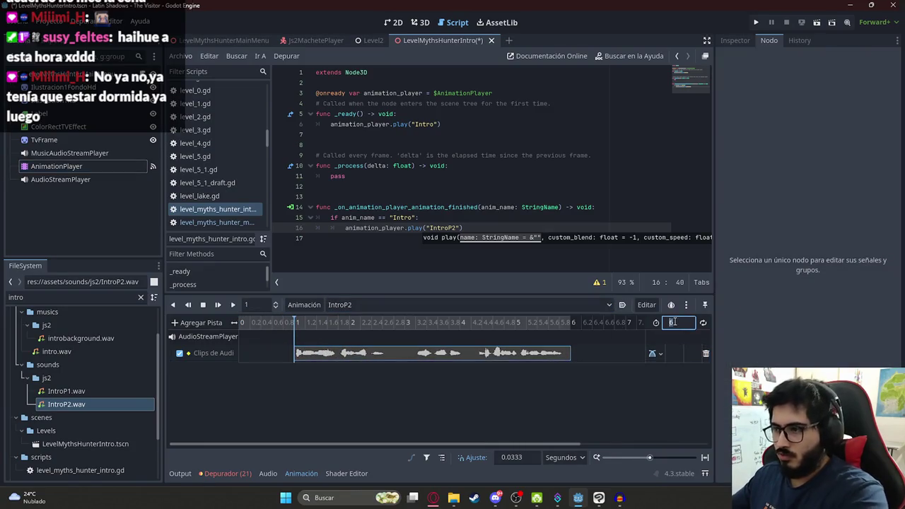
type("7")
right_click(424, 40)
left_click(468, 119)
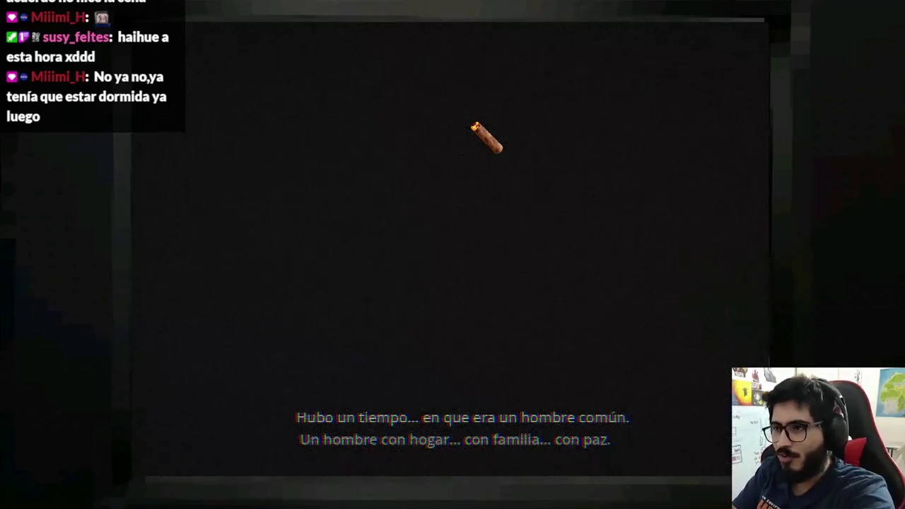
key("F8")
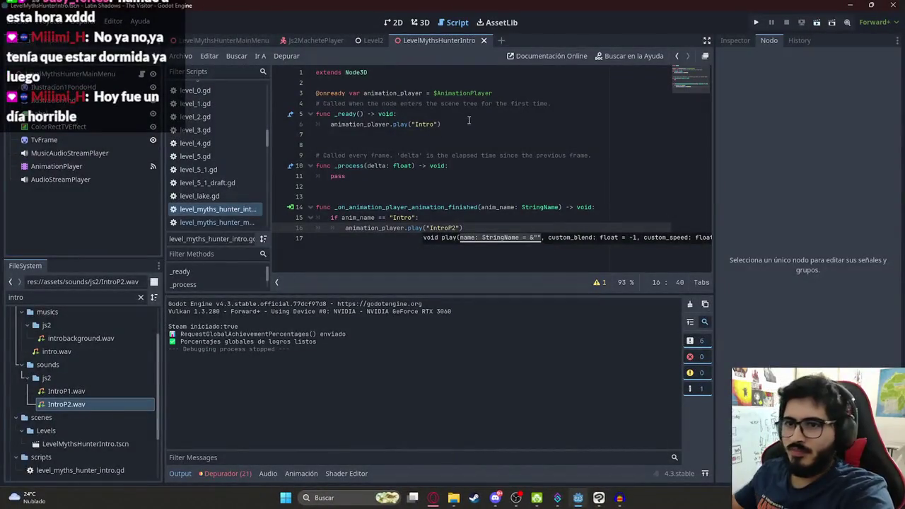
Move the IntroP2 narration clip to start at the 2-second mark
left_click(110, 167)
left_click(354, 322)
left_click_drag(353, 324, 352, 325)
left_click_drag(323, 353, 377, 359)
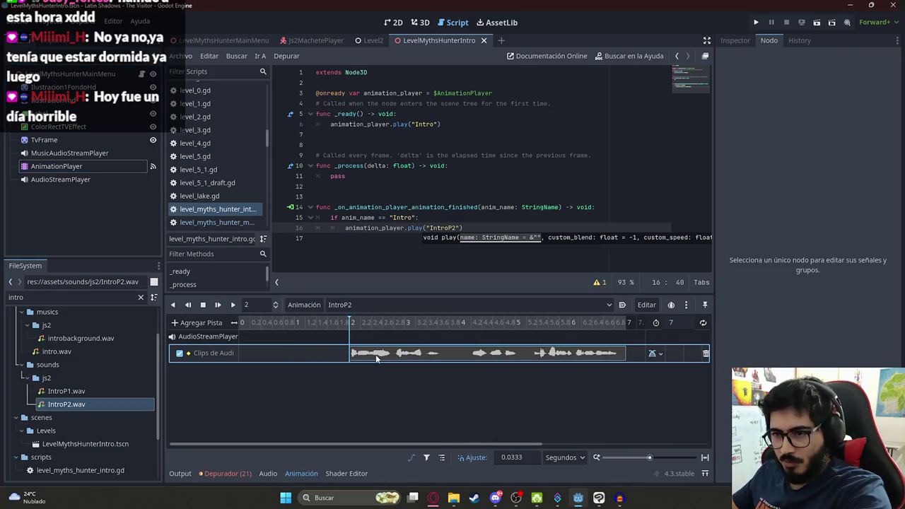
Set IntroP2's length to 8 seconds and run the intro scene to test timing
scroll(624, 328, "down", 5, "ctrl")
left_click(671, 323)
type("8")
key("Return")
right_click(423, 41)
left_click(483, 116)
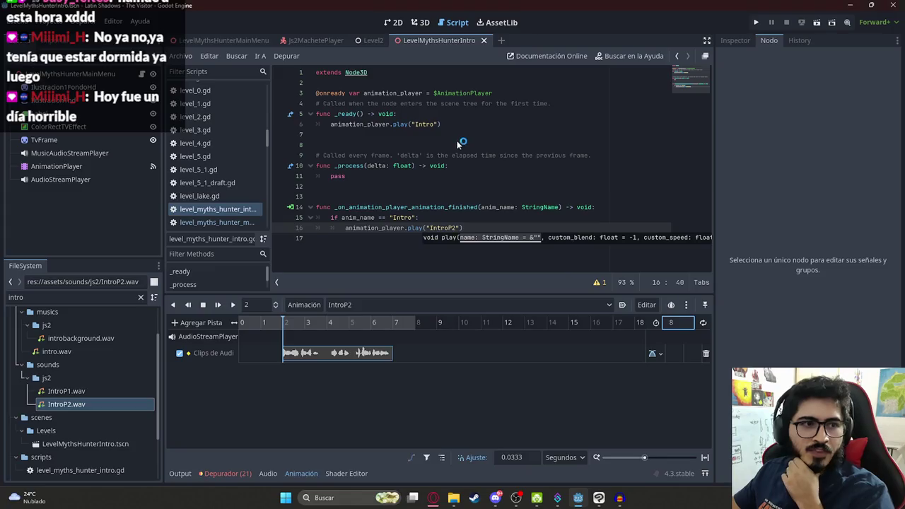
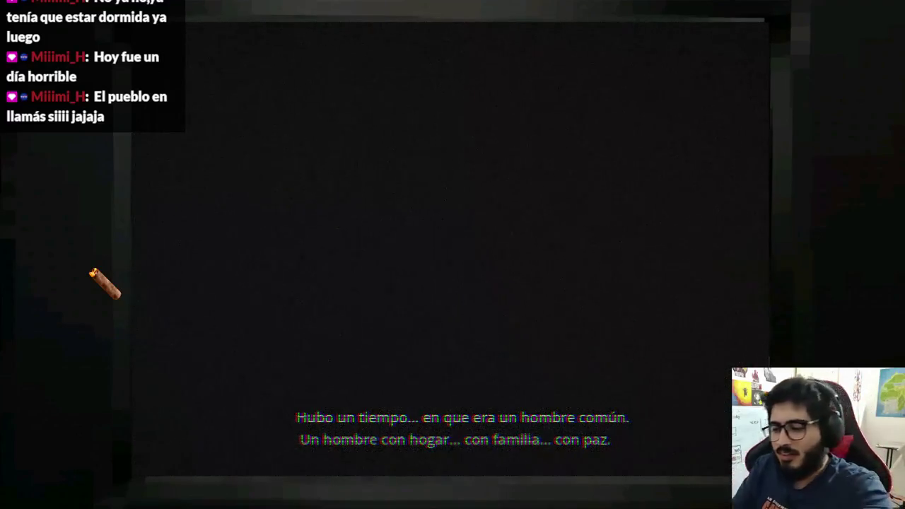
Stop the running intro cutscene and switch to the ChatGPT conversation with the illustrations
key("alt+Tab")
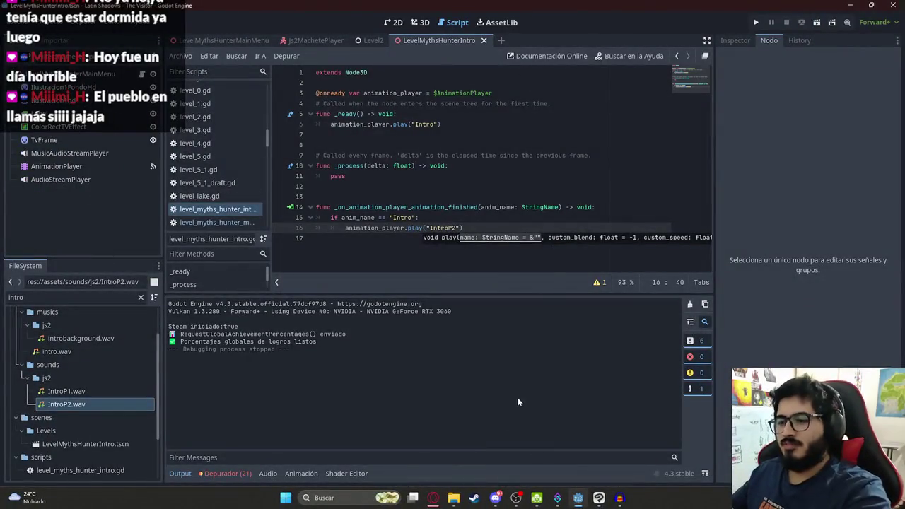
left_click(433, 498)
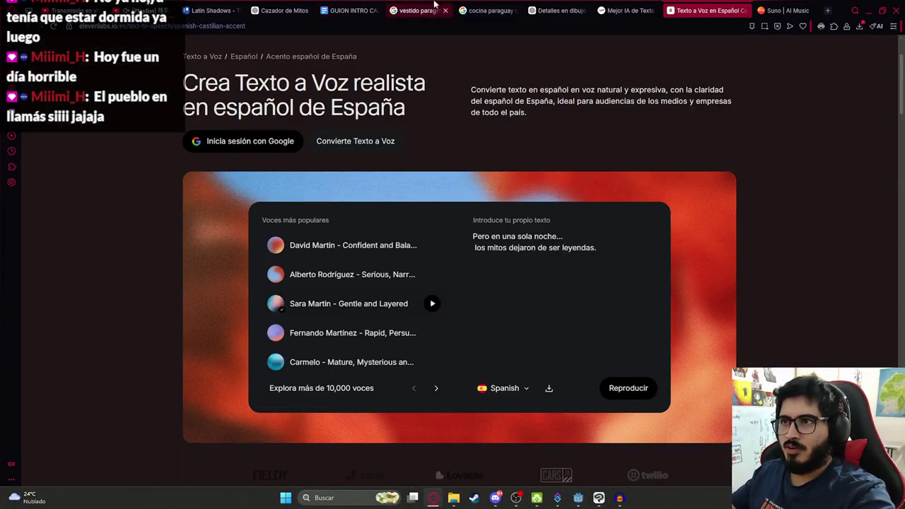
left_click(554, 11)
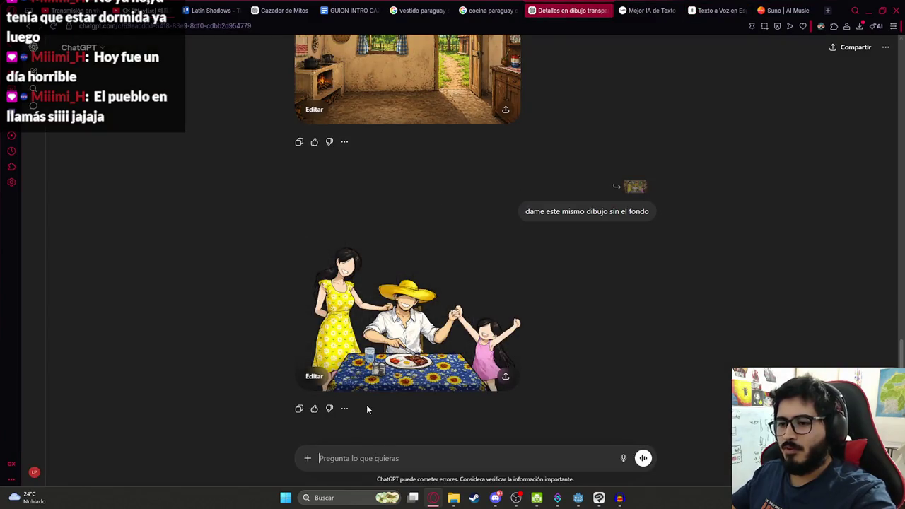
Send ChatGPT the prompt asking for a burning village 'de noche' in the same aesthetic
type("Hazme un pueblo en llamas siguiendo la misma estetica")
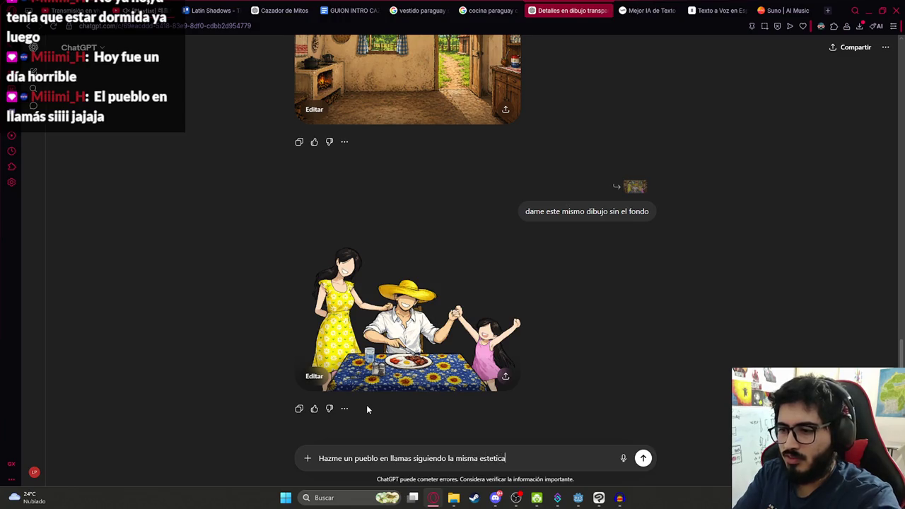
key("BackSpace")
key("BackSpace")
key("BackSpace")
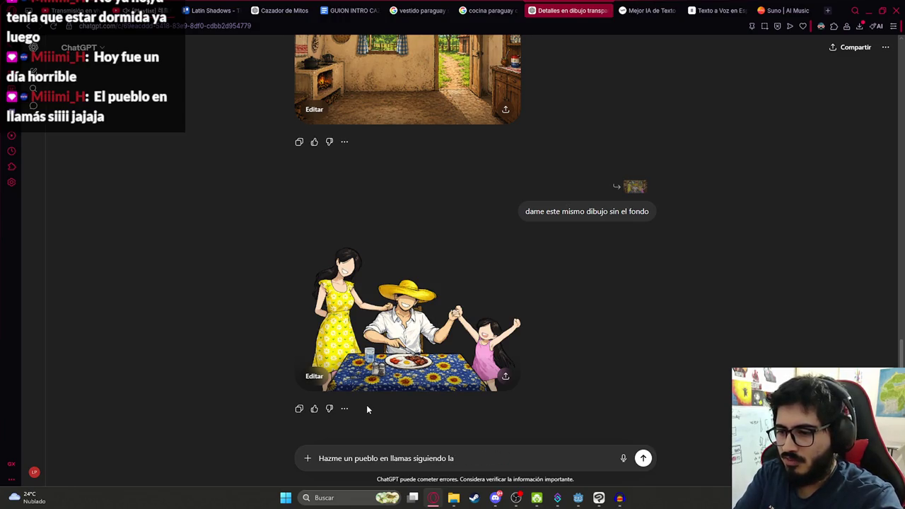
key("BackSpace")
key("BackSpace")
type("de noche sig")
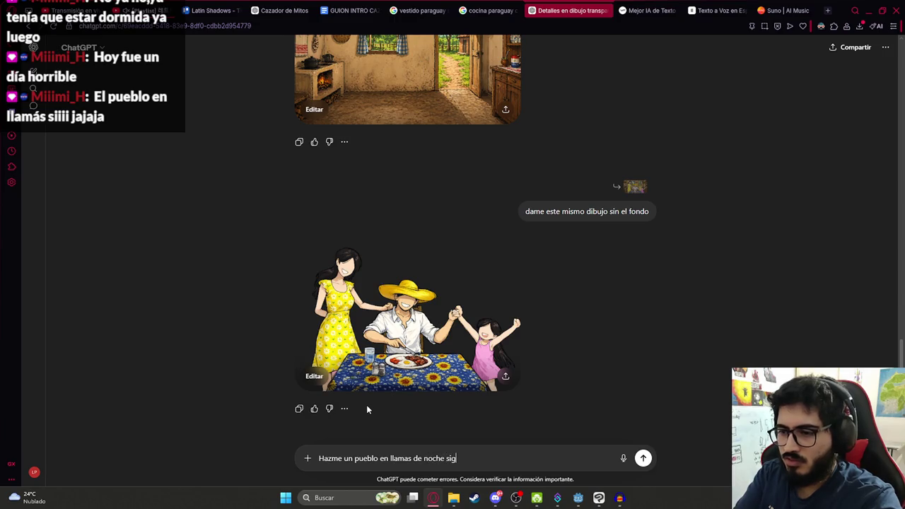
type("uiendo la misma estetica")
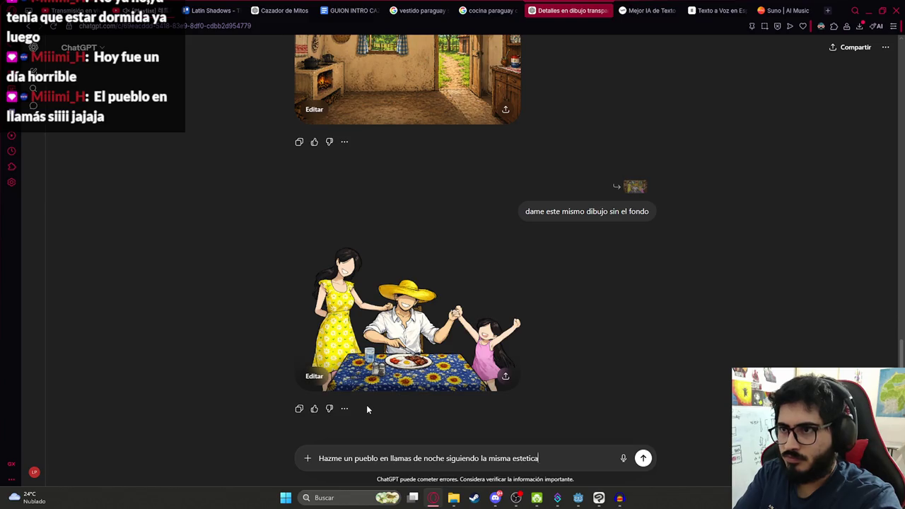
key("Return")
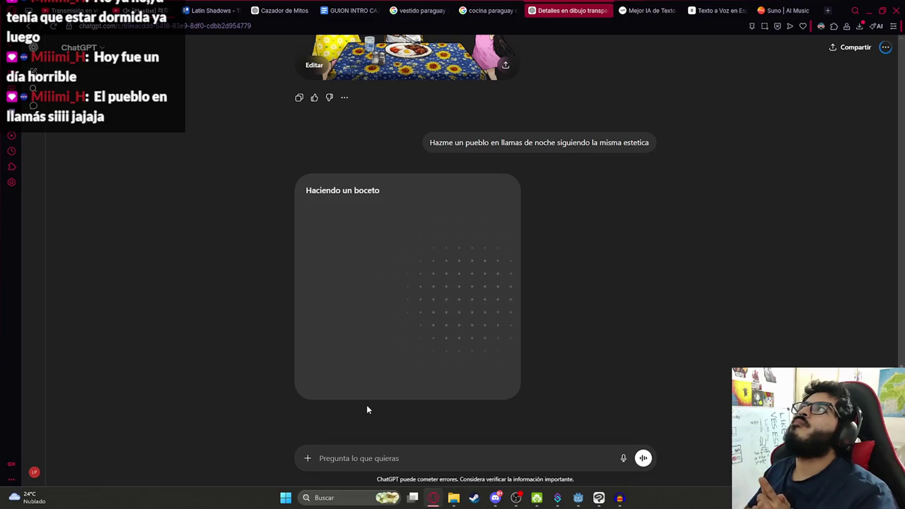
left_click(599, 497)
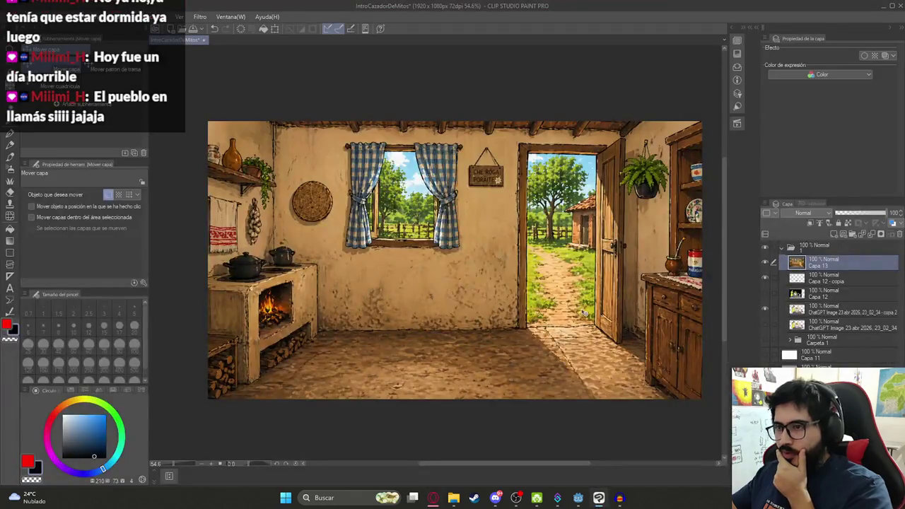
Hide the kitchen background and open Filtro > Efecto > Pictorizar on the family figures layer
left_click(764, 309)
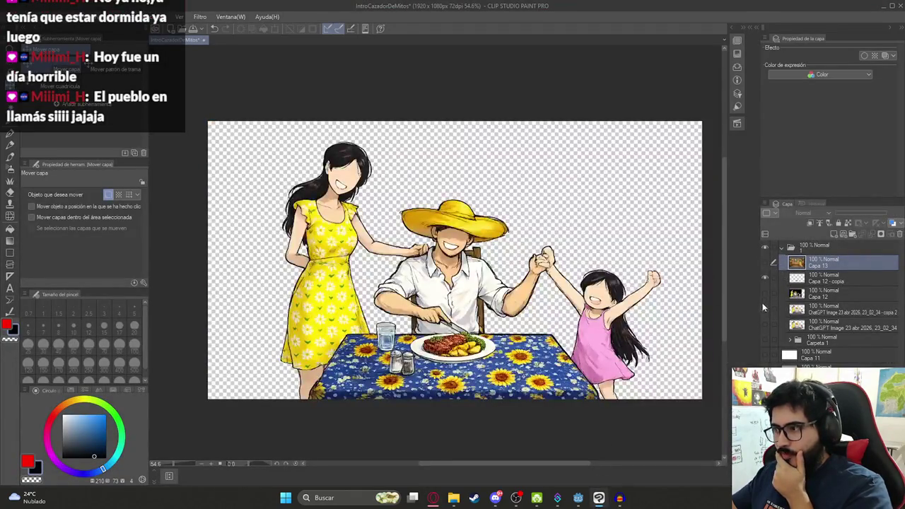
left_click(802, 312)
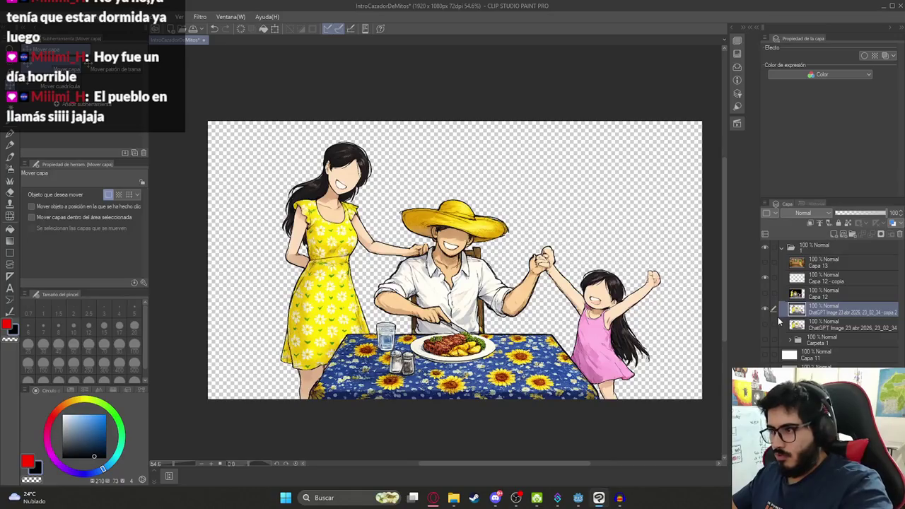
left_click(200, 16)
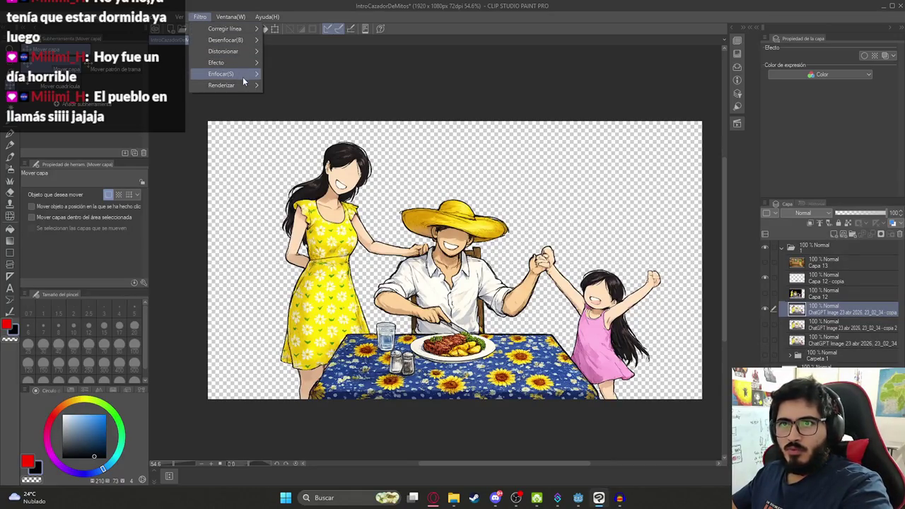
mouse_move(249, 30)
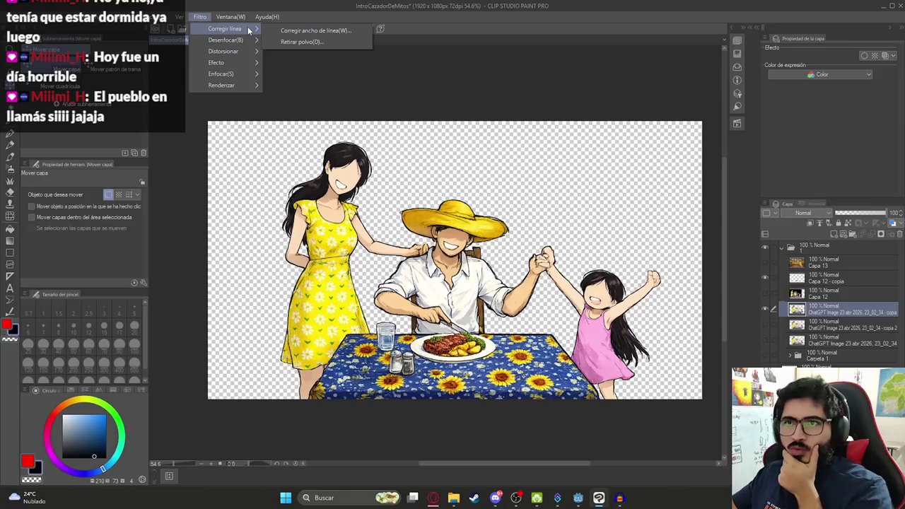
mouse_move(248, 65)
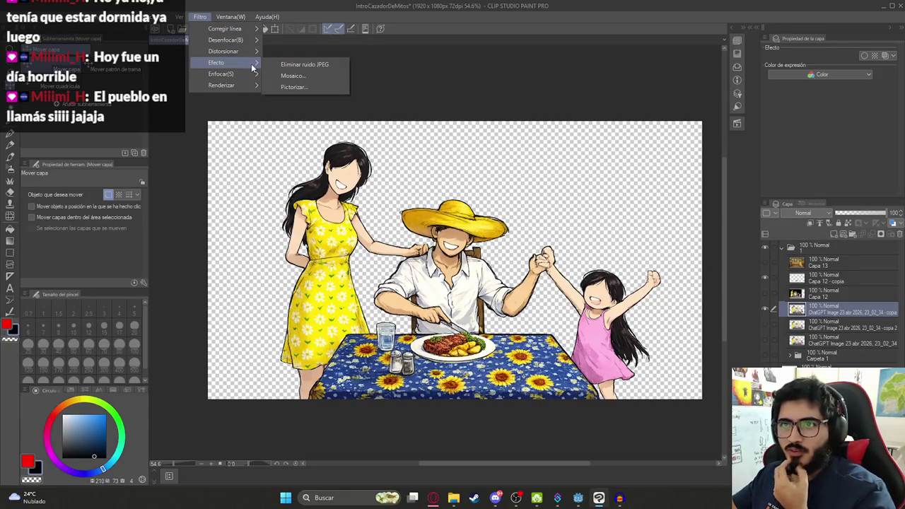
mouse_move(251, 84)
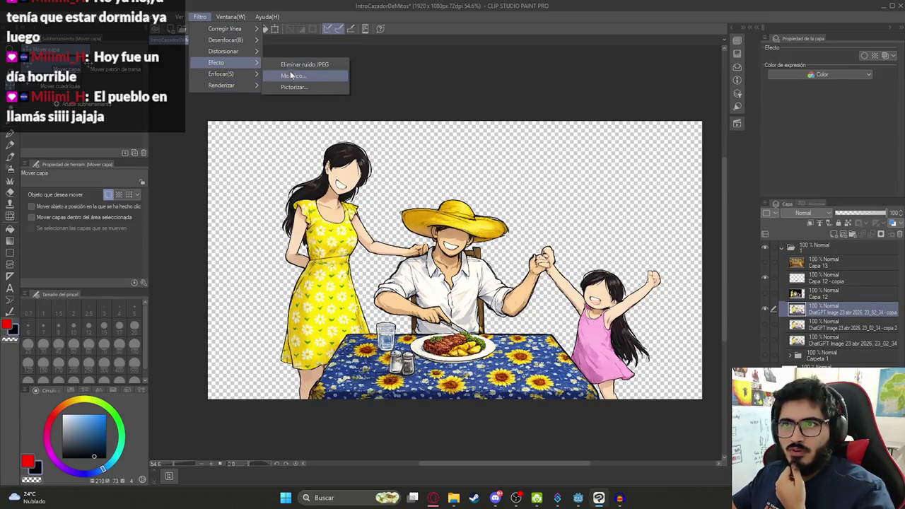
left_click(295, 87)
key("ctrl+plus")
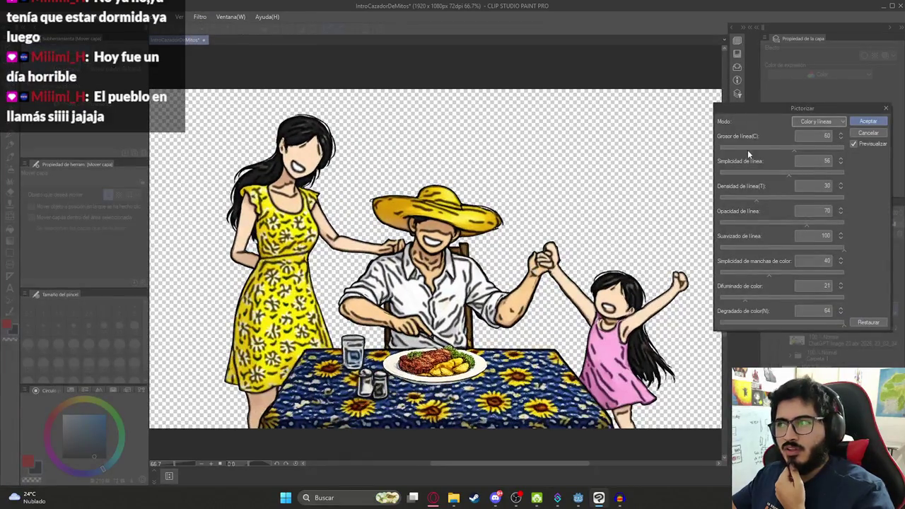
Set Pictorizar's Grosor de línea to 10 and untick Previsualizar to compare with the original
left_click(754, 147)
left_click(721, 147)
left_click_drag(721, 151, 737, 154)
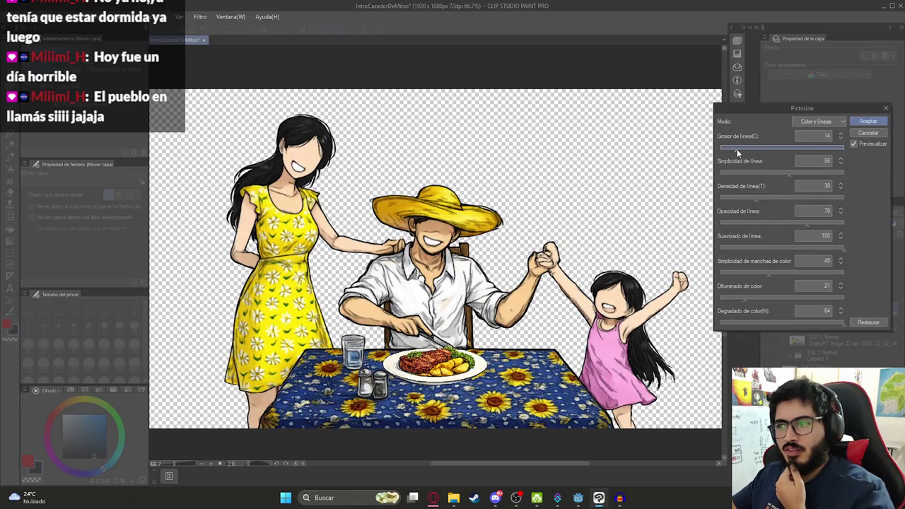
left_click_drag(737, 153, 728, 153)
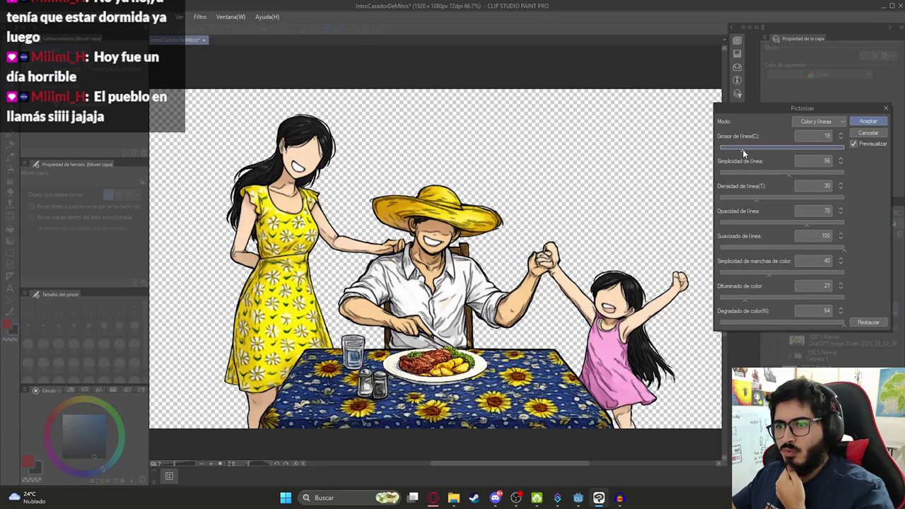
left_click(841, 134)
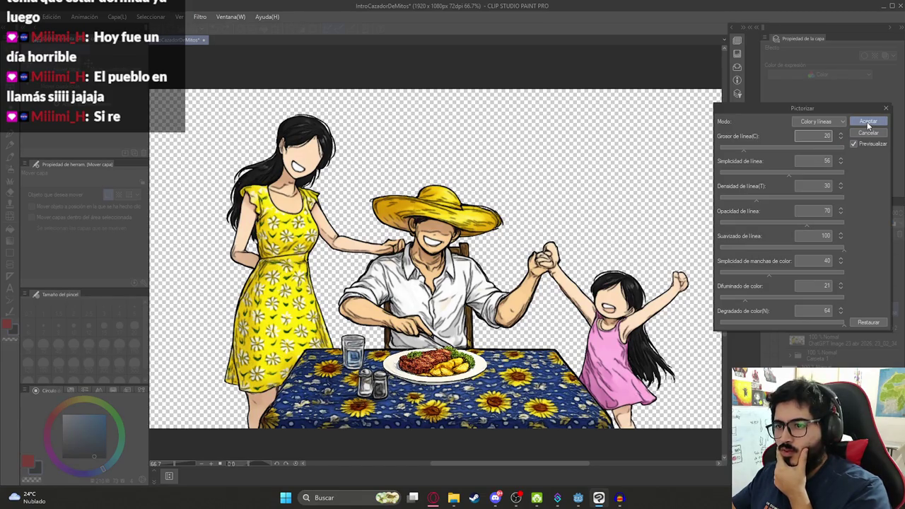
type("1")
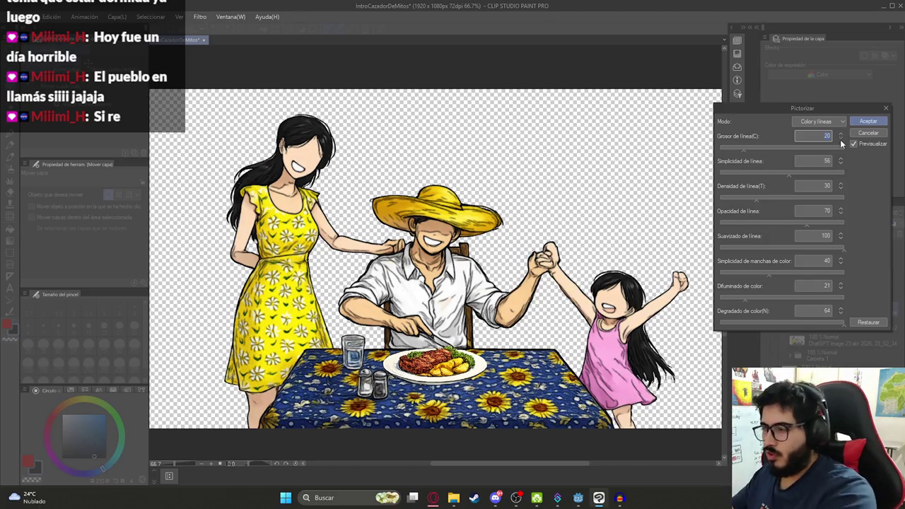
type("0")
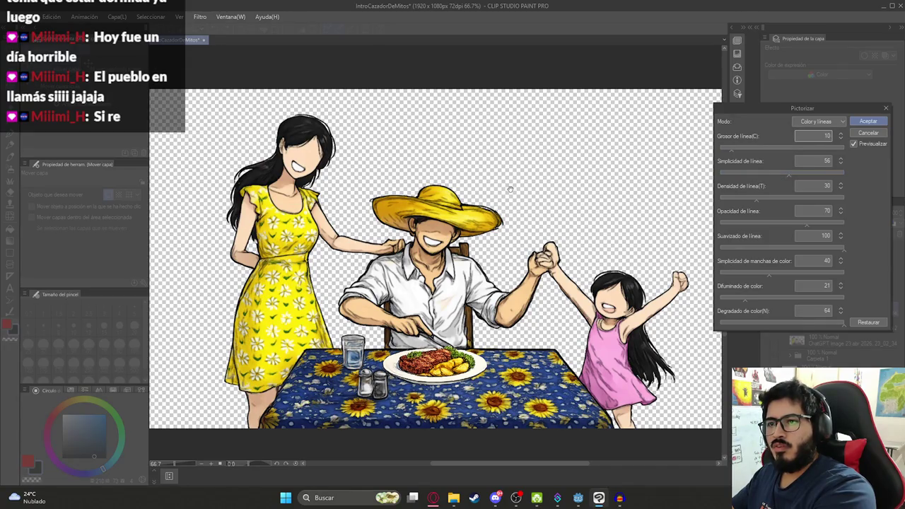
left_click(861, 143)
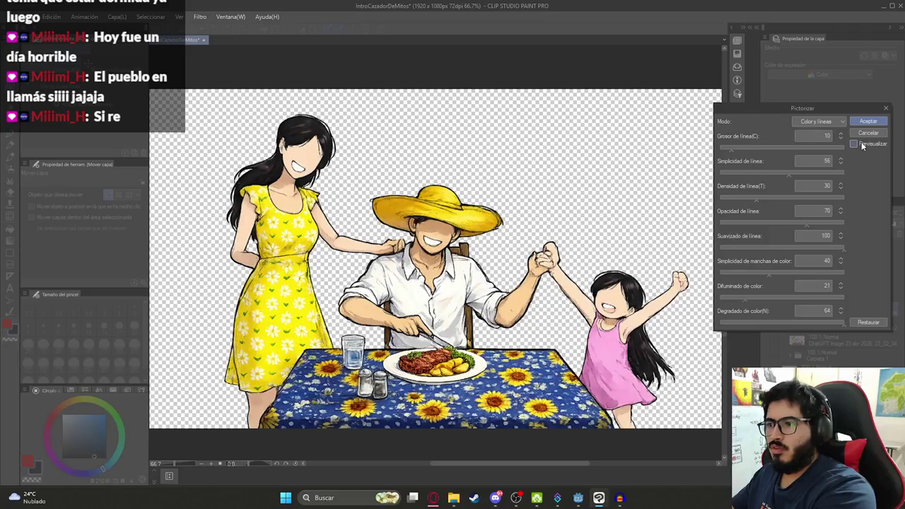
left_click(862, 144)
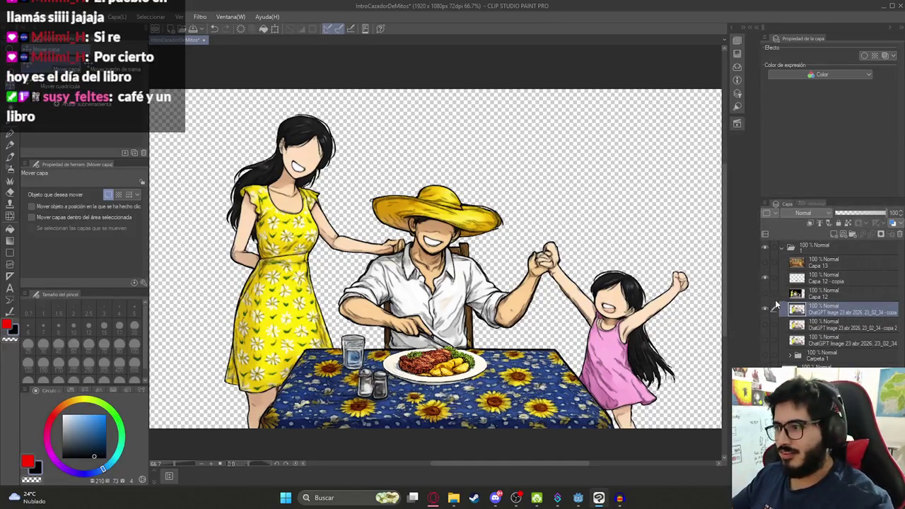
Compare layer visibility, then merge Capa 12 copia down into the family figures layer
left_click(764, 306)
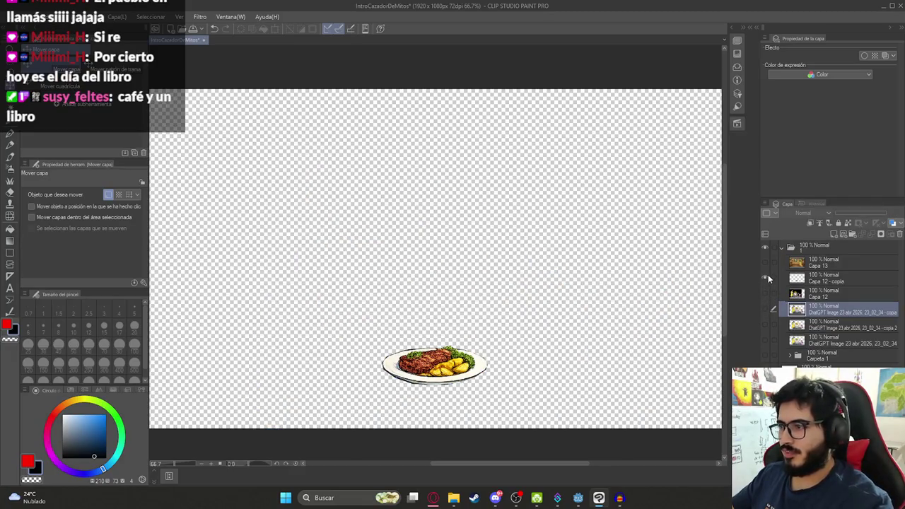
left_click(766, 263)
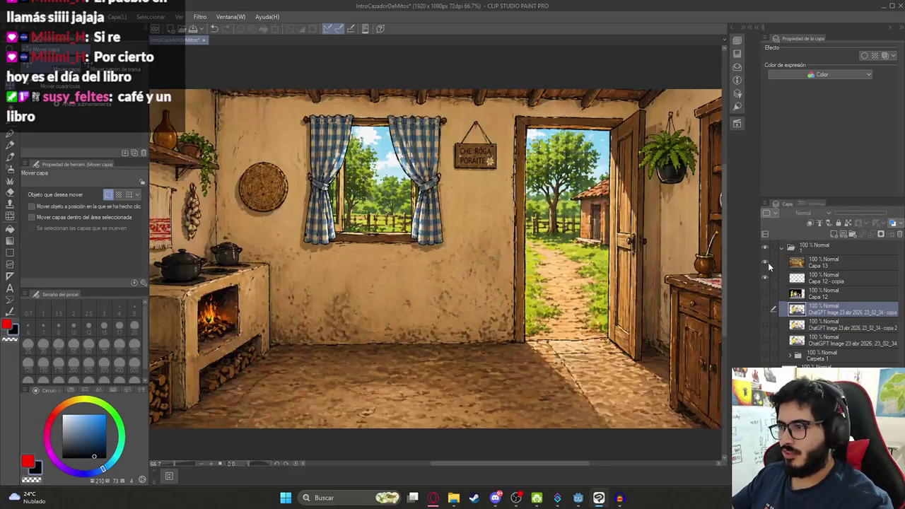
left_click(765, 309)
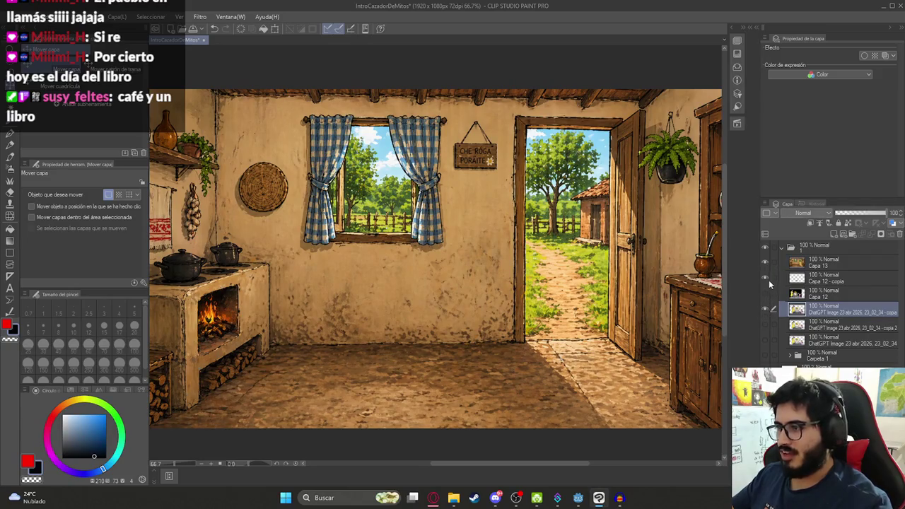
left_click(765, 263)
left_click(824, 282, "ctrl")
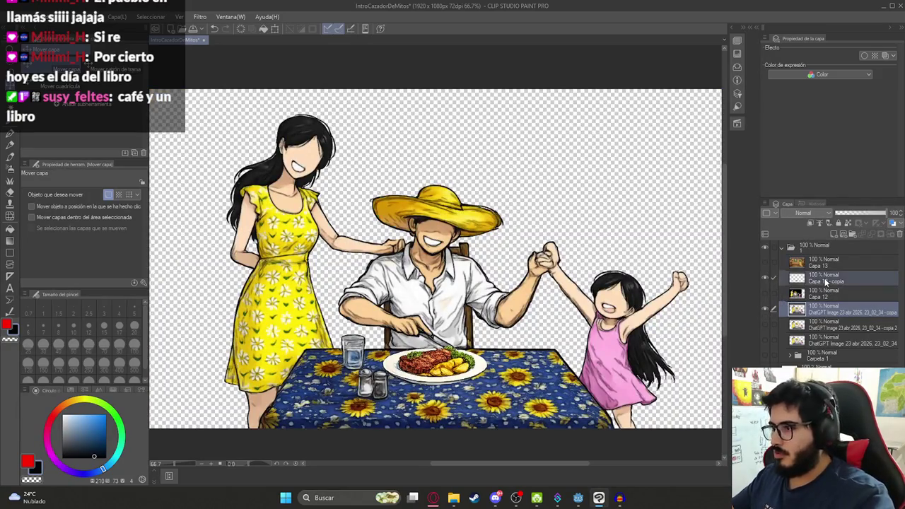
right_click(825, 281)
left_click(833, 242)
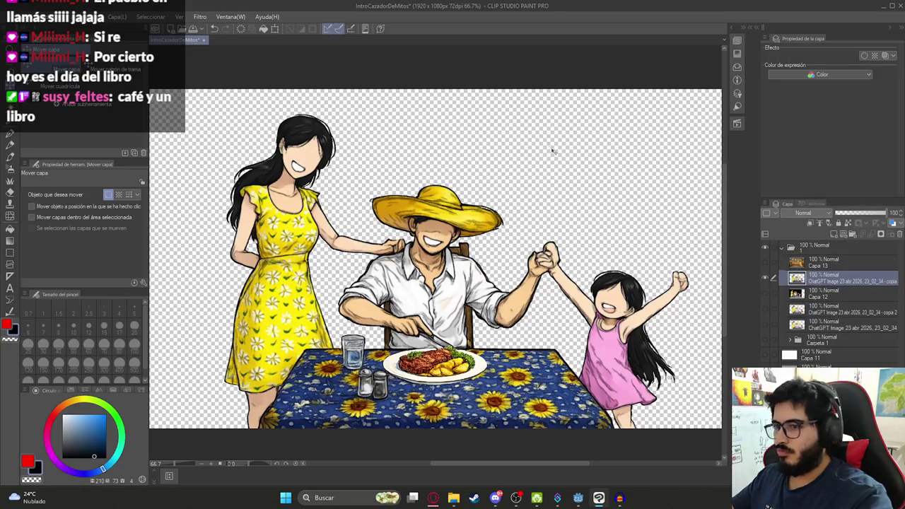
key("ctrl+z")
left_click(820, 277, "ctrl")
right_click(820, 277)
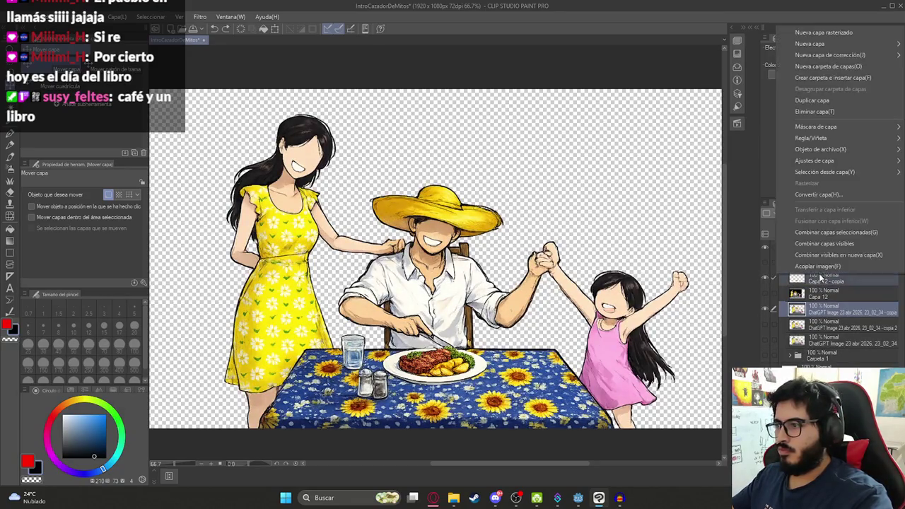
left_click(832, 232)
Apply the Pictorizar filter to the merged figures and start a single-layer PNG export
left_click(200, 16)
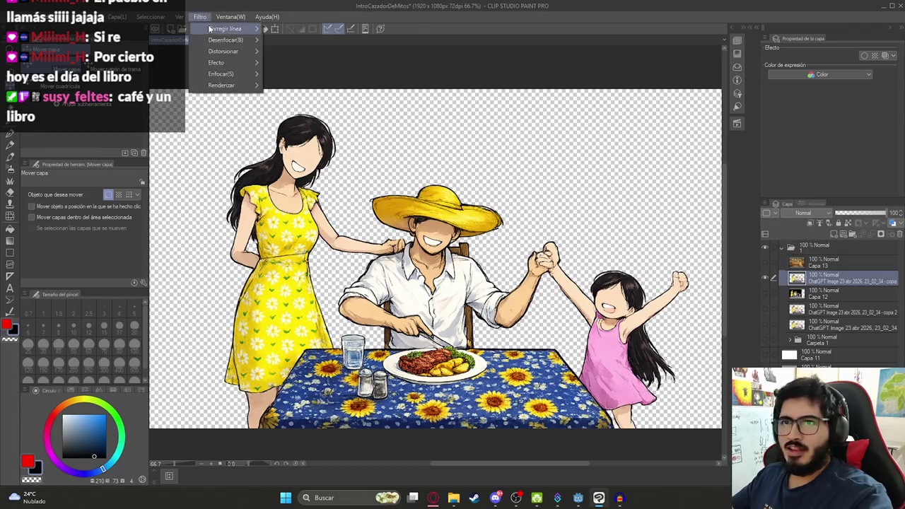
mouse_move(227, 62)
left_click(307, 87)
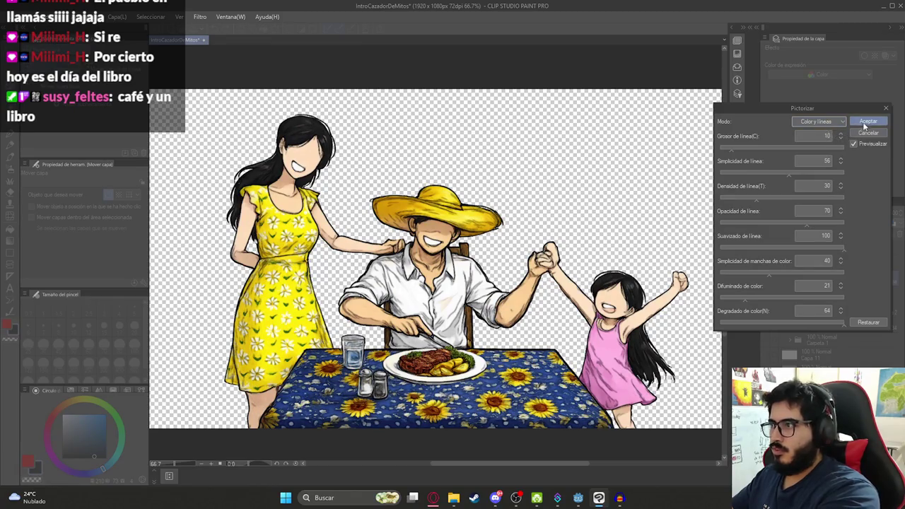
left_click(868, 121)
left_click(14, 17)
mouse_move(42, 137)
left_click(203, 148)
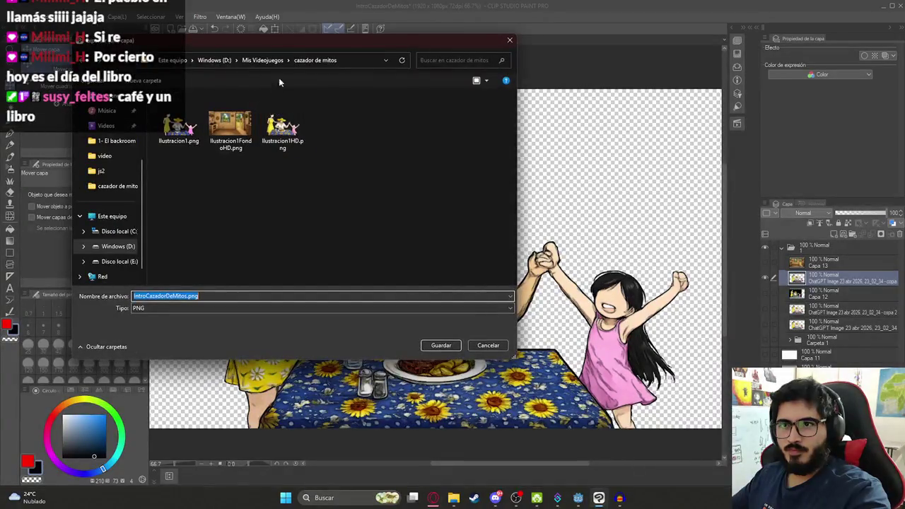
Export over Ilustracion1HD.png in juegoterror1/assets/sprites/js2, confirming the replacement
left_click(261, 60)
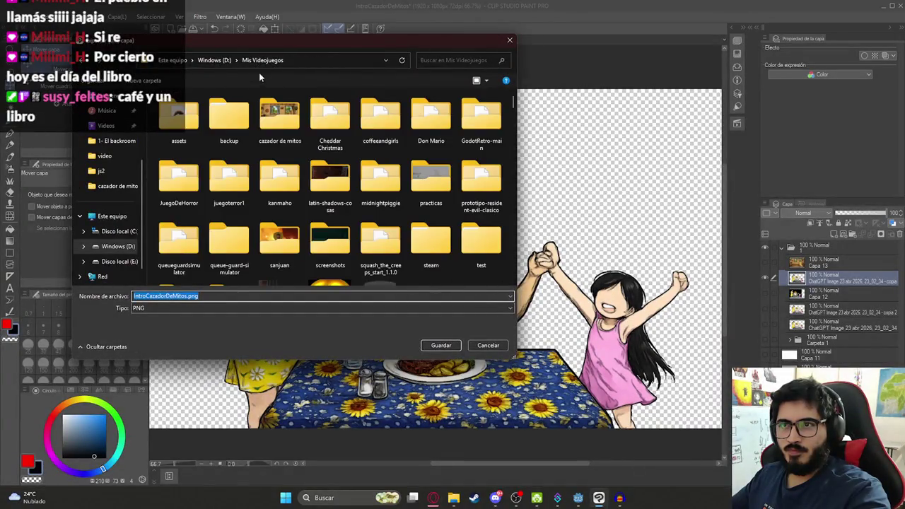
double_click(229, 191)
double_click(191, 172)
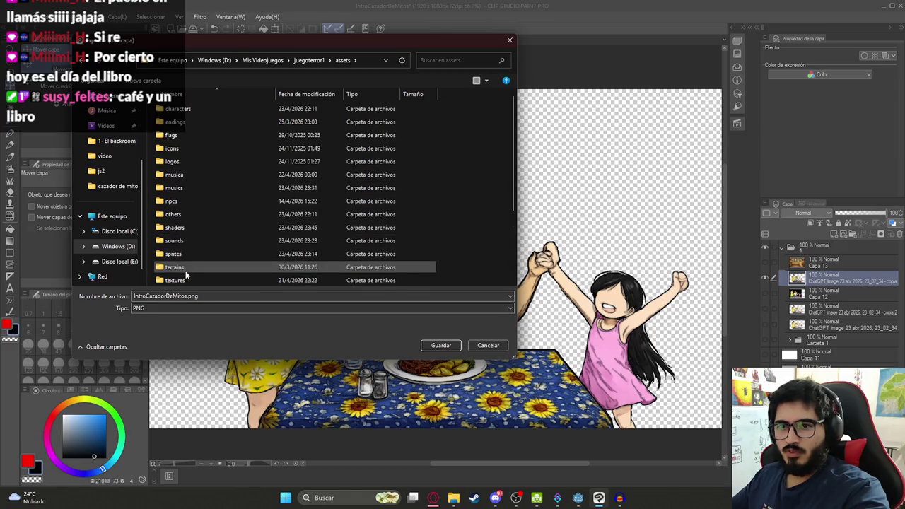
scroll(188, 254, "down", 1)
scroll(188, 254, "down", 1)
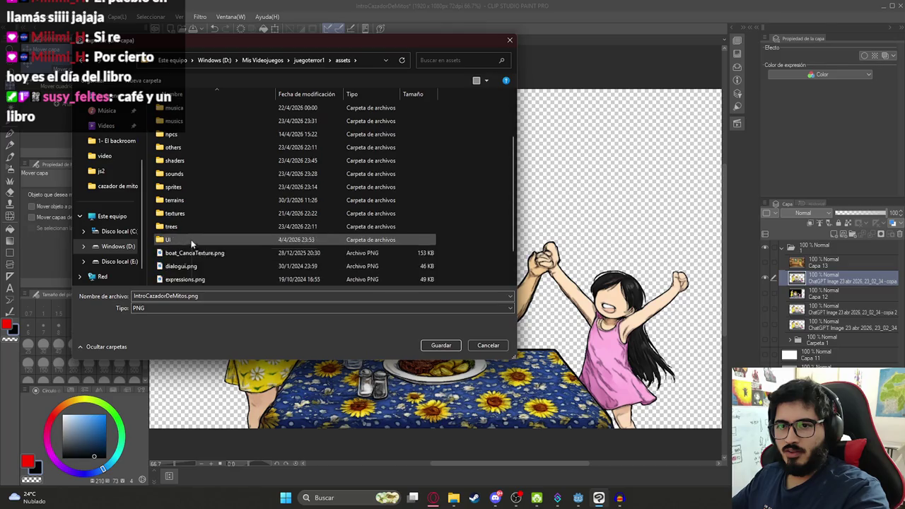
scroll(188, 236, "up", 2)
scroll(205, 177, "down", 2)
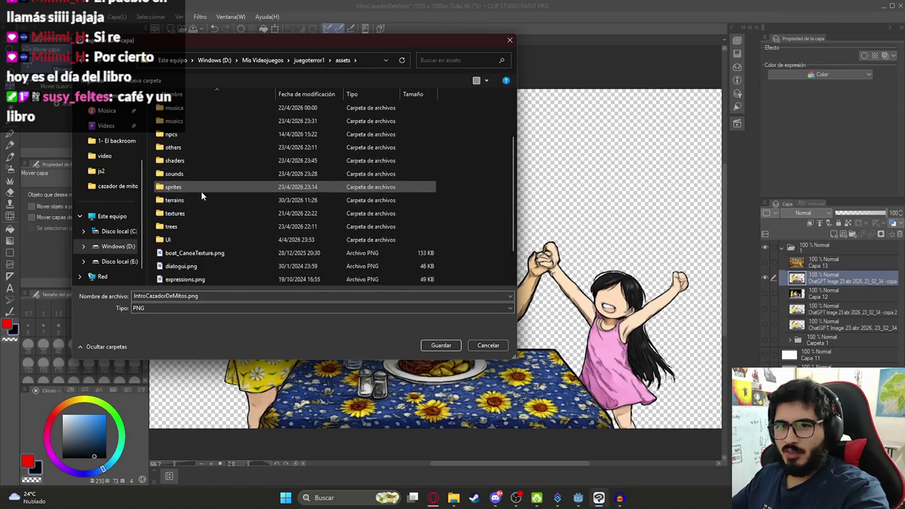
double_click(190, 187)
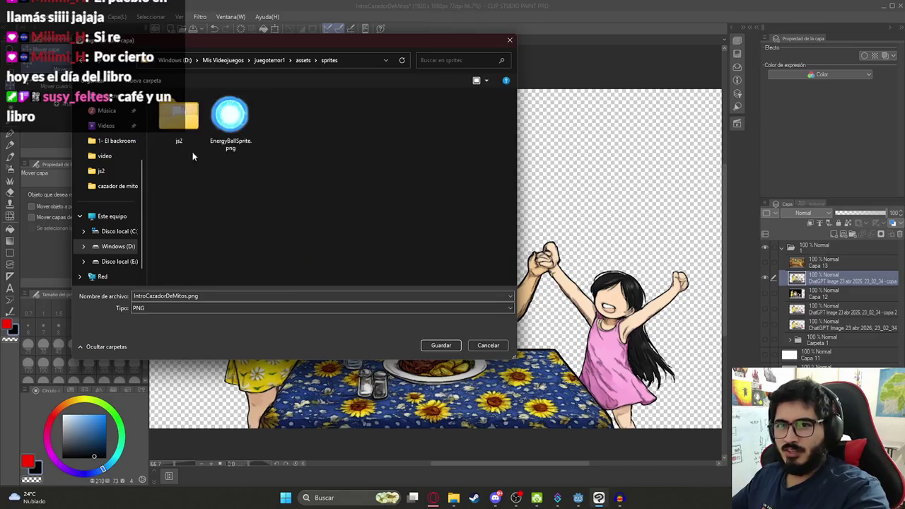
double_click(178, 126)
left_click(227, 127)
double_click(226, 127)
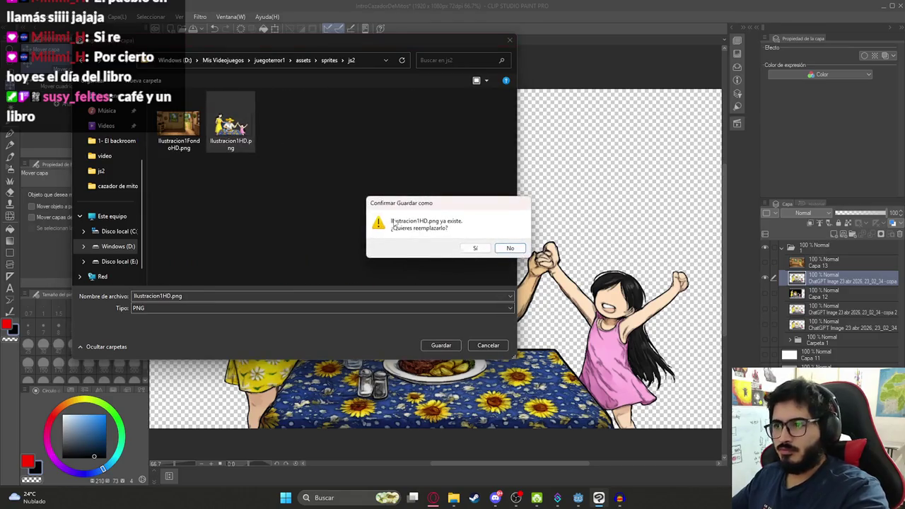
left_click(468, 248)
key("Return")
key("Return")
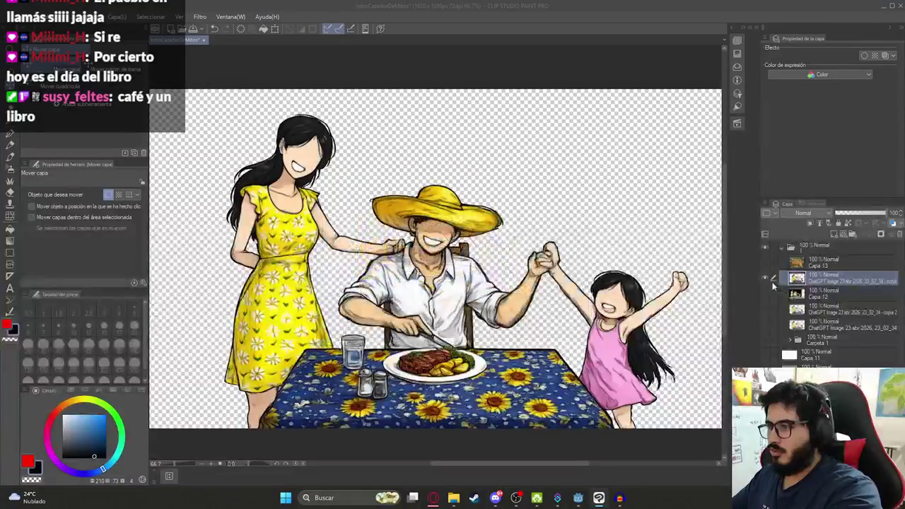
Show the Capa 13 kitchen background layer and duplicate it
left_click(764, 261)
left_click(823, 262)
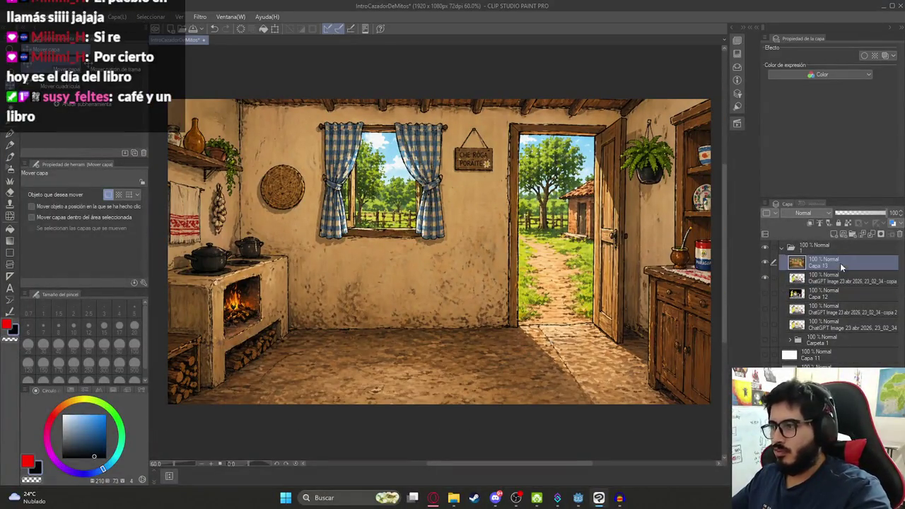
key("ctrl+c")
key("ctrl+v")
left_click(199, 16)
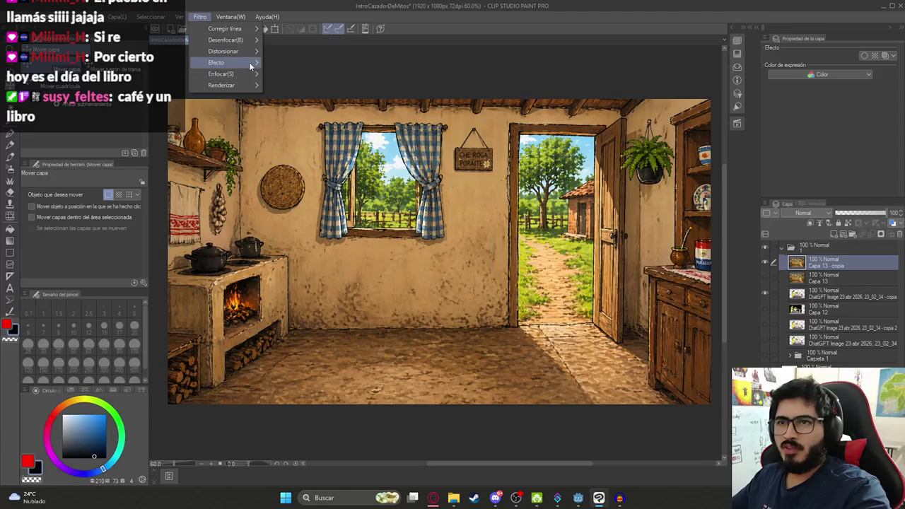
mouse_move(219, 62)
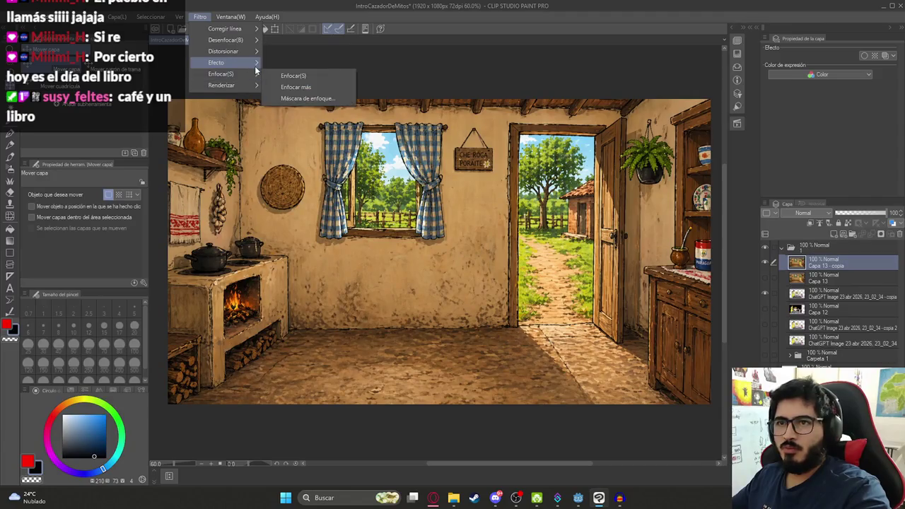
left_click(801, 267)
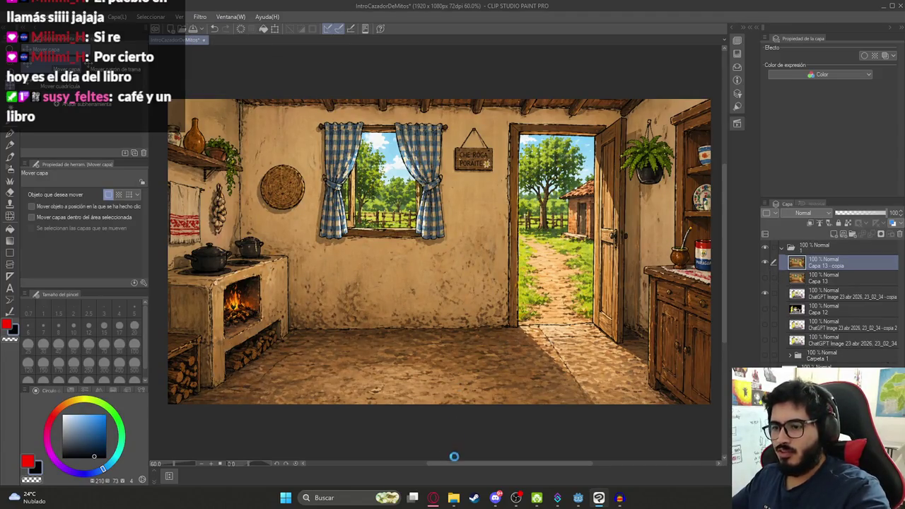
Download ChatGPT's burning village image and drag it onto the Clip Studio canvas
left_click(432, 497)
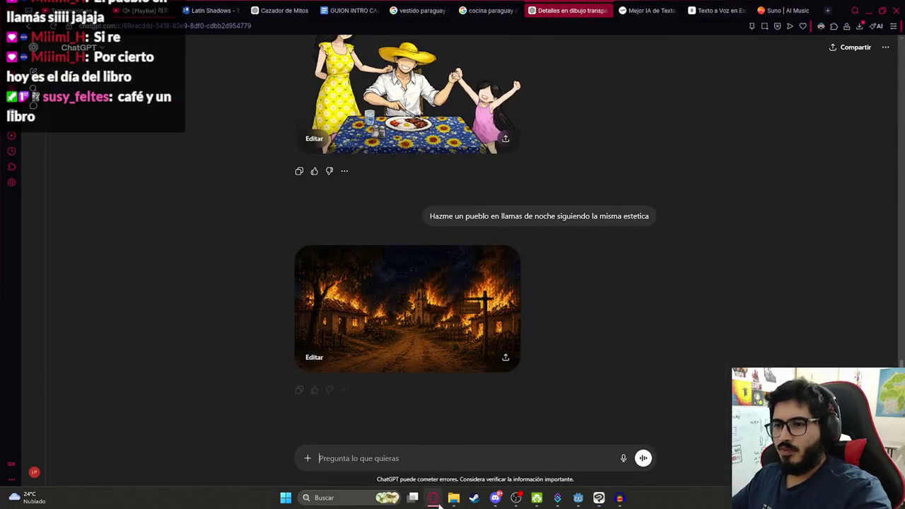
left_click(425, 304)
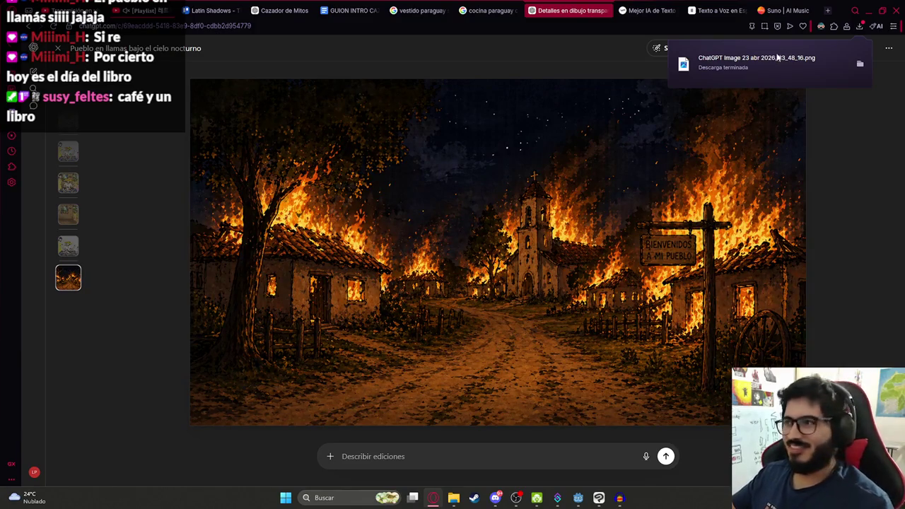
mouse_move(742, 65)
left_mouse_down()
mouse_move(612, 352)
mouse_move(589, 478)
mouse_move(598, 498)
mouse_move(838, 267)
mouse_move(826, 248)
left_mouse_up()
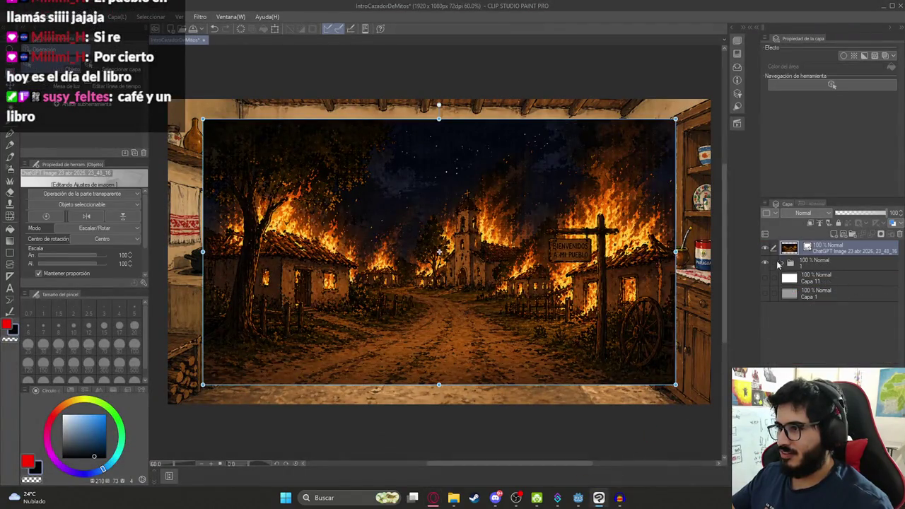
Put the burning village image layer into its own new folder
left_click(852, 235)
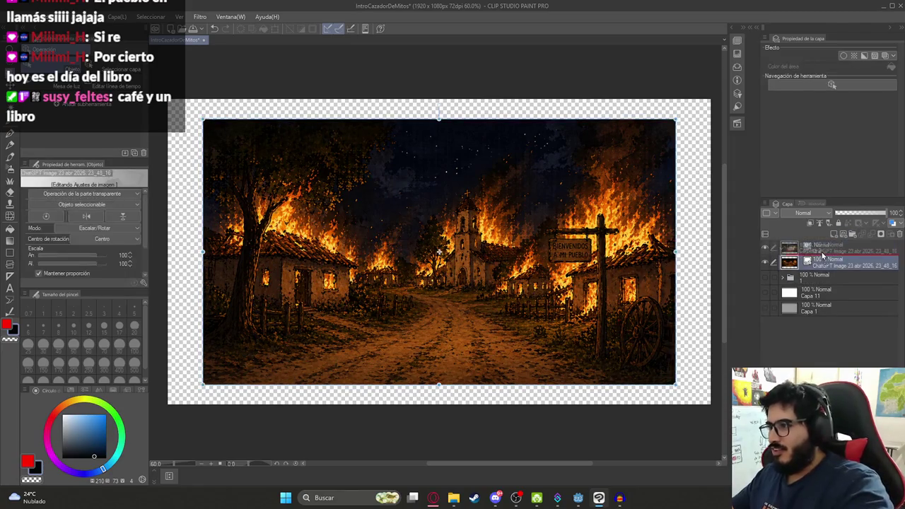
double_click(820, 247)
left_click(829, 263)
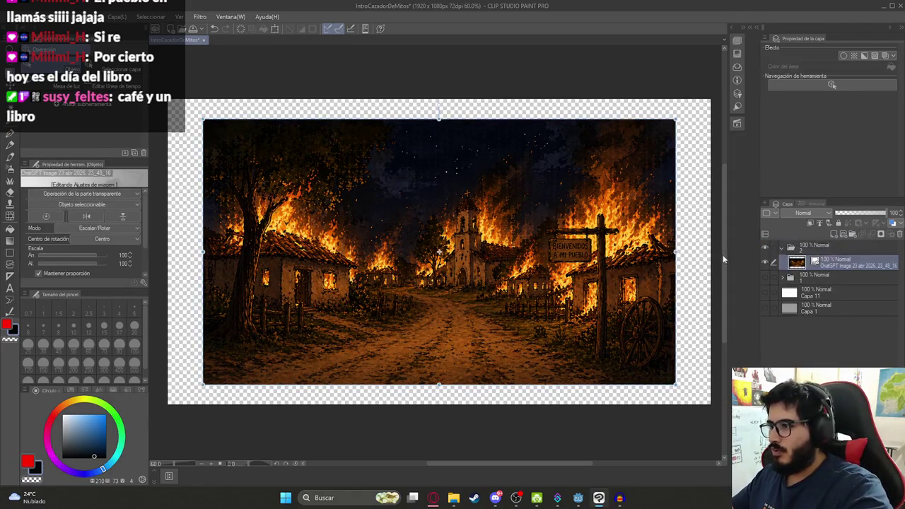
scroll(525, 251, "down", 2)
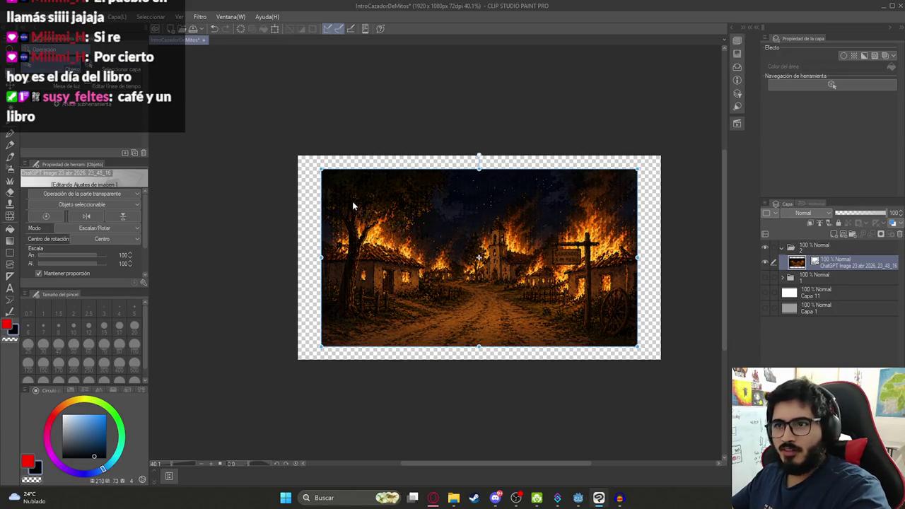
Move and scale the village image to 118% to fill the canvas, then duplicate it
key("ctrl+t")
left_click_drag(351, 202, 329, 190)
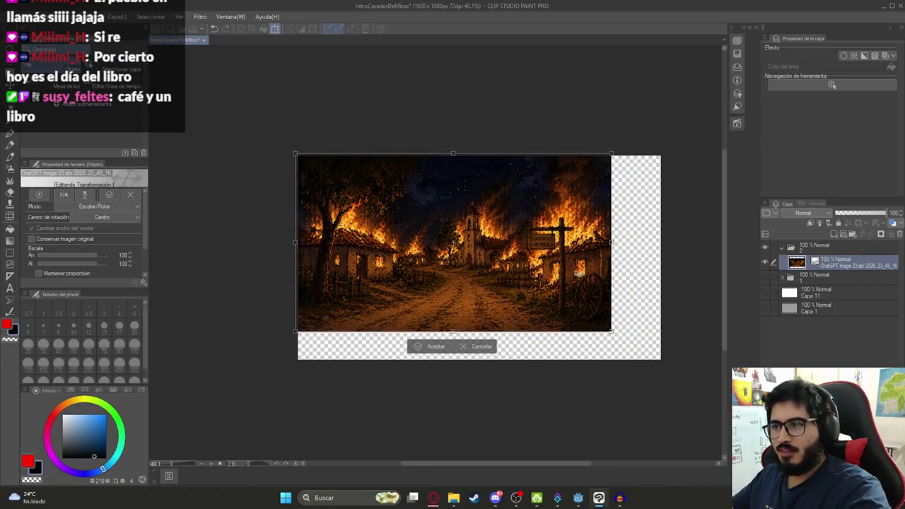
left_click_drag(614, 332, 665, 375)
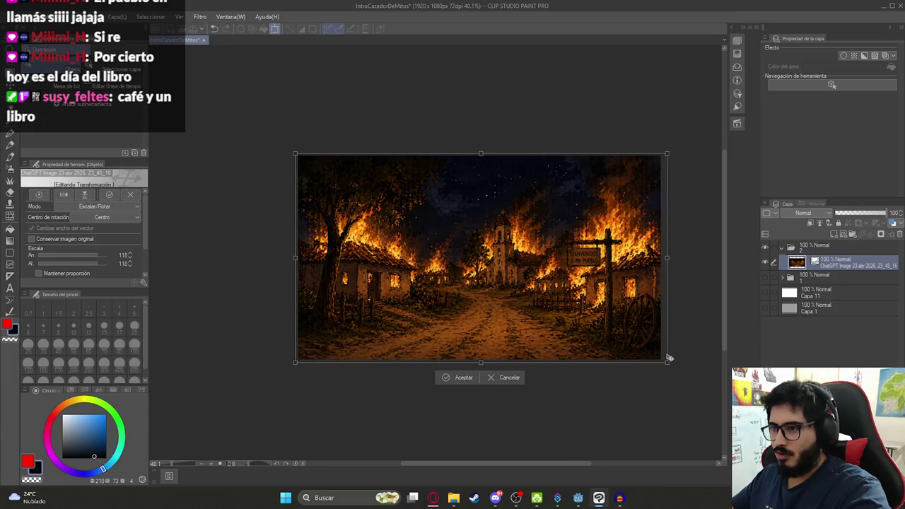
key("Return")
scroll(612, 258, "up", 6)
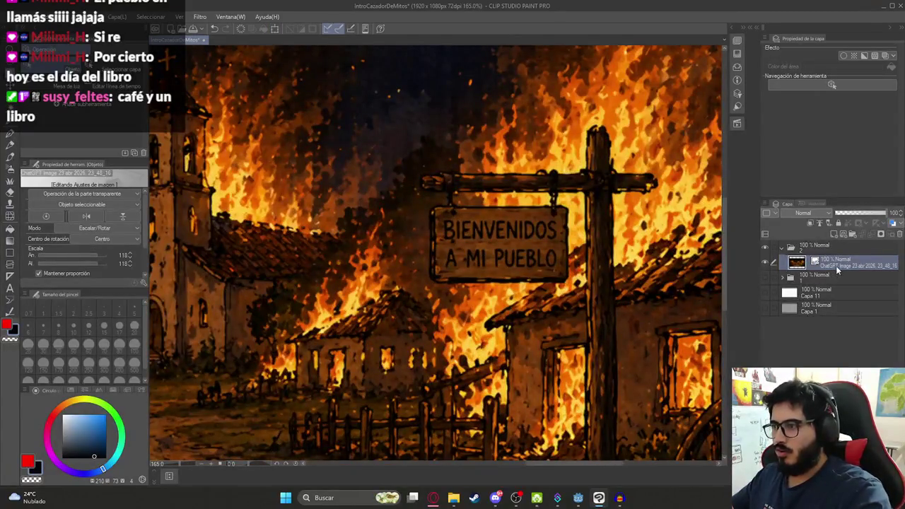
key("ctrl+c")
key("ctrl+v")
right_click(841, 267)
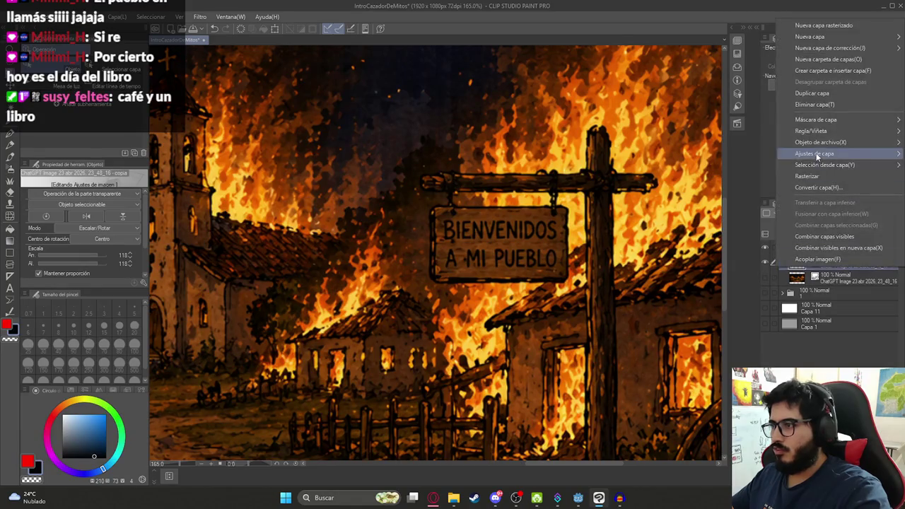
Rasterize the copy and clone wood texture at size 8 over the BIENVENIDOS lettering
left_click(813, 175)
scroll(518, 258, "up", 5)
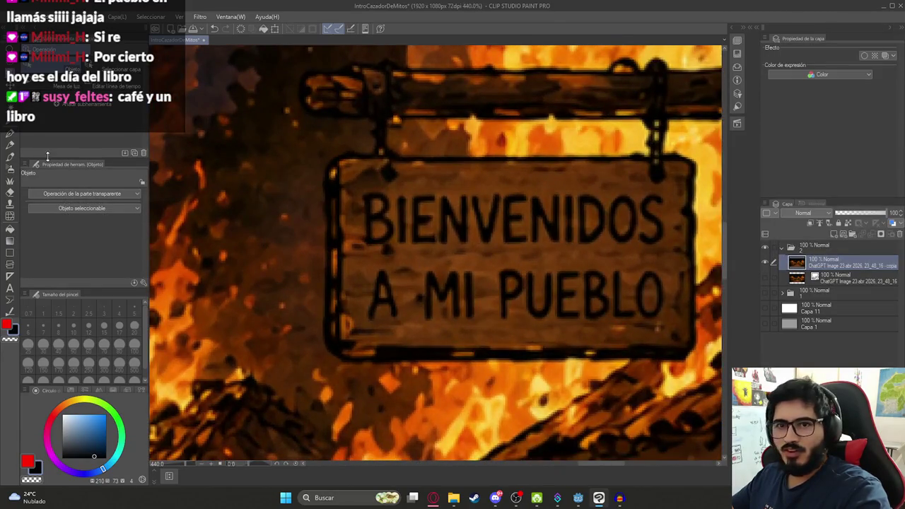
left_click(10, 204)
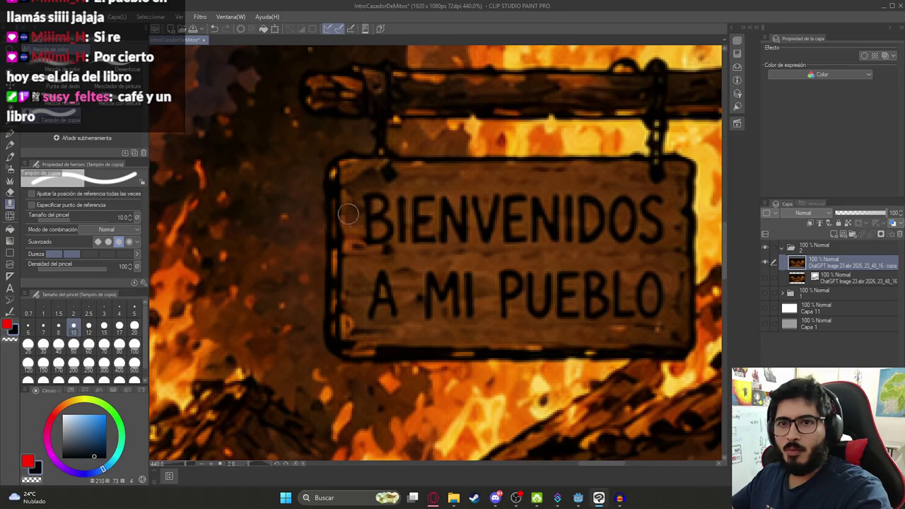
left_click(59, 326)
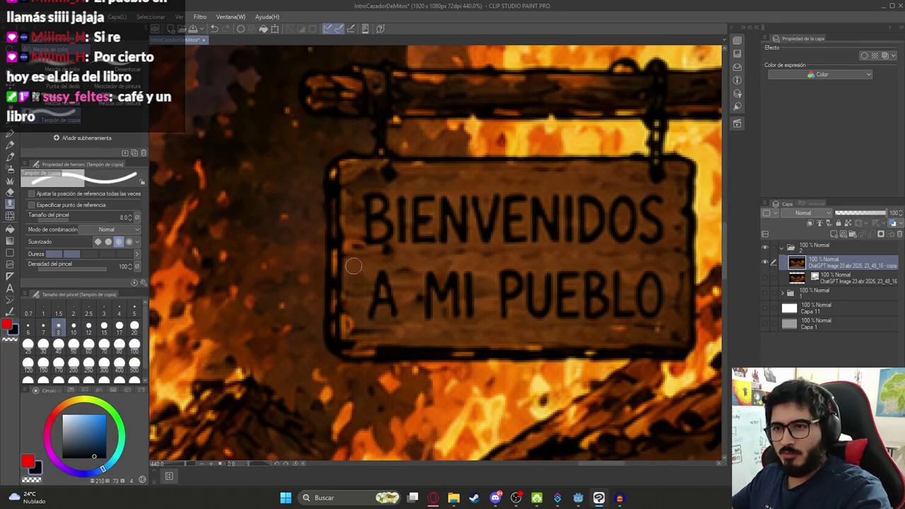
mouse_move(427, 242)
left_mouse_down()
mouse_move(654, 241)
mouse_move(413, 232)
left_mouse_up()
key("ctrl+z")
left_click_drag(649, 233, 402, 237)
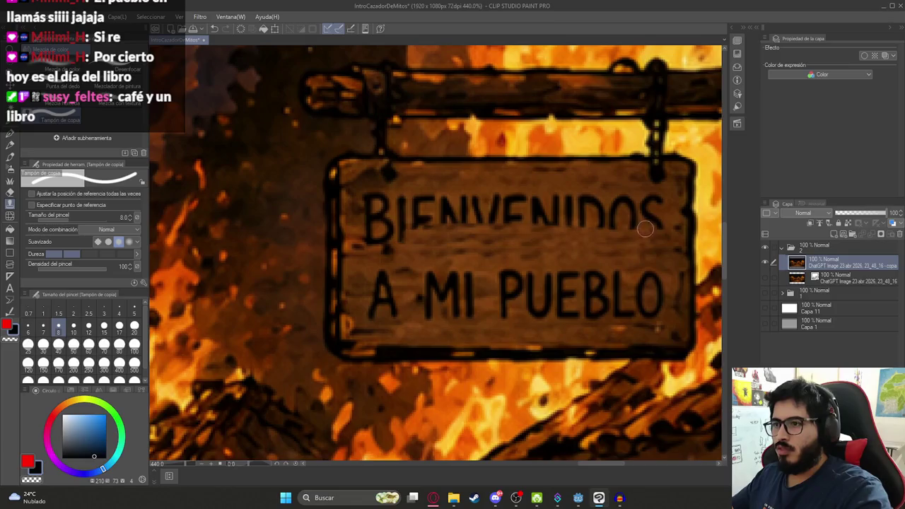
mouse_move(626, 201)
left_mouse_down()
mouse_move(413, 201)
mouse_move(515, 214)
left_mouse_up()
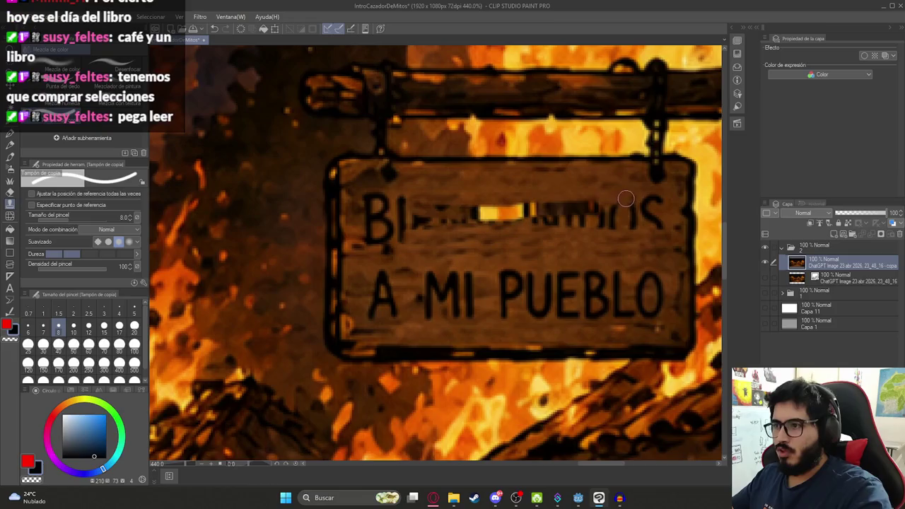
key("ctrl+z")
mouse_move(586, 206)
left_mouse_down()
mouse_move(434, 210)
mouse_move(559, 207)
left_mouse_up()
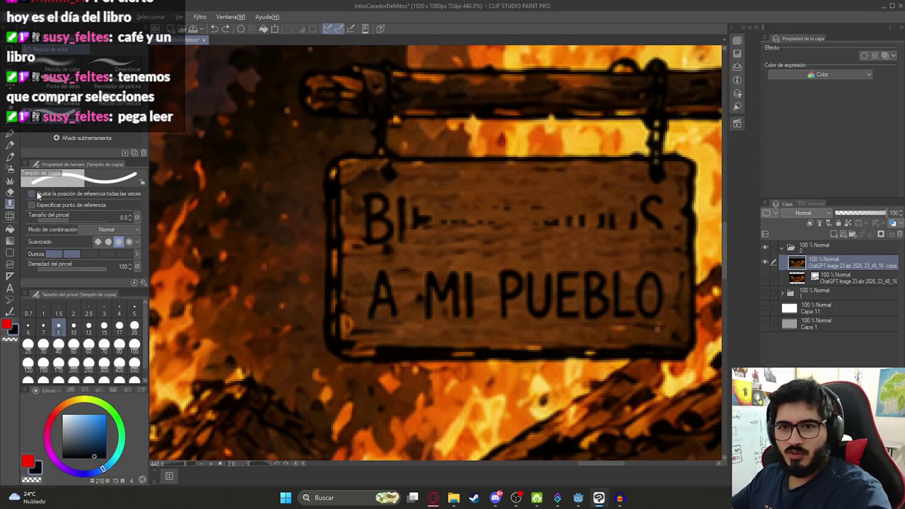
mouse_move(435, 203)
left_mouse_down()
mouse_move(575, 219)
mouse_move(485, 214)
mouse_move(546, 204)
mouse_move(577, 226)
mouse_move(488, 192)
mouse_move(531, 214)
mouse_move(500, 188)
mouse_move(516, 187)
left_mouse_up()
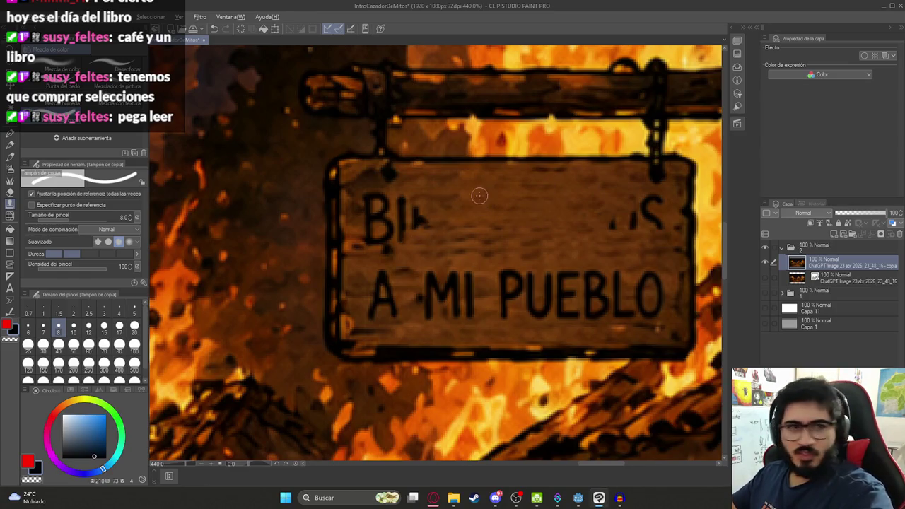
Clone wood over the remaining sign marks and the A MI PUEBLO lettering
mouse_move(471, 211)
left_mouse_down()
mouse_move(404, 226)
mouse_move(401, 202)
mouse_move(374, 208)
mouse_move(369, 238)
mouse_move(385, 237)
mouse_move(387, 252)
left_mouse_up()
mouse_move(374, 222)
left_mouse_down()
mouse_move(373, 196)
mouse_move(374, 256)
mouse_move(418, 272)
mouse_move(613, 277)
left_mouse_up()
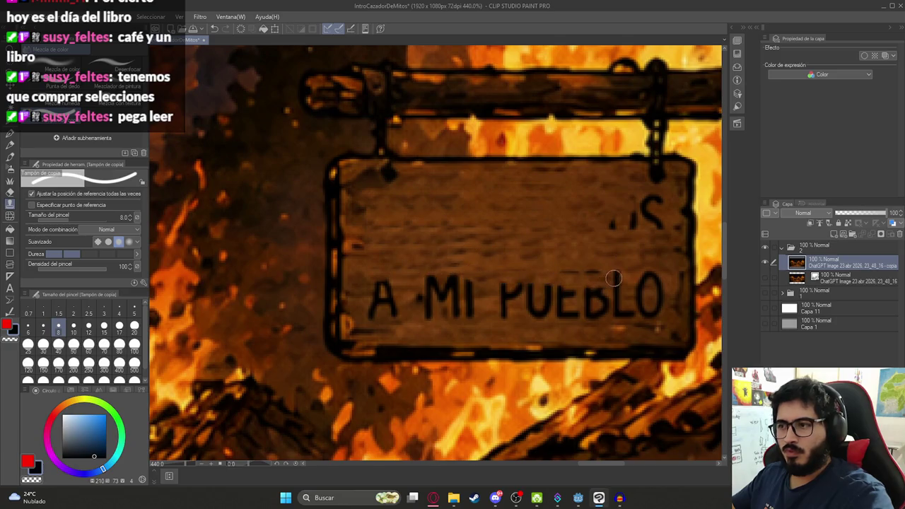
mouse_move(598, 215)
left_mouse_down()
mouse_move(640, 224)
mouse_move(650, 197)
mouse_move(662, 228)
left_mouse_up()
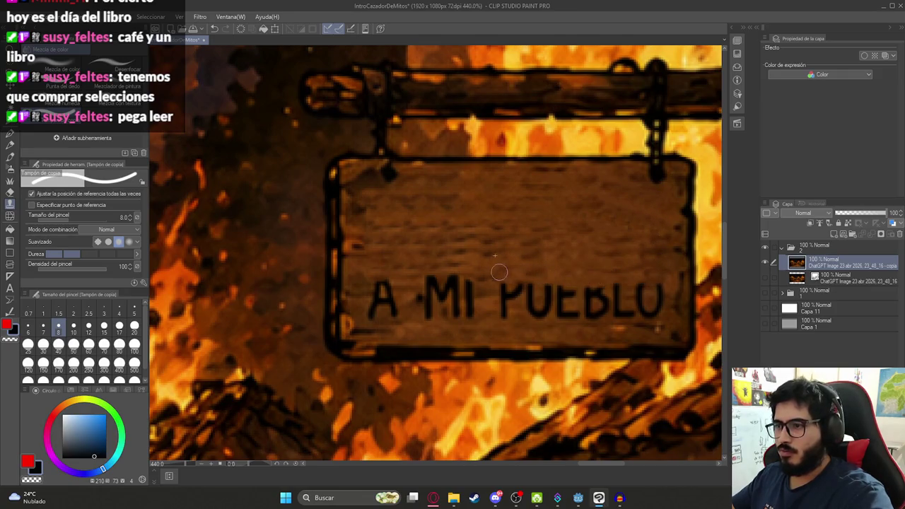
left_click_drag(373, 284, 661, 286)
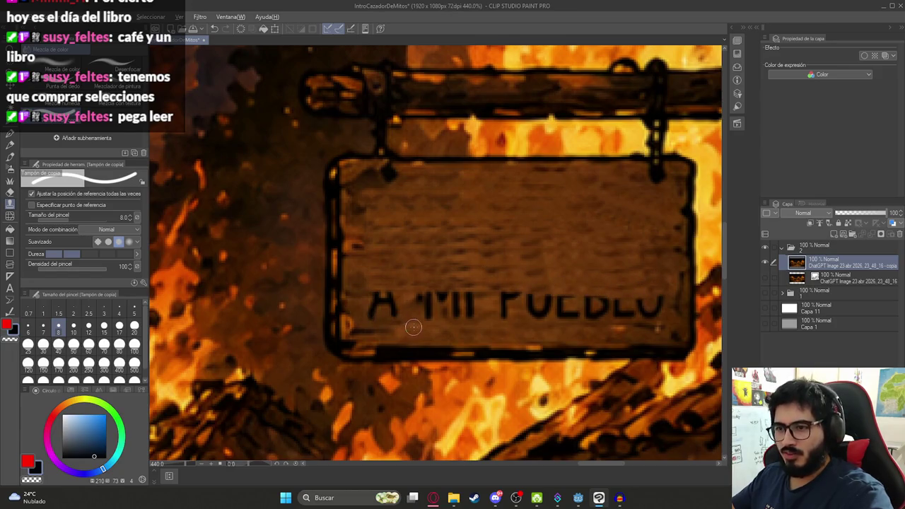
mouse_move(428, 319)
left_mouse_down()
mouse_move(476, 313)
mouse_move(409, 310)
mouse_move(474, 296)
mouse_move(410, 289)
mouse_move(430, 306)
mouse_move(421, 286)
mouse_move(432, 300)
left_mouse_up()
left_click_drag(386, 274, 375, 315)
mouse_move(468, 296)
left_mouse_down()
mouse_move(499, 272)
mouse_move(503, 291)
mouse_move(544, 298)
mouse_move(502, 315)
mouse_move(587, 299)
mouse_move(558, 316)
mouse_move(656, 302)
mouse_move(653, 318)
left_mouse_up()
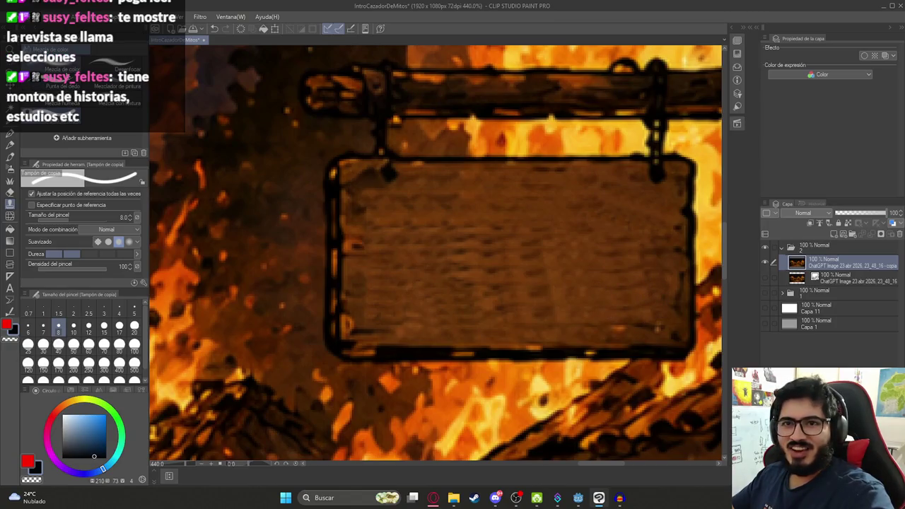
Smooth the sign's wood with the Mezcla de color brush at size 30
left_click(35, 65)
left_click(45, 347)
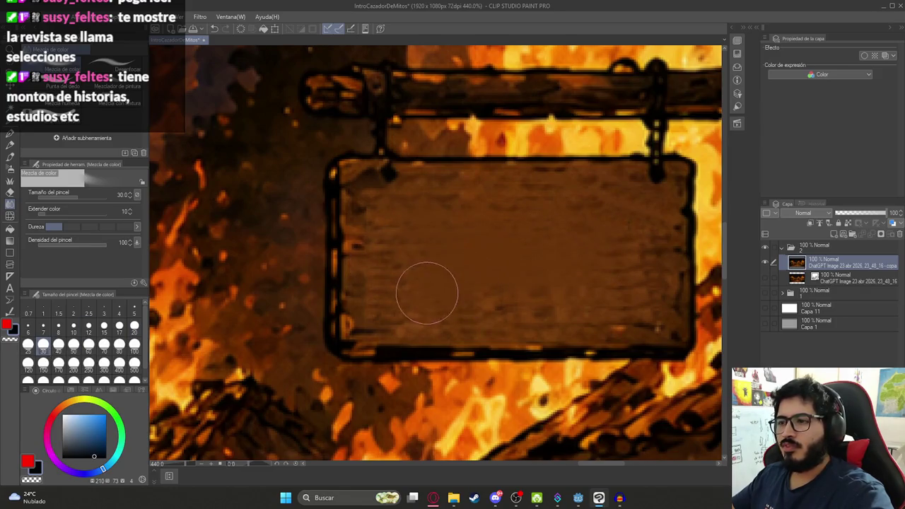
left_click_drag(626, 294, 643, 323)
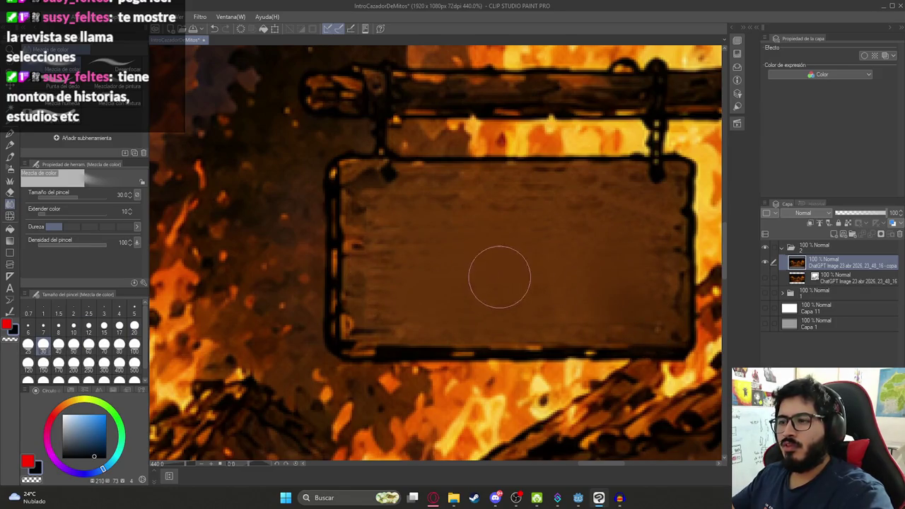
scroll(503, 253, "down", 10)
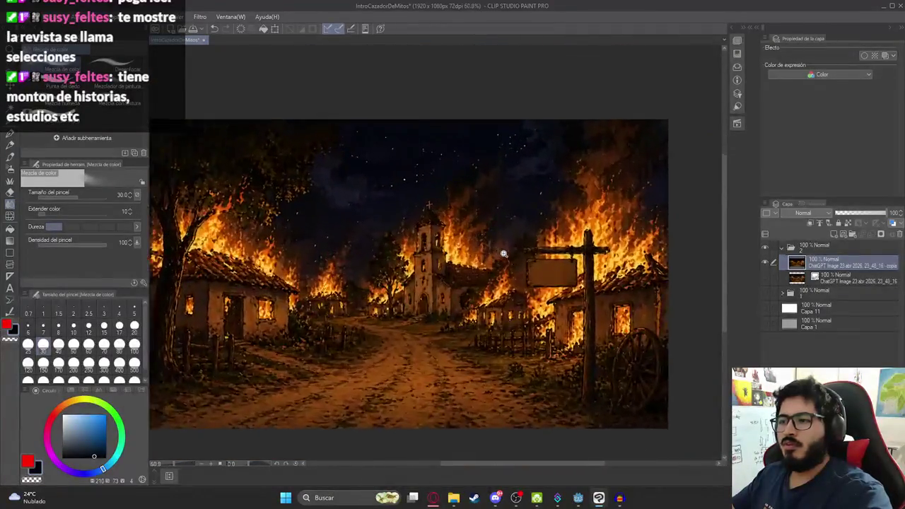
scroll(337, 169, "up", 1)
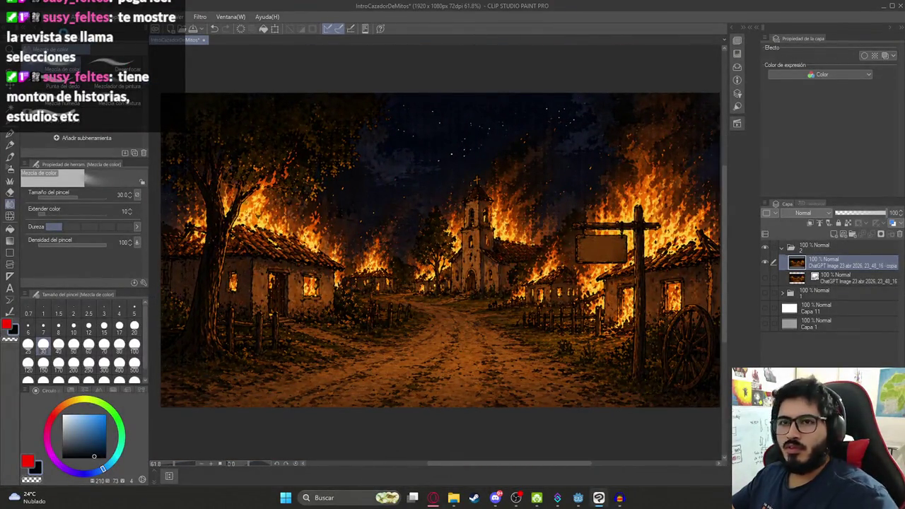
left_click(19, 20)
mouse_move(141, 139)
left_click(235, 163)
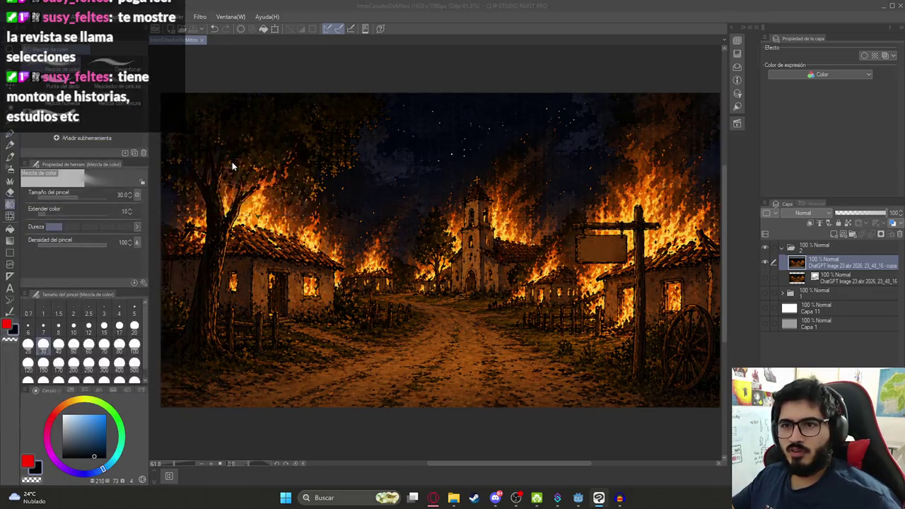
Save the PNG as Ilustracion2FondoHD.png, then return to Godot's 2D scene view
left_click(231, 124)
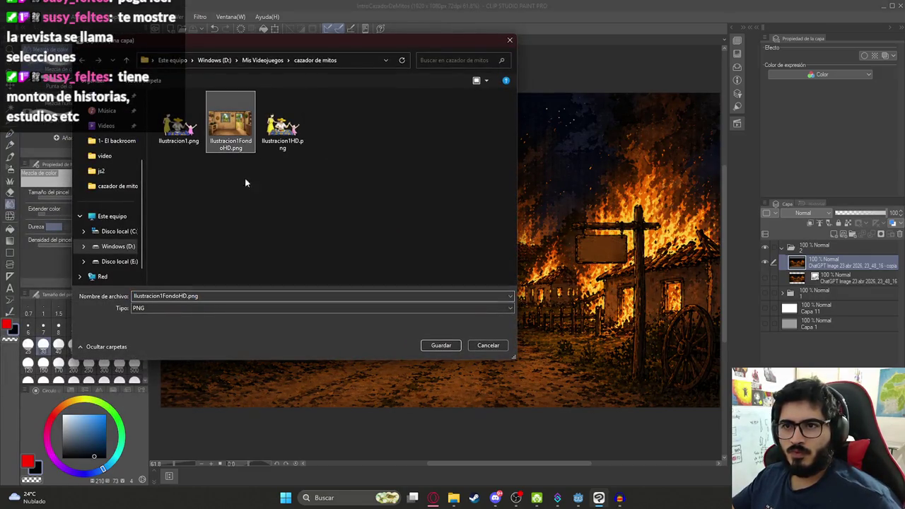
left_click(186, 309)
left_click(169, 298)
left_click(163, 297)
key("BackSpace")
type("2")
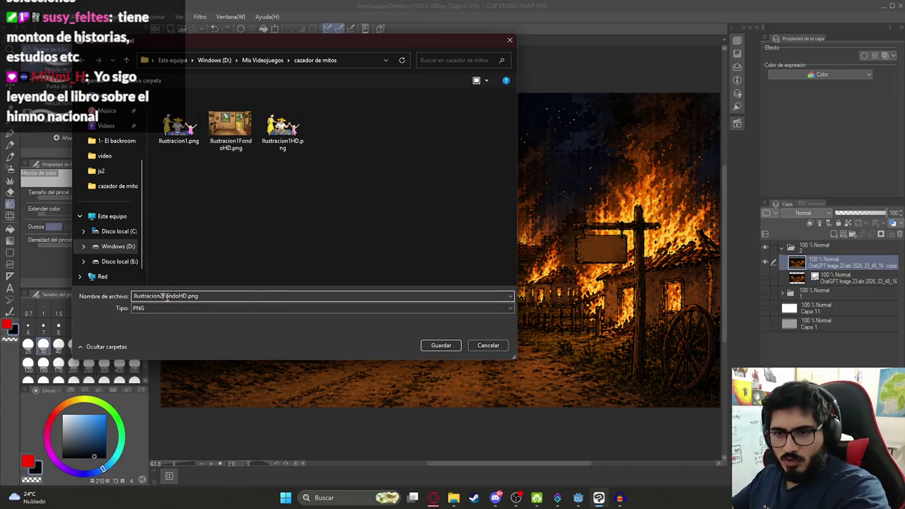
left_click(441, 345)
key("Return")
key("alt+Tab")
left_click(394, 21)
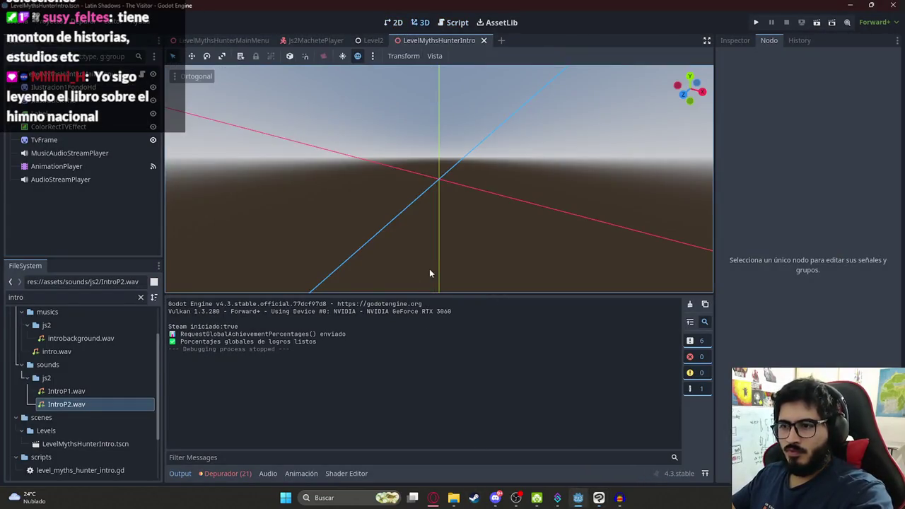
Select the AnimationPlayer and create a new animation named IntroP3
left_click(394, 22)
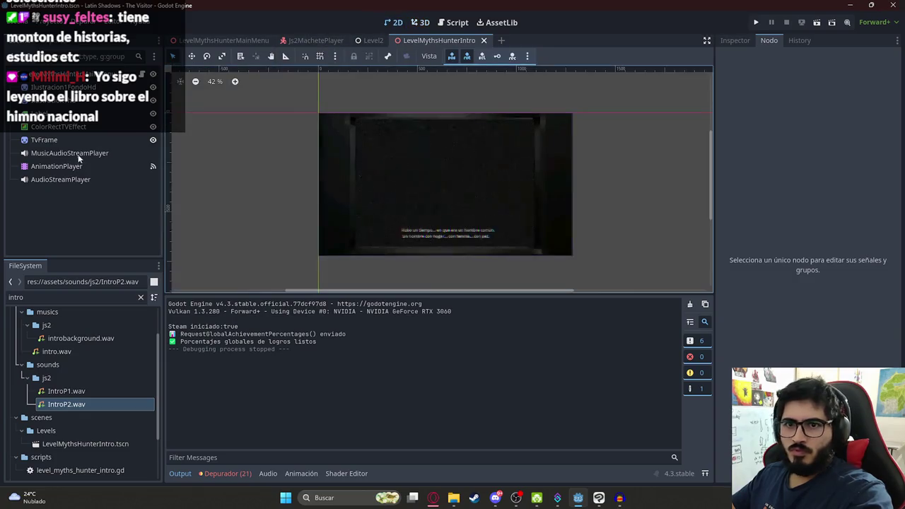
left_click(70, 165)
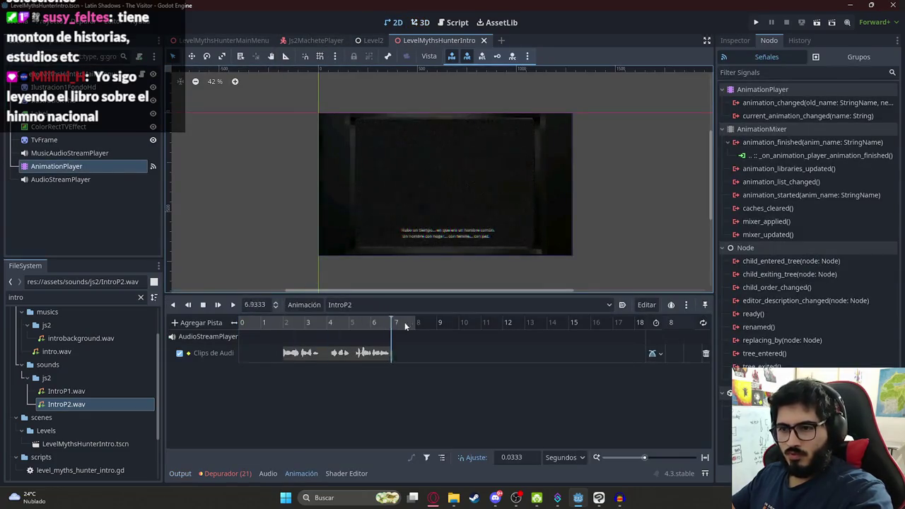
left_click(318, 305)
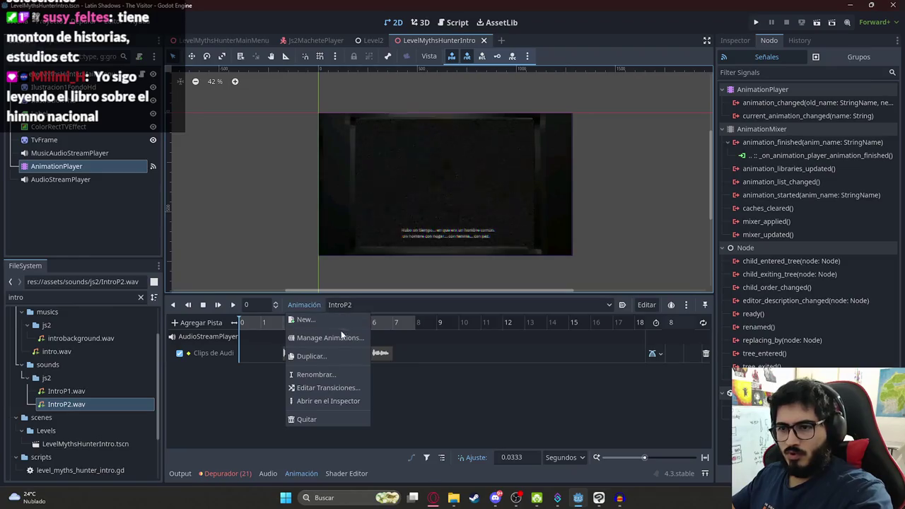
left_click(302, 320)
type("IntroP3")
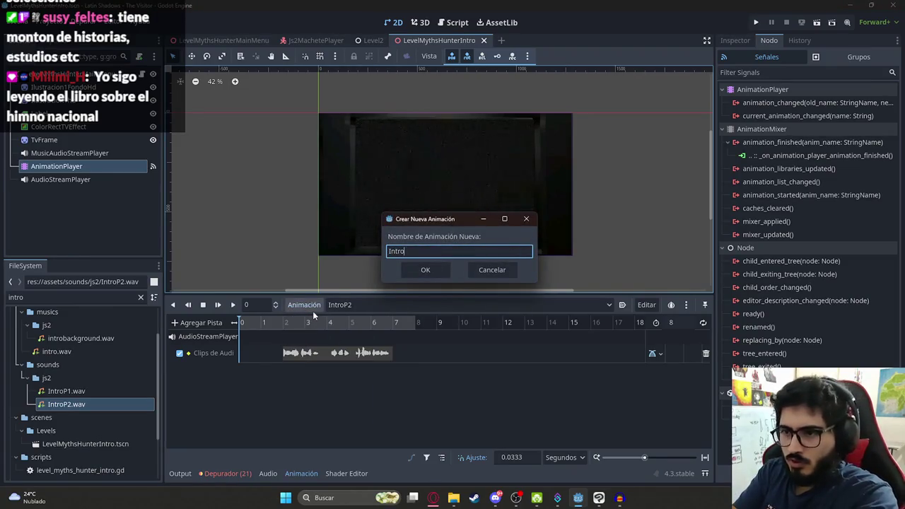
key("Return")
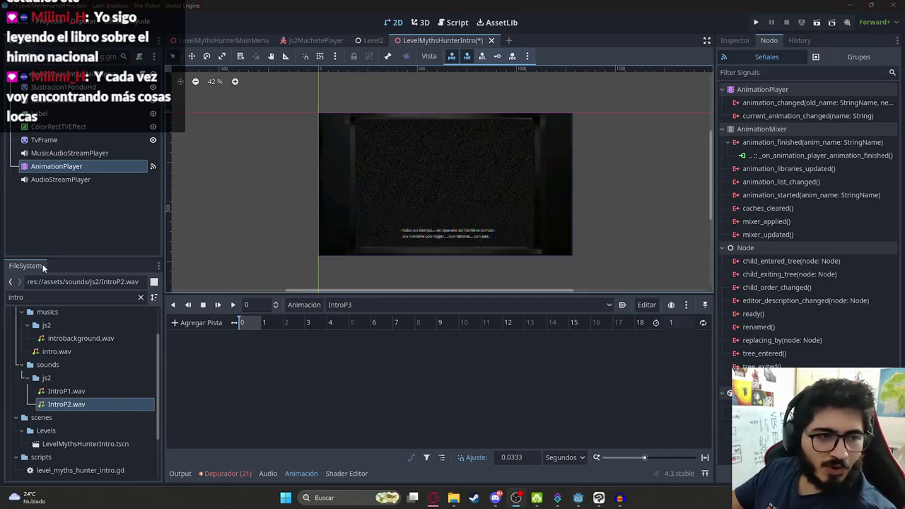
Check the animation list and the TvFrame node, then clear the node selection
scroll(439, 212, "up", 2)
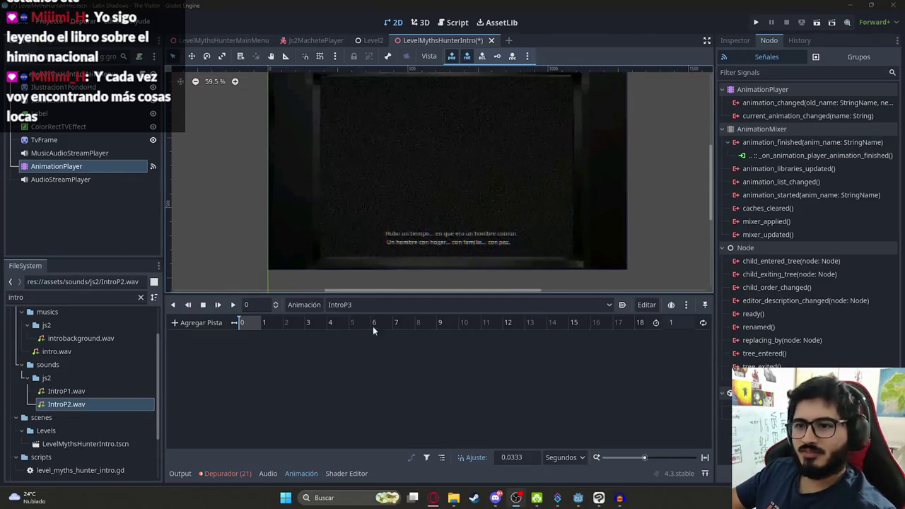
left_click(364, 309)
left_click(104, 158)
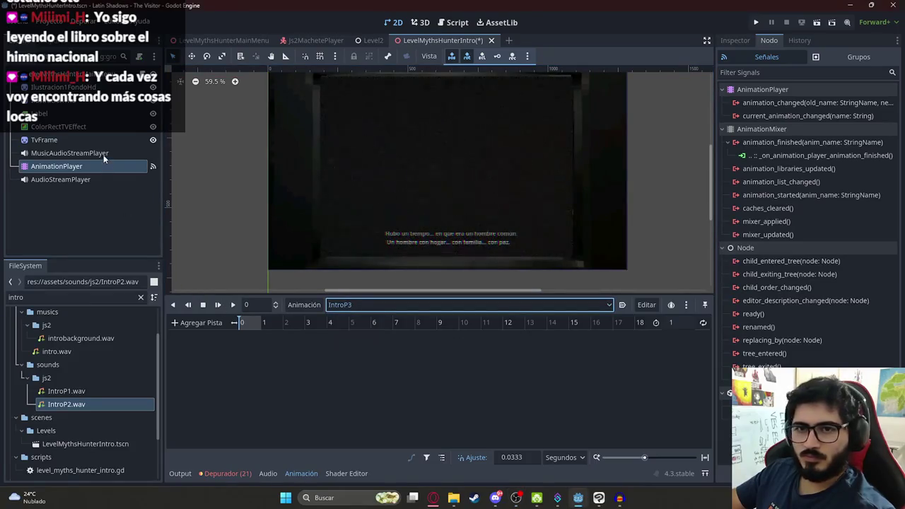
left_click(89, 136)
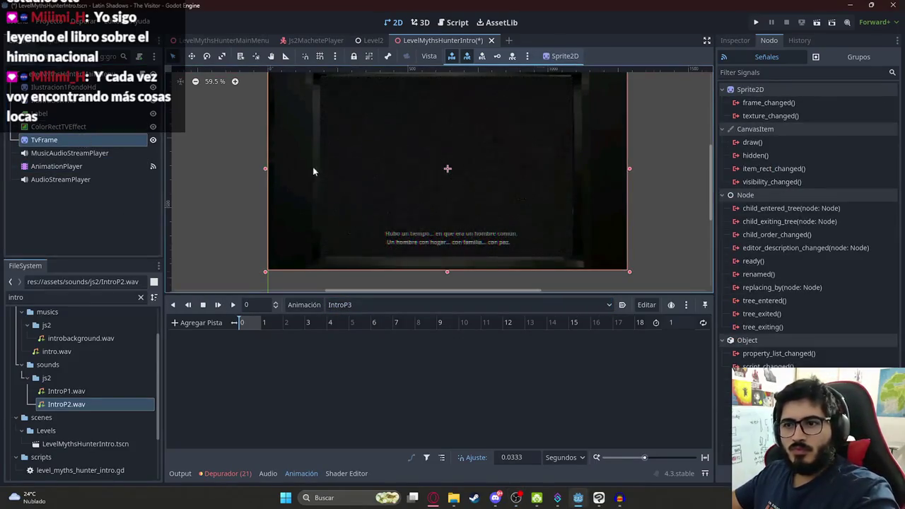
scroll(247, 146, "down", 1)
left_click(247, 147)
scroll(275, 166, "up", 2)
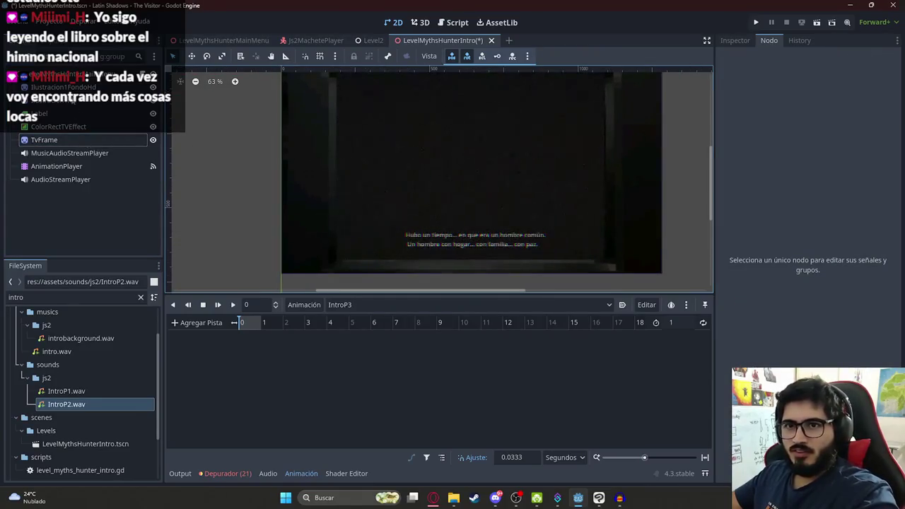
scroll(317, 252, "down", 1)
Change the FileSystem filter from 'intro' to 'ilustra' to list the illustration PNGs
double_click(52, 300)
key("BackSpace")
type("intr")
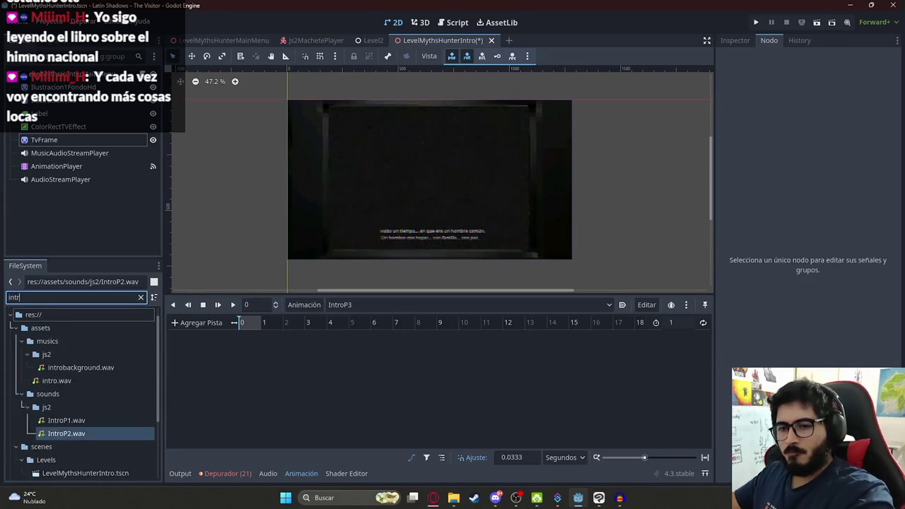
scroll(83, 405, "down", 3)
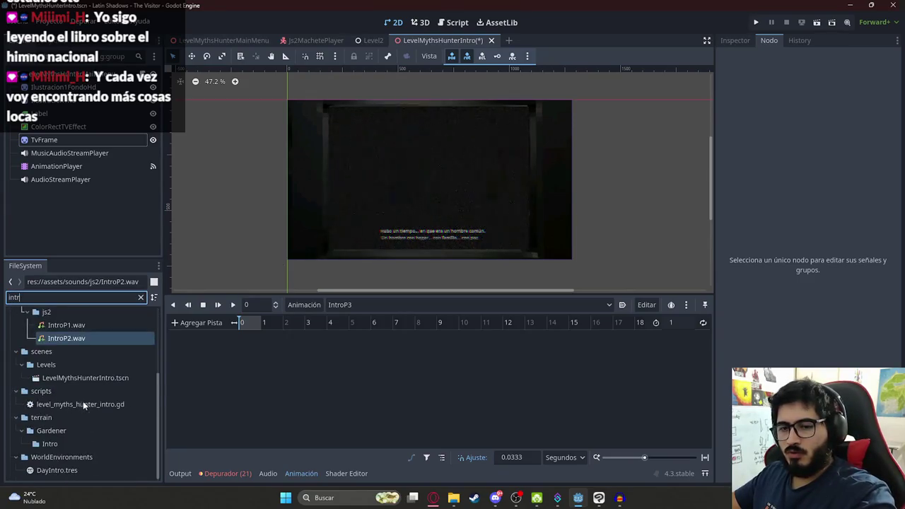
scroll(104, 382, "up", 3)
scroll(104, 382, "down", 3)
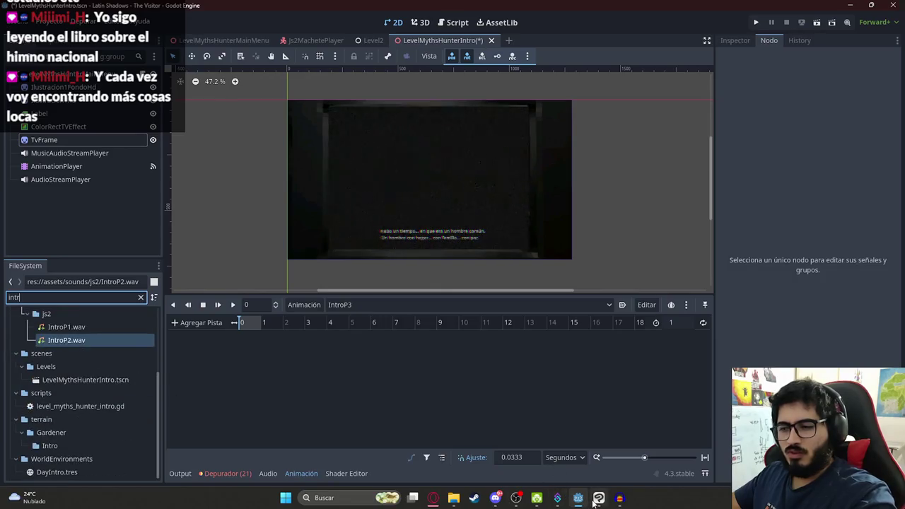
left_click(39, 296)
type("i")
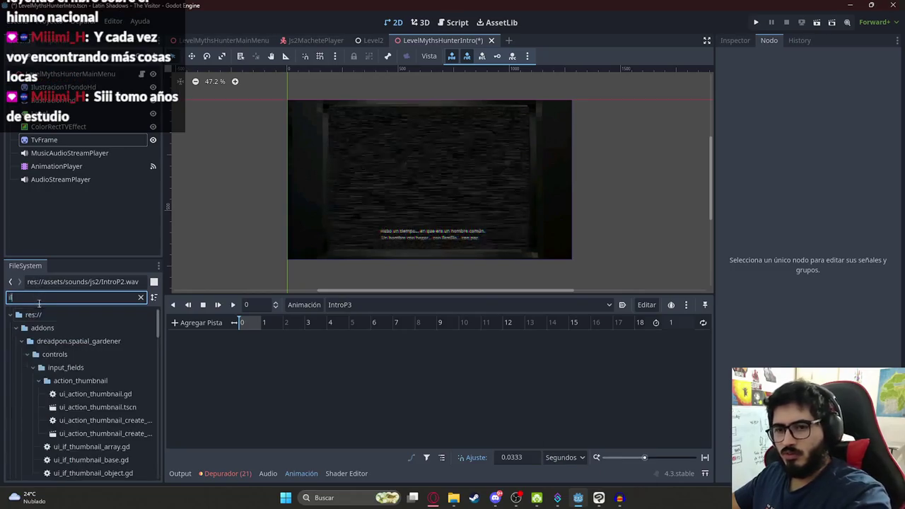
type("lustra")
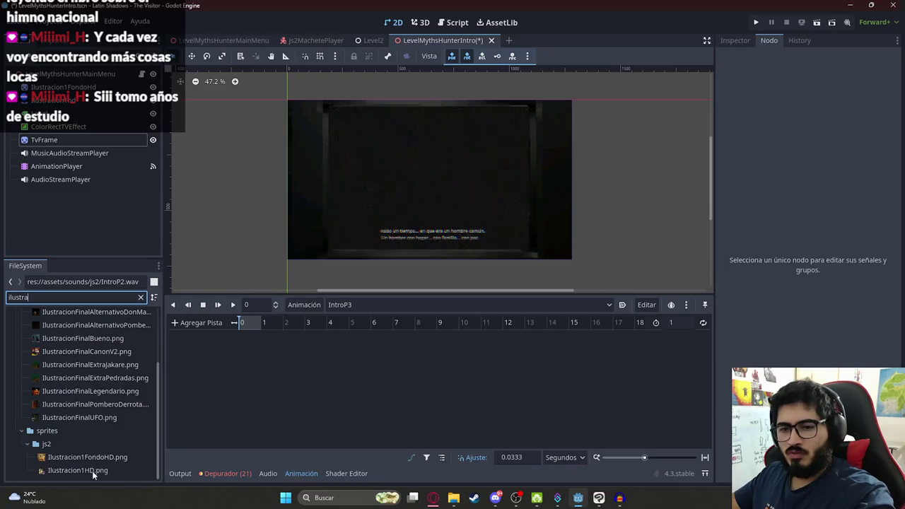
left_click(599, 497)
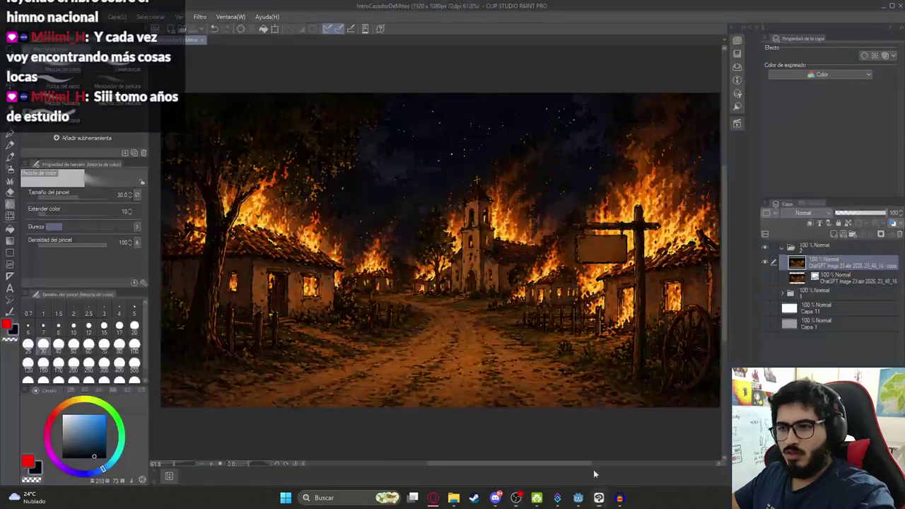
Start a PNG export of the illustration, then cancel it to pick another folder
left_click(17, 17)
mouse_move(113, 139)
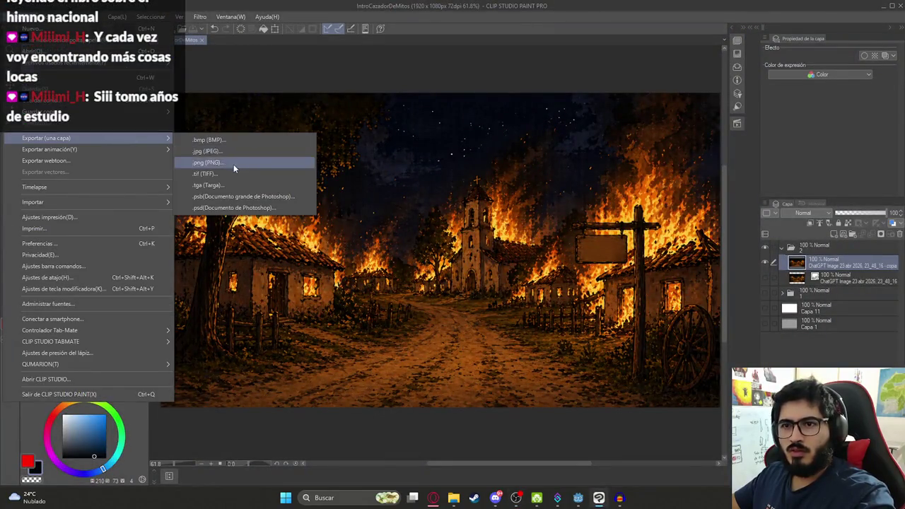
left_click(233, 162)
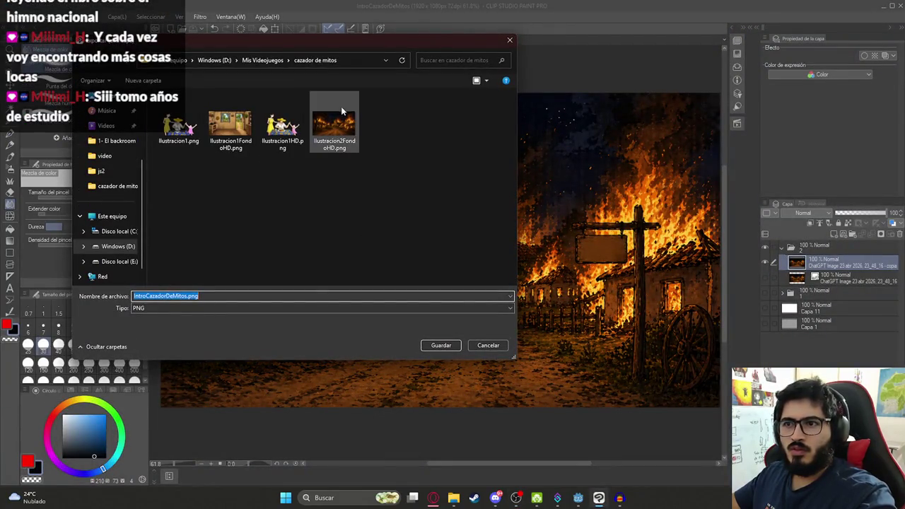
left_click(342, 138)
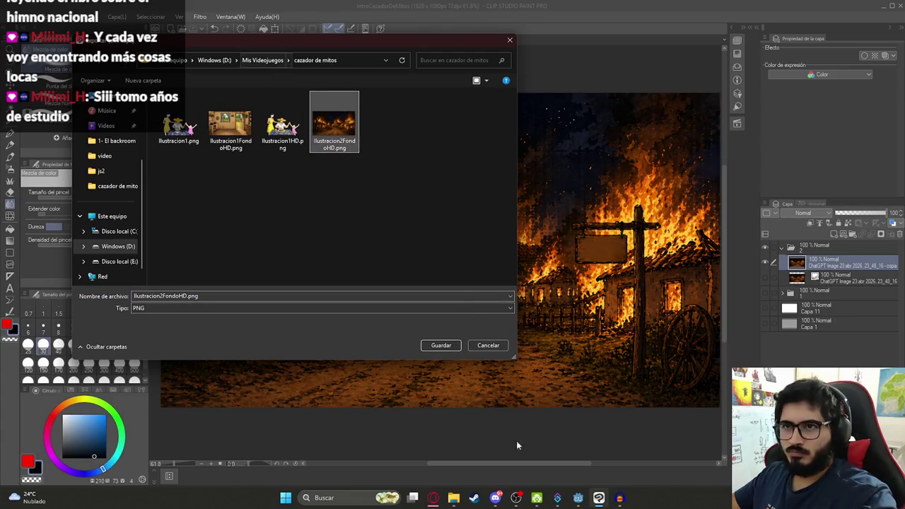
left_click(488, 345)
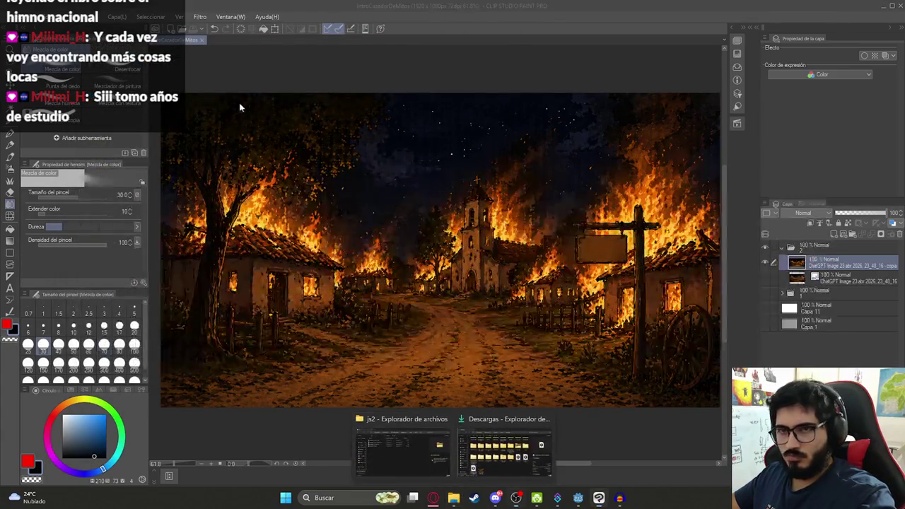
Restart the PNG export and browse to juegoterror1 > assets > sprites > js2
left_click(7, 17)
mouse_move(122, 142)
left_click(215, 162)
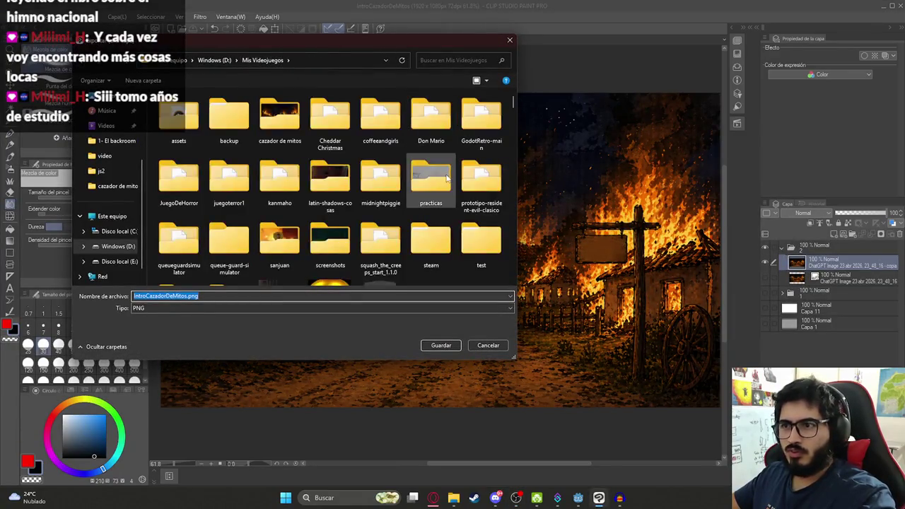
double_click(230, 185)
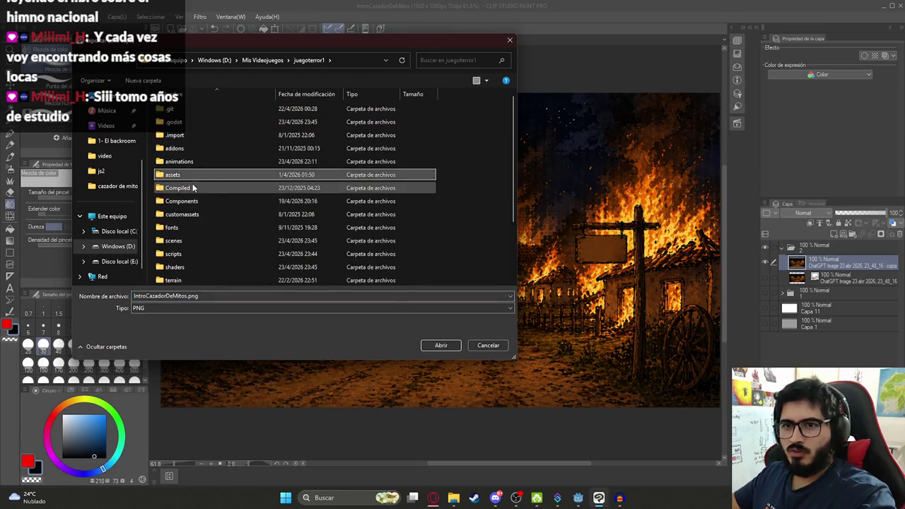
double_click(188, 175)
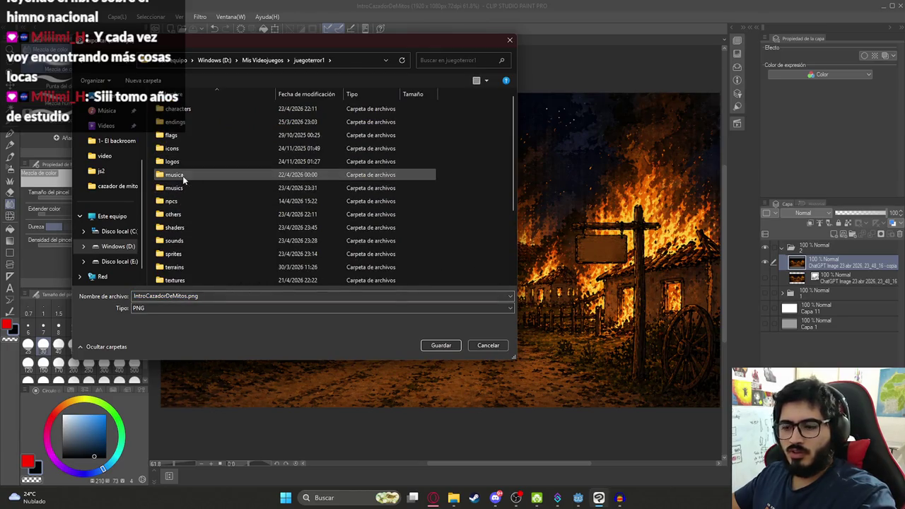
double_click(173, 253)
double_click(178, 122)
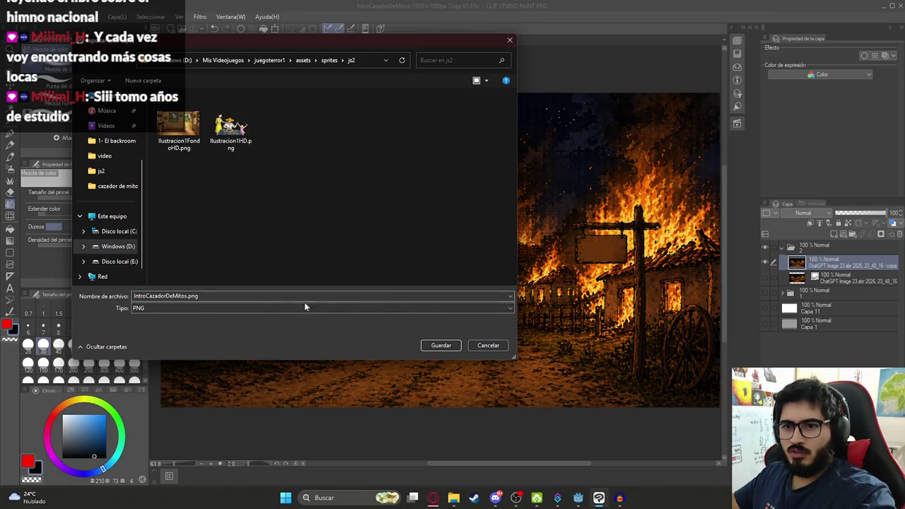
Name the file Ilustracion2HD.png and save it
double_click(170, 296)
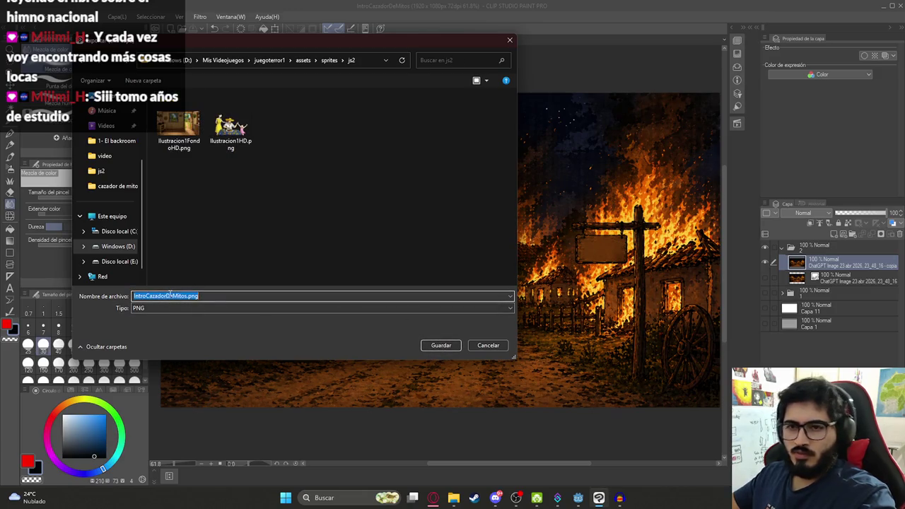
left_click(231, 128)
key("Left")
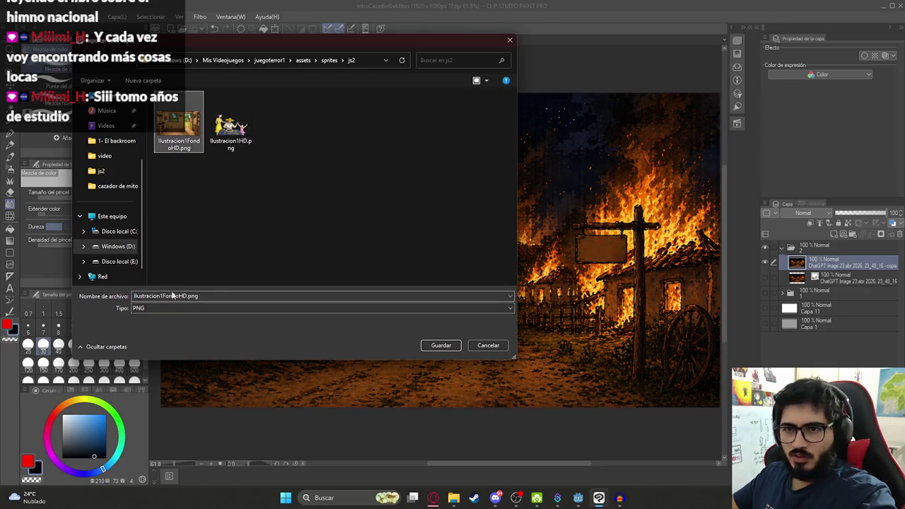
left_click_drag(182, 296, 133, 296)
type("Ilustracion2")
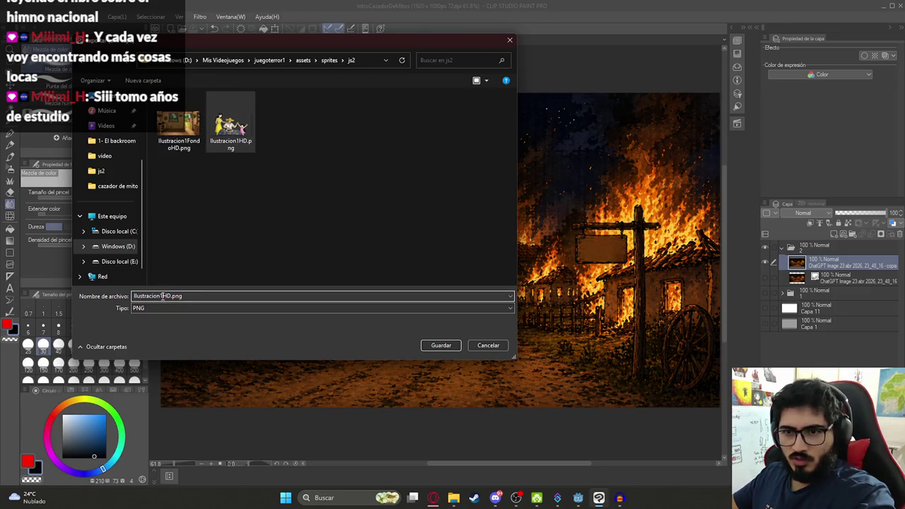
key("Return")
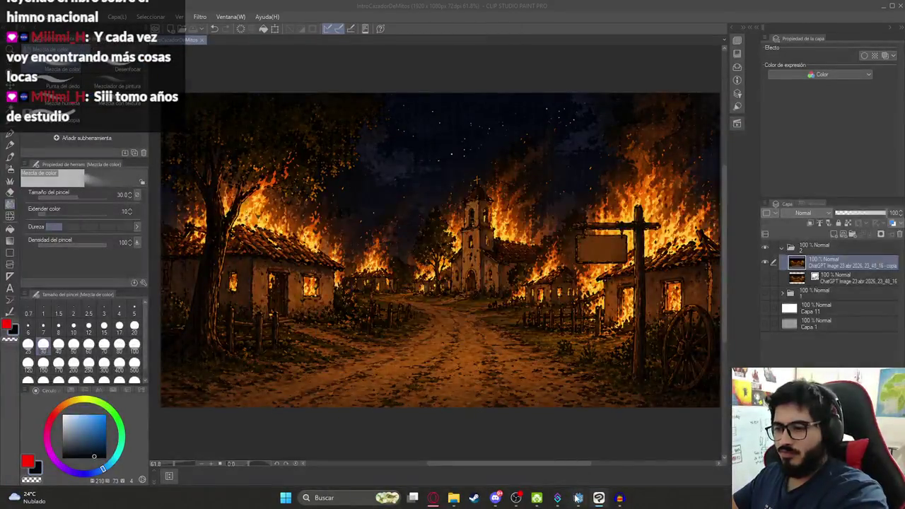
left_click(578, 497)
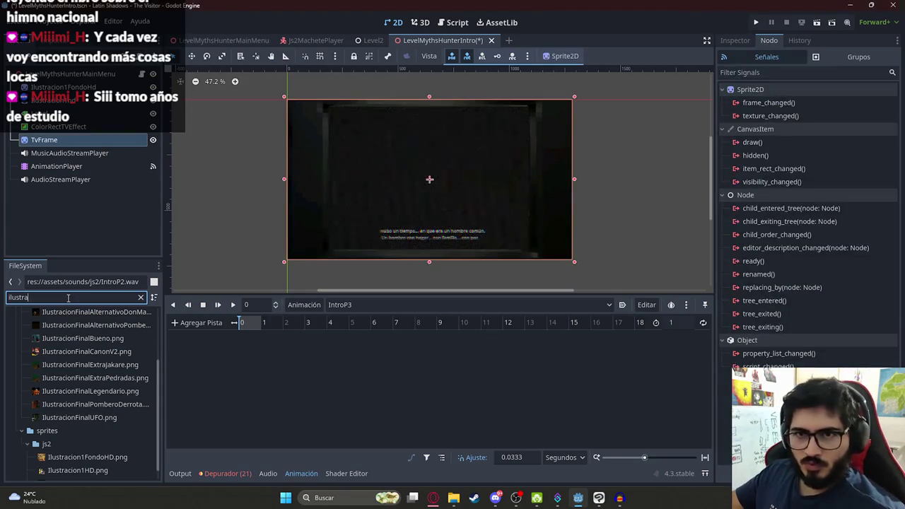
Drop Ilustracion2HD.png into the viewport as a sprite placed above TvFrame
scroll(94, 433, "down", 1)
mouse_move(99, 470)
left_mouse_down()
mouse_move(309, 238)
mouse_move(394, 188)
mouse_move(442, 173)
left_mouse_up()
left_click_drag(91, 192, 76, 135)
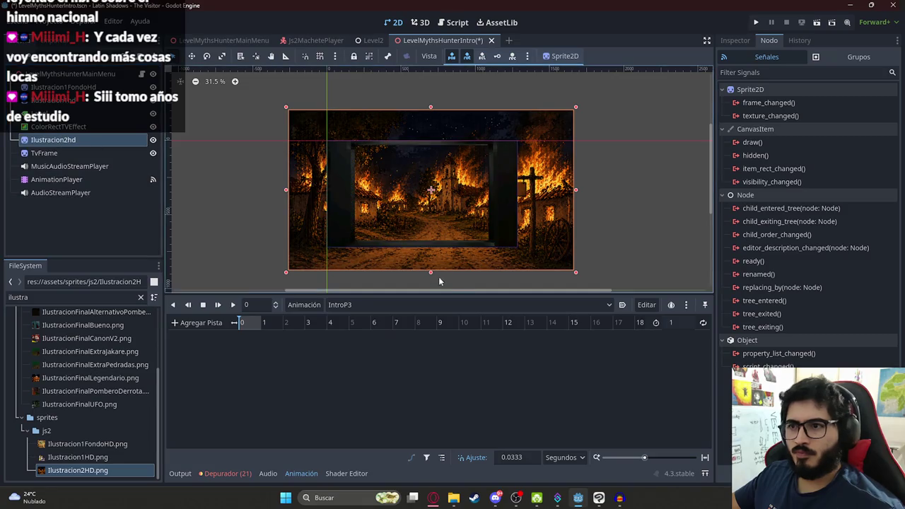
Scale and position the illustration sprite so it fills the TV frame
mouse_move(432, 273)
left_mouse_down()
mouse_move(419, 213)
mouse_move(402, 209)
mouse_move(424, 234)
mouse_move(453, 215)
left_mouse_up()
scroll(453, 215, "up", 4)
left_click_drag(433, 167, 431, 161)
mouse_move(406, 222)
left_mouse_down()
mouse_move(456, 218)
mouse_move(432, 226)
mouse_move(440, 221)
mouse_move(429, 218)
left_mouse_up()
scroll(427, 251, "down", 1)
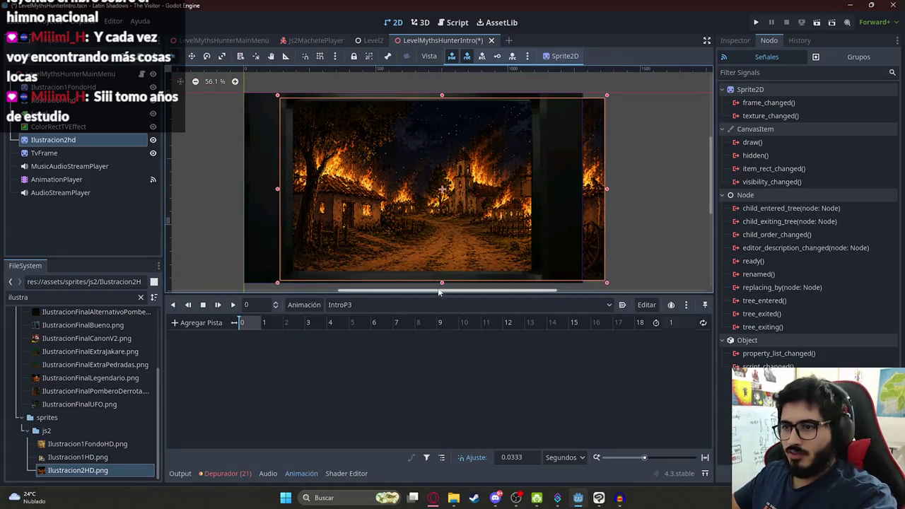
scroll(438, 275, "down", 1)
left_click_drag(439, 275, 440, 277)
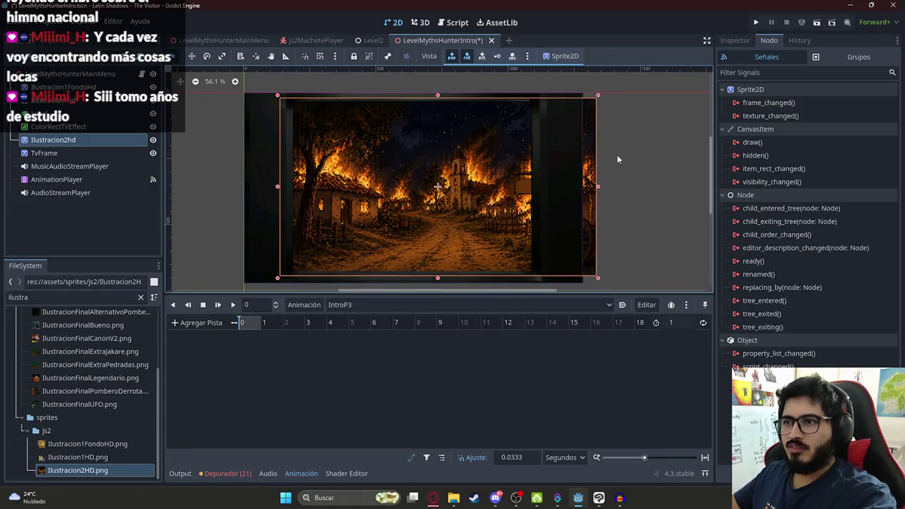
left_click(607, 152)
Move Ilustracion2hd beneath the TV effect and subtitle nodes in the scene tree
left_click(396, 160)
left_click(617, 175)
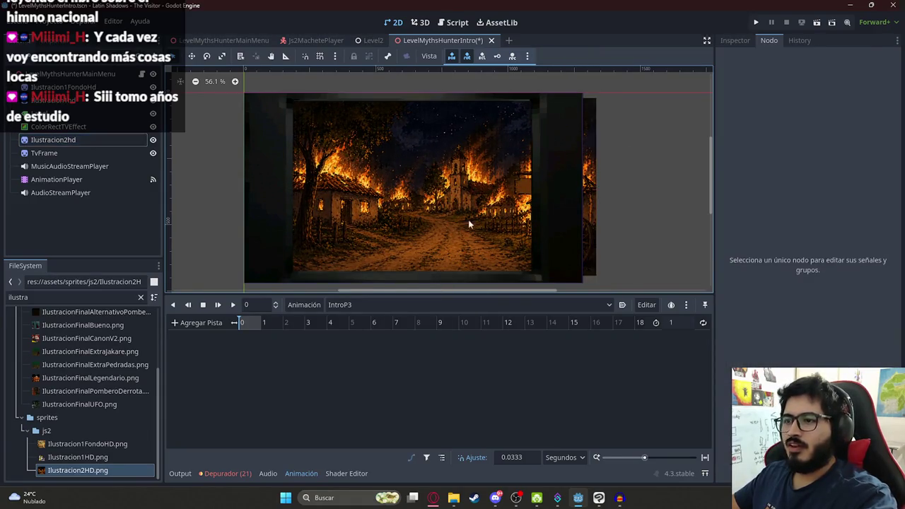
scroll(468, 219, "left", 2)
left_click_drag(71, 139, 70, 132)
left_click(71, 139)
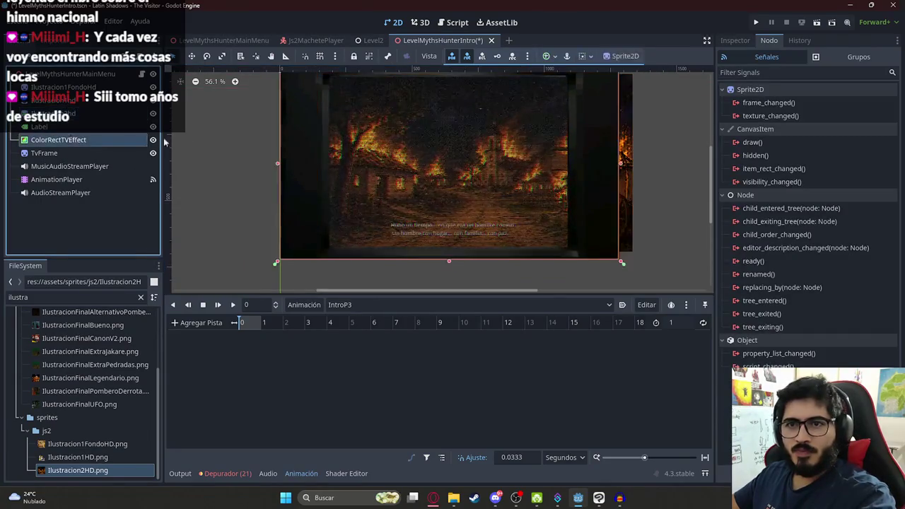
Hide the TV effect overlay, keep IntroP3 active, and select the Ilustracion2hd sprite
left_click(152, 139)
left_click(82, 179)
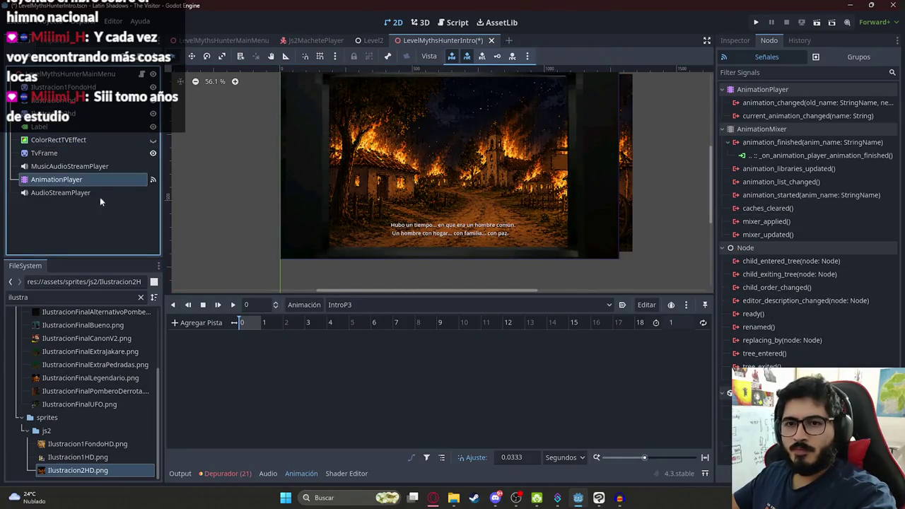
left_click(352, 306)
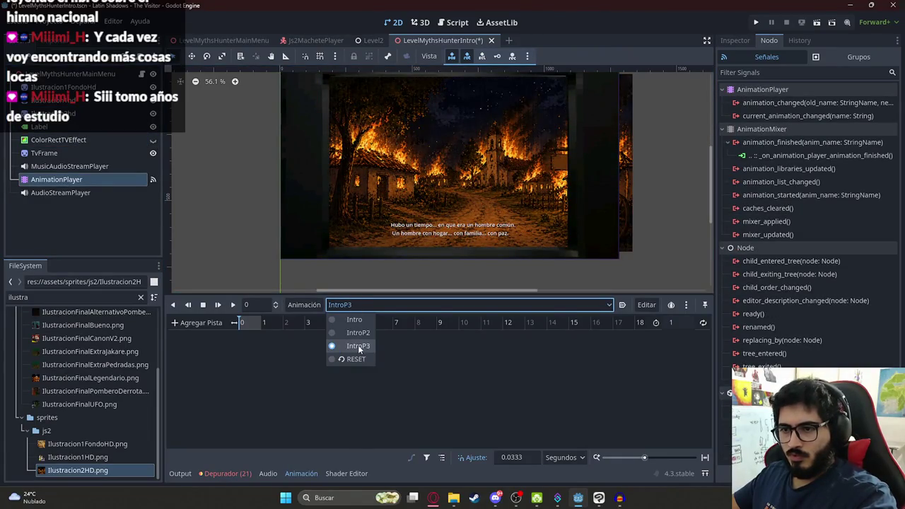
left_click(357, 345)
left_click(99, 167)
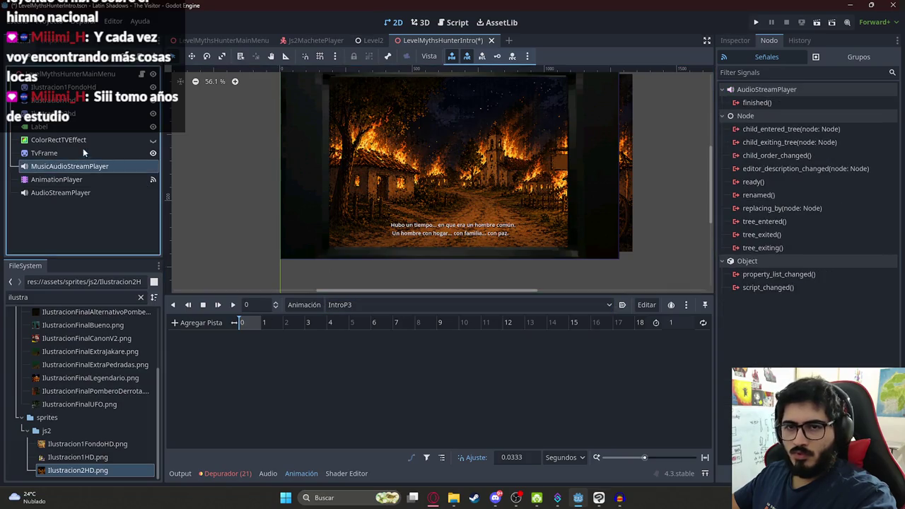
left_click(71, 122)
Key the sprite's visibility, then undo the new visibility track
left_click(736, 41)
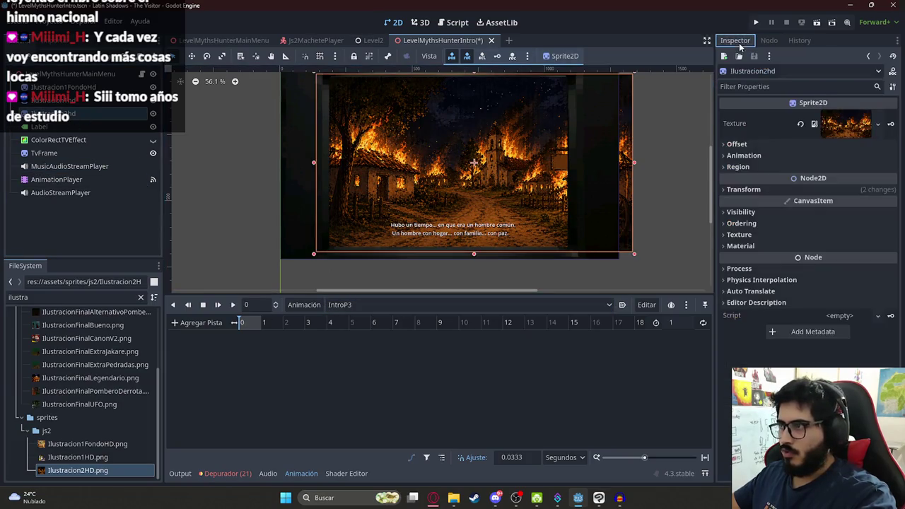
left_click(740, 211)
left_click(884, 224)
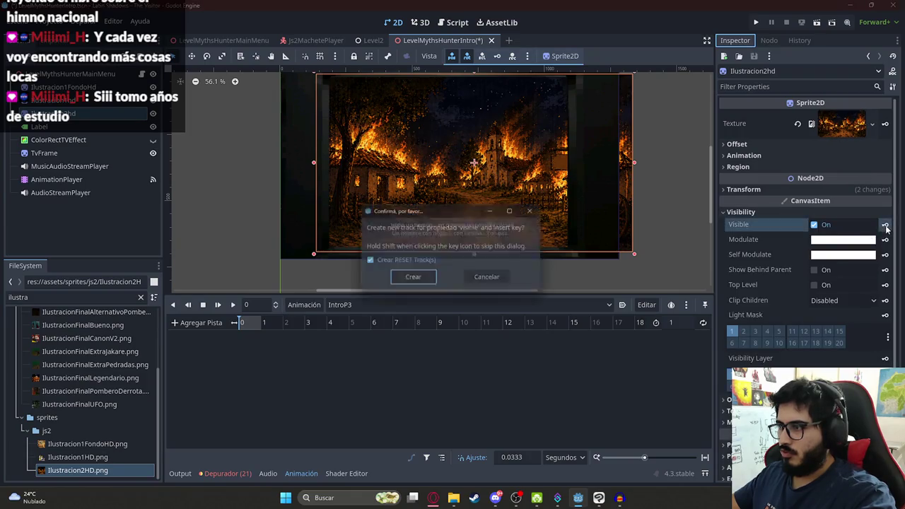
left_click(410, 278)
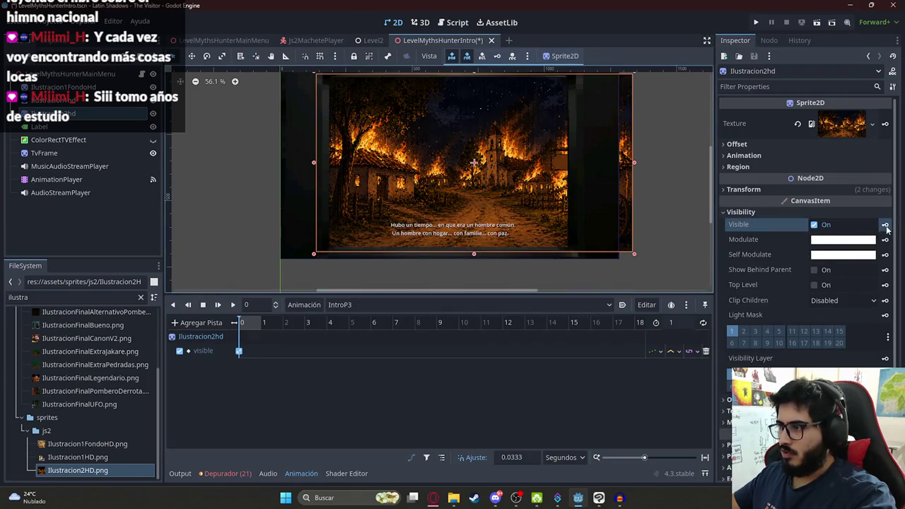
key("ctrl+z")
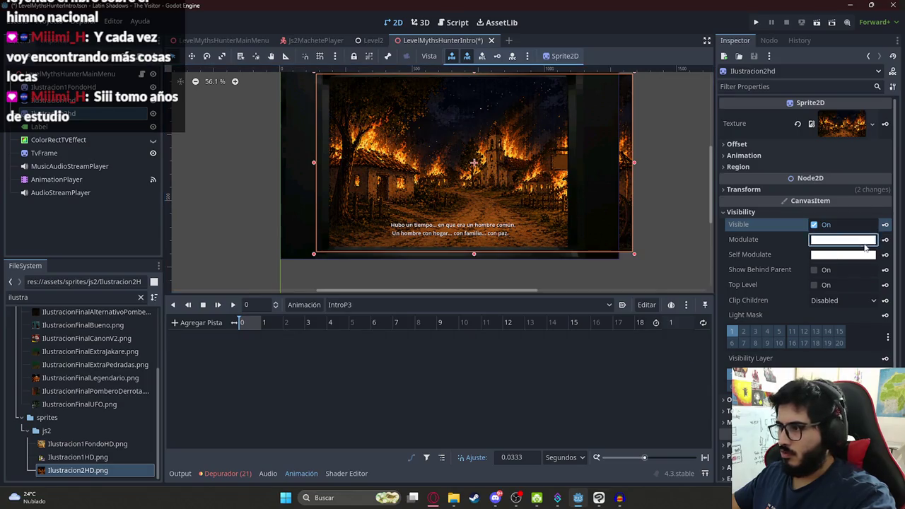
Key Modulate black at 0 seconds and white at 1 second
left_click(842, 238)
left_click_drag(890, 226, 890, 339)
left_click(625, 399)
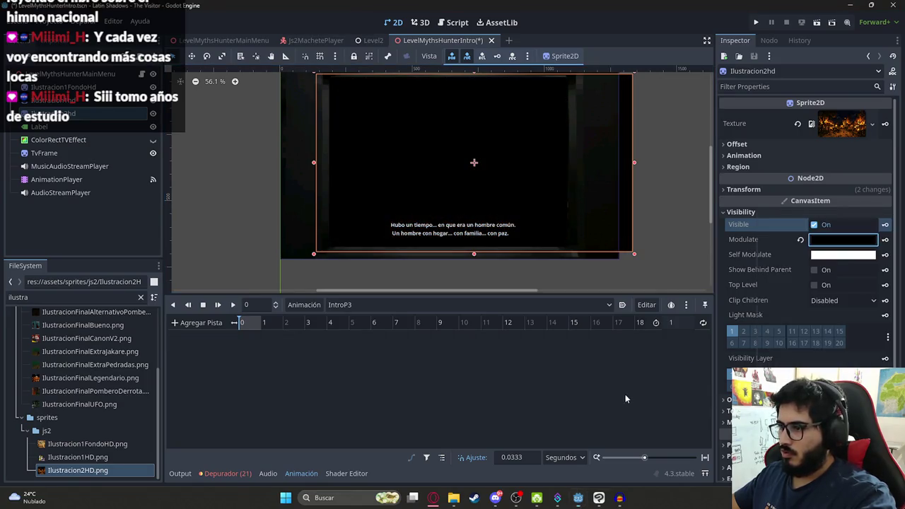
left_click(884, 238)
left_click(411, 277)
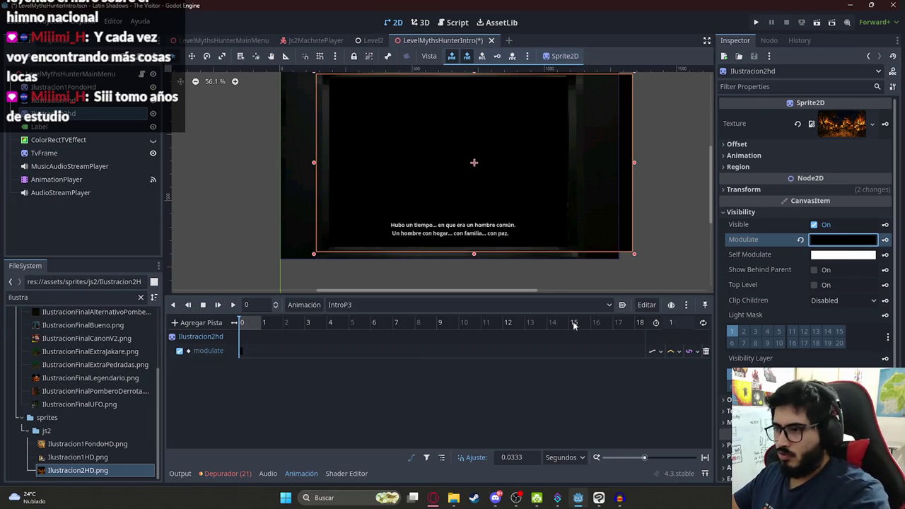
left_click(261, 323)
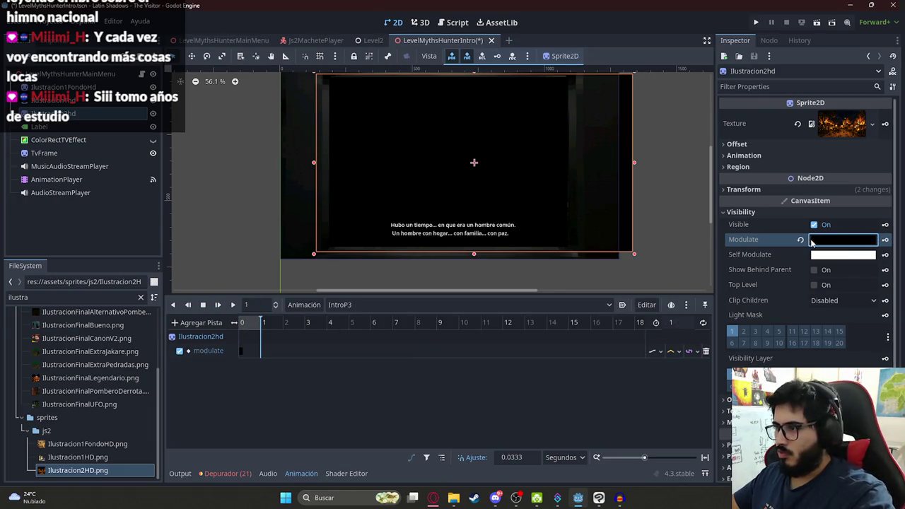
left_click(799, 240)
left_click(884, 240)
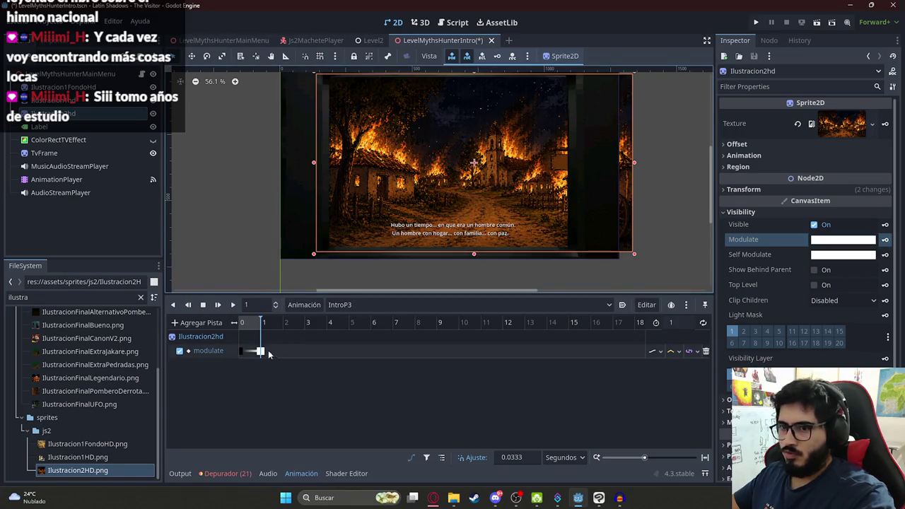
Set IntroP3's length to 5 seconds and scrub the timeline to preview the fade
left_click(687, 326)
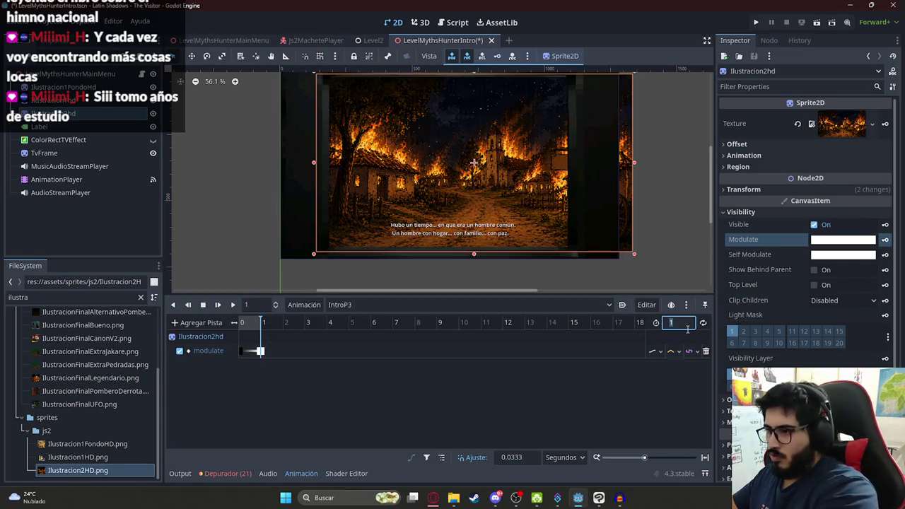
type("5")
key("Return")
mouse_move(283, 327)
left_mouse_down()
mouse_move(423, 325)
mouse_move(209, 344)
left_mouse_up()
left_click(764, 189)
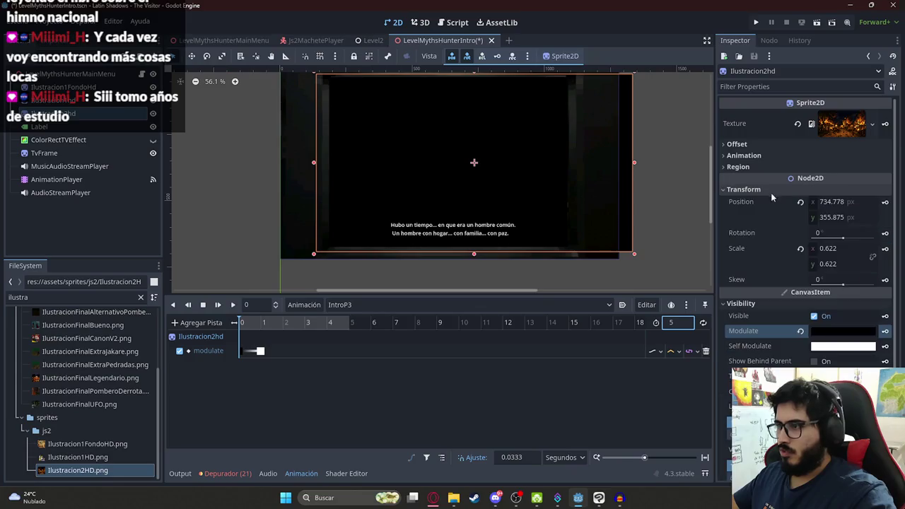
Key the sprite's Position and Scale at time 0
left_click(890, 204)
left_click(885, 202)
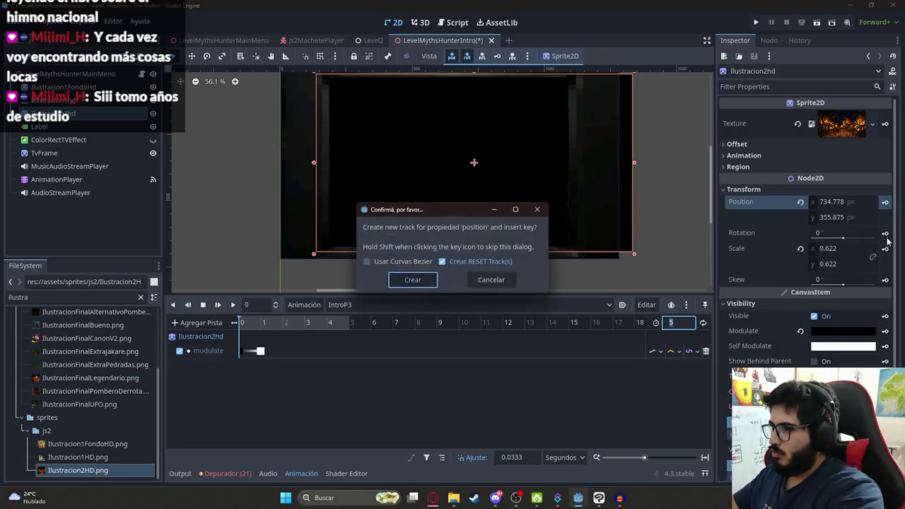
left_click(413, 279)
left_click(885, 248)
left_click(413, 279)
At 5 seconds, slide the sprite left to 512, 354, key Position, and play the pan
left_click(342, 323)
left_click(351, 324)
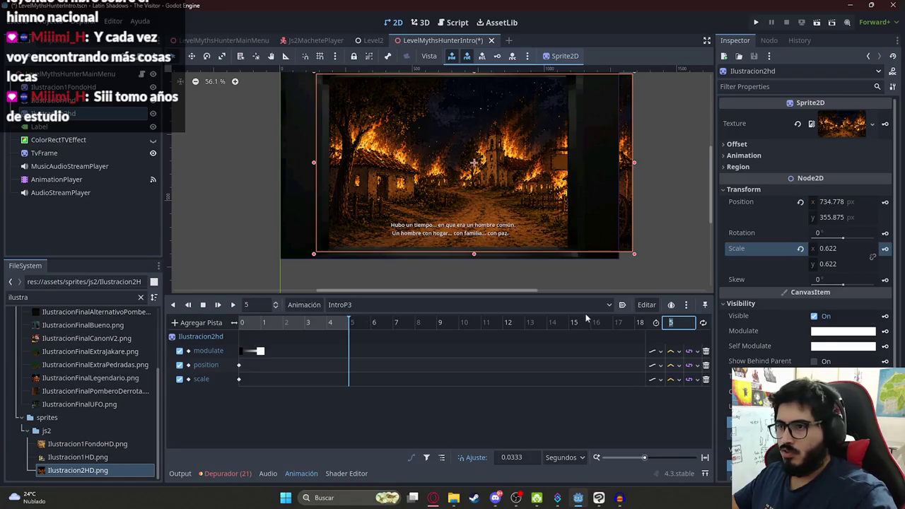
left_click_drag(519, 181, 460, 173)
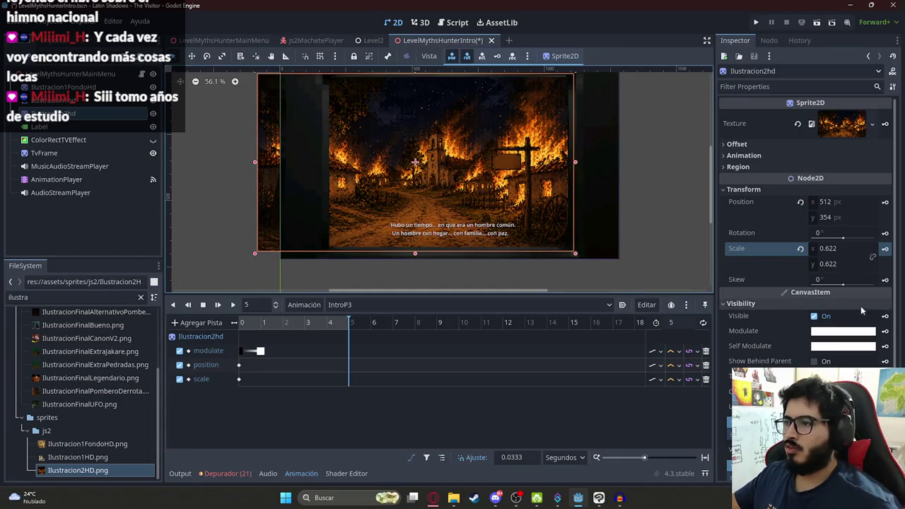
left_click(884, 201)
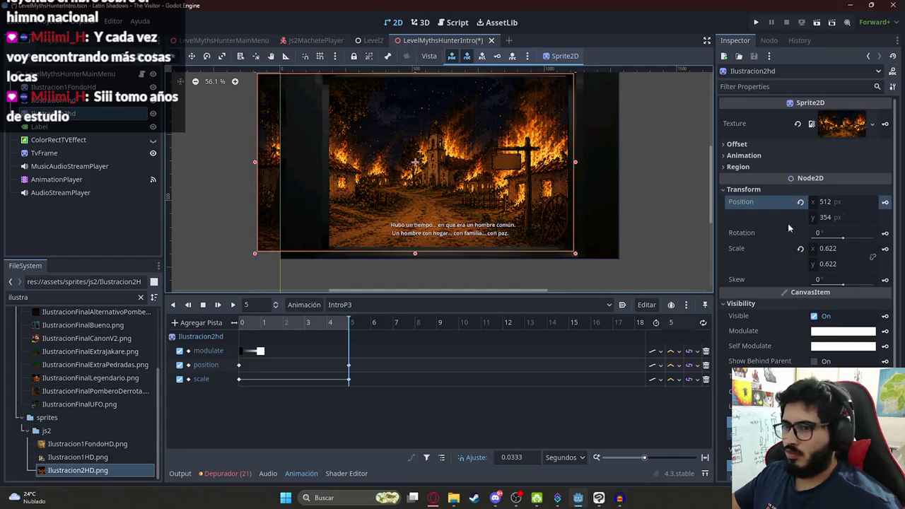
left_click(233, 305)
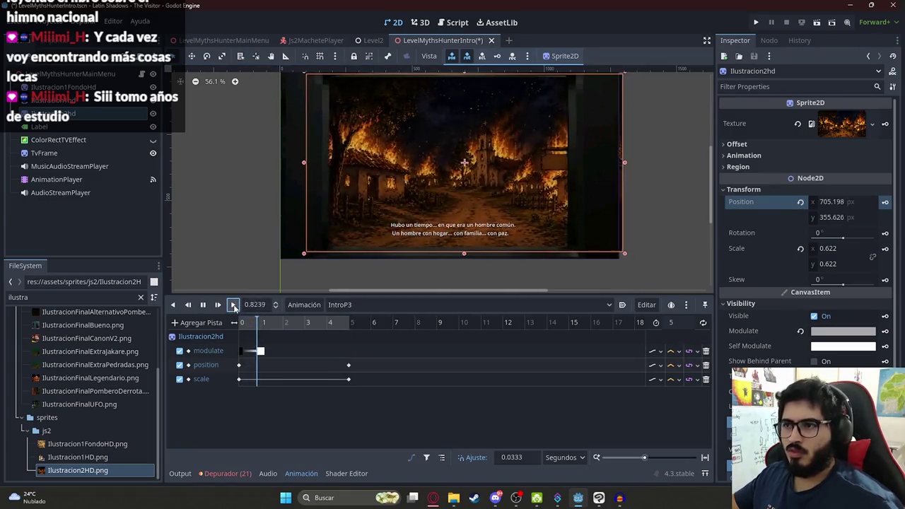
left_click(345, 324)
left_click(350, 325)
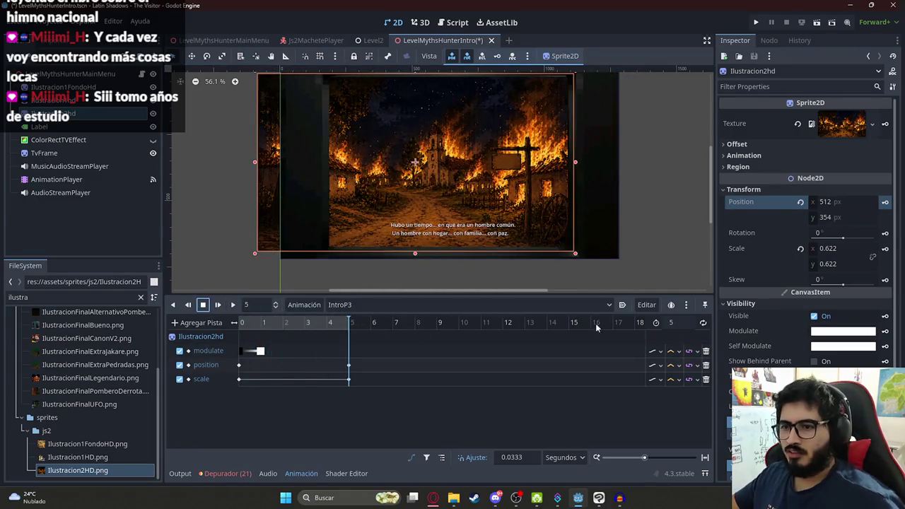
left_click(433, 498)
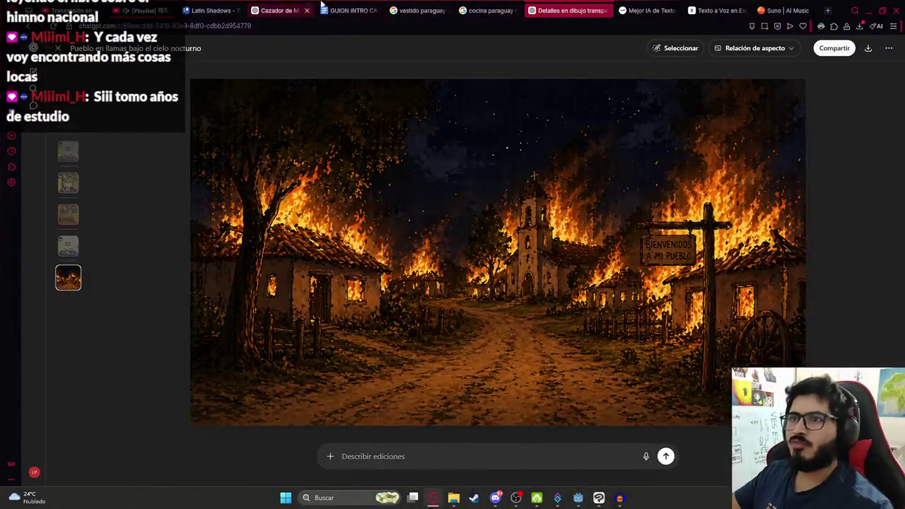
Copy the script lines 'Su pueblo…' through 'Y entre los muertos…' into the ElevenLabs text box
left_click(358, 11)
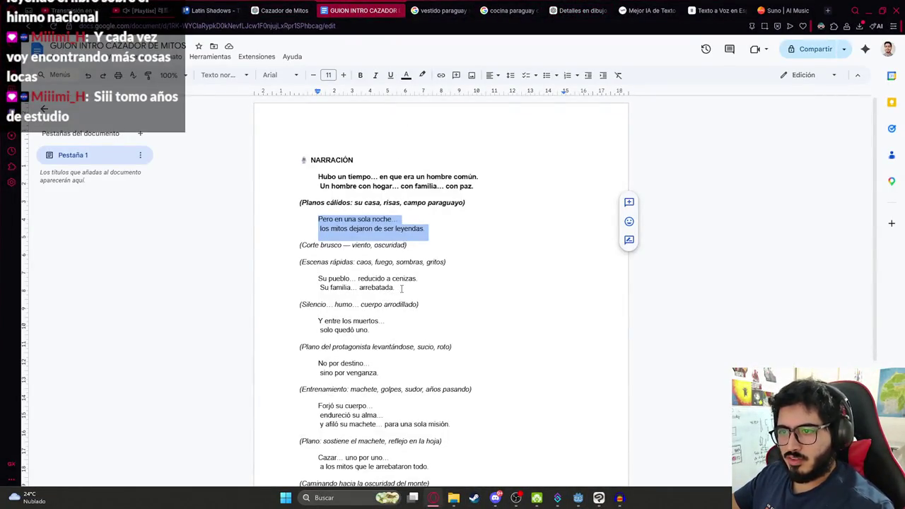
left_click_drag(401, 288, 313, 281)
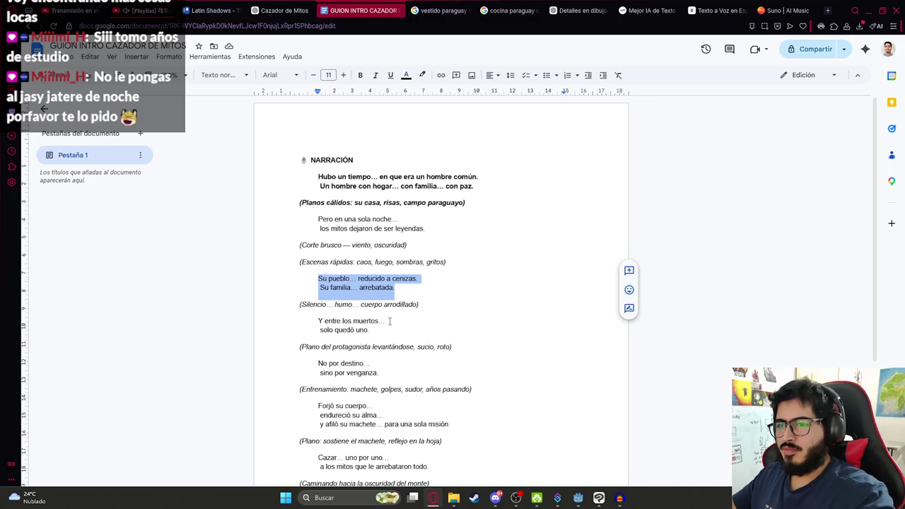
left_click_drag(322, 278, 384, 323)
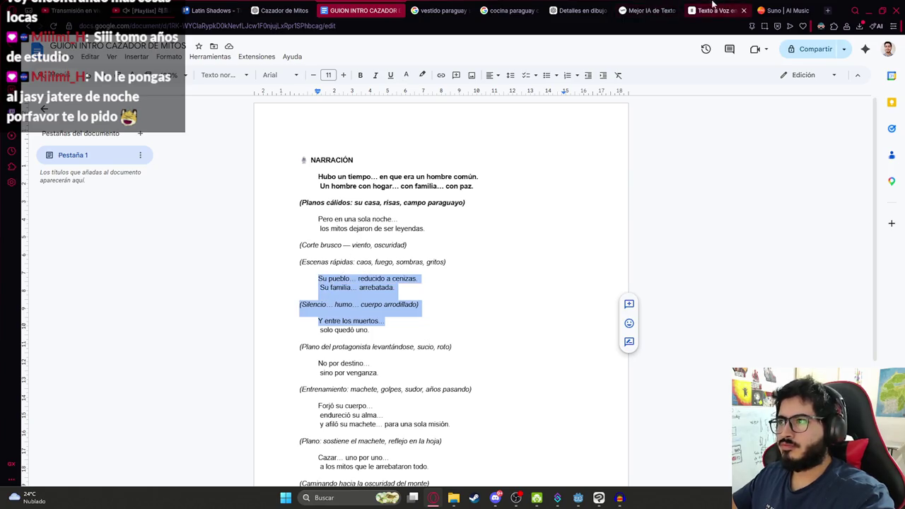
left_click(632, 10)
left_click(706, 10)
key("ctrl+a")
key("ctrl+v")
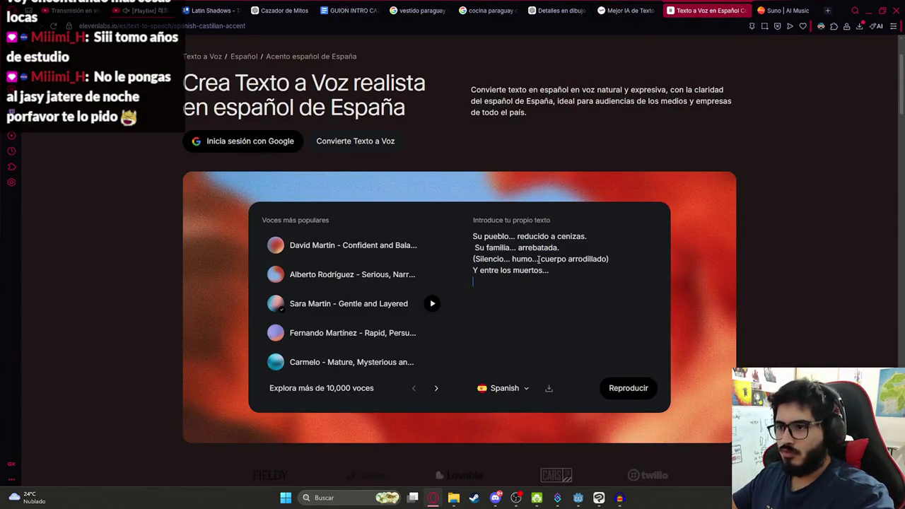
Delete the silence-and-smoke stage direction, generate the speech, and download the audio
left_click_drag(624, 256, 426, 257)
key("BackSpace")
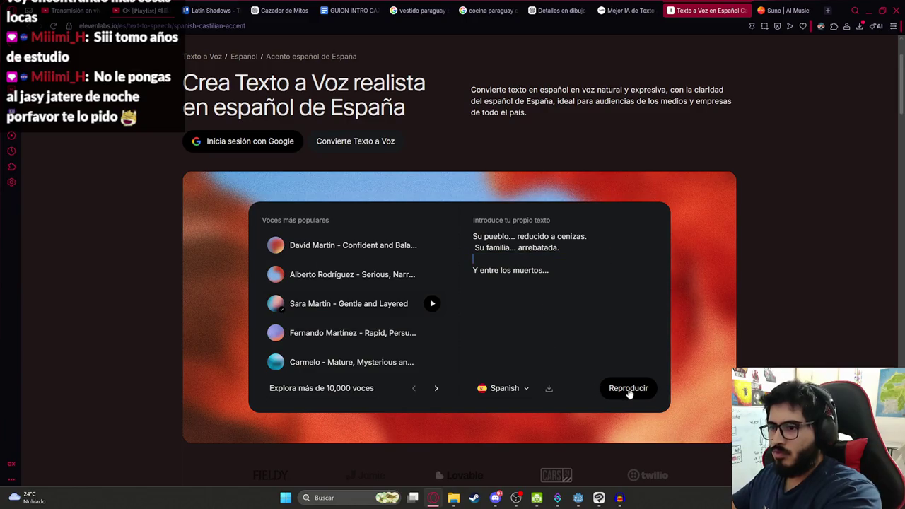
left_click(628, 396)
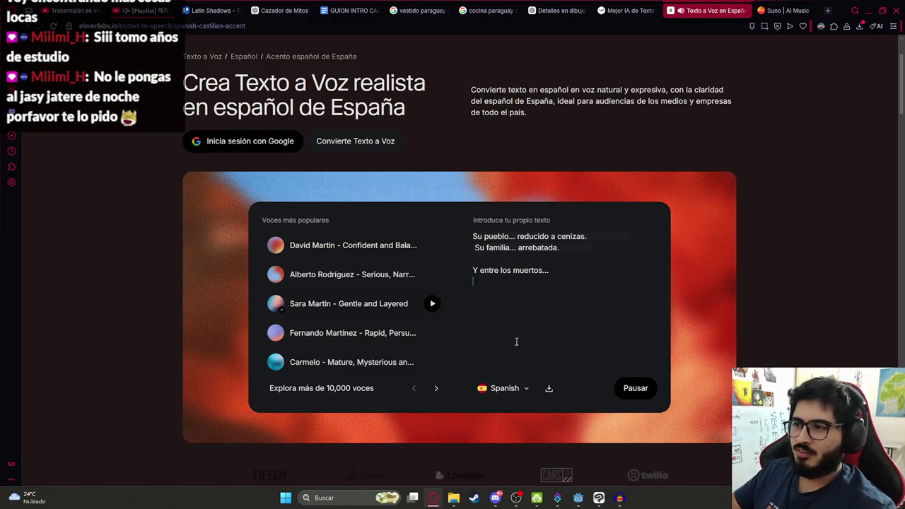
left_click(547, 391)
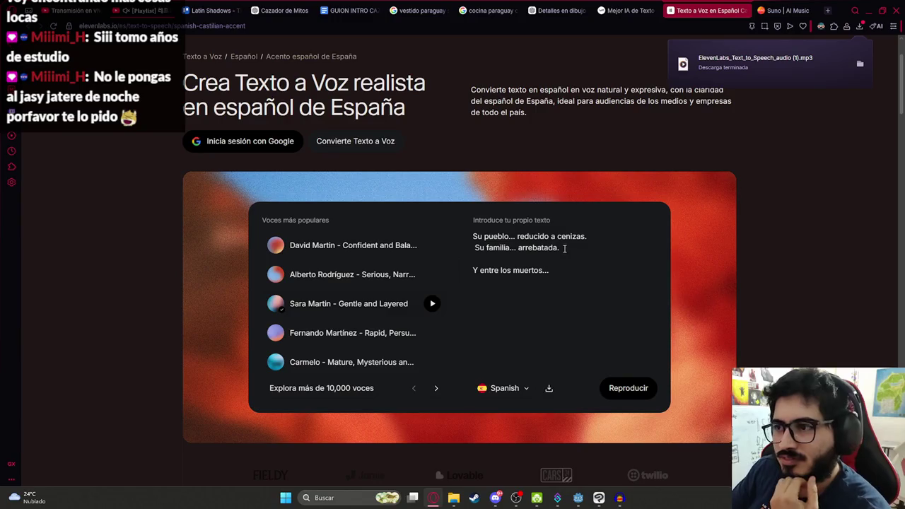
Drag the downloaded narration mp3 from the browser's downloads list into Audacity
left_click(336, 7)
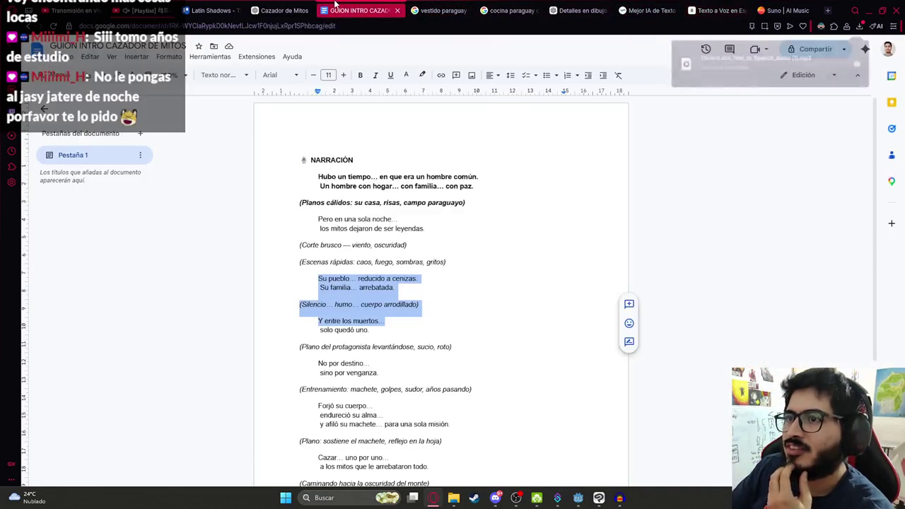
left_click(442, 283)
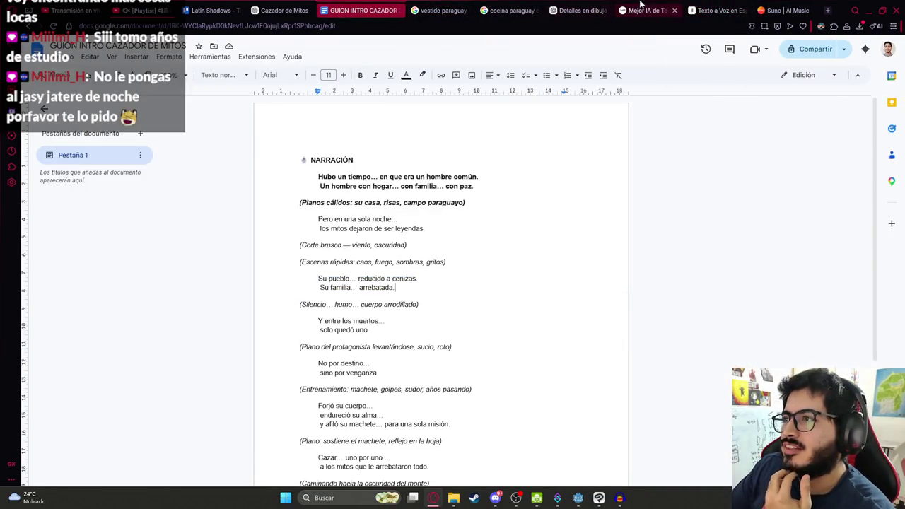
left_click(713, 10)
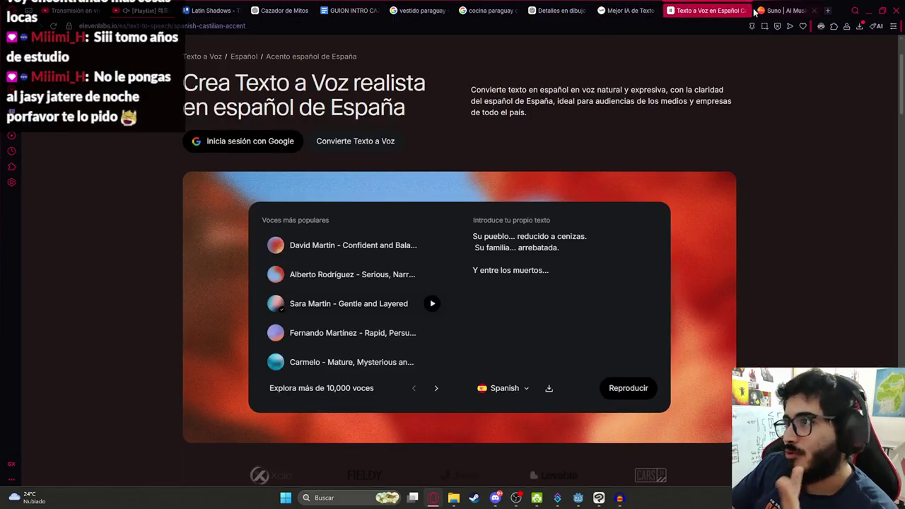
left_click(858, 26)
mouse_move(719, 88)
left_mouse_down()
mouse_move(630, 217)
mouse_move(589, 488)
mouse_move(610, 479)
mouse_move(619, 495)
mouse_move(448, 321)
left_mouse_up()
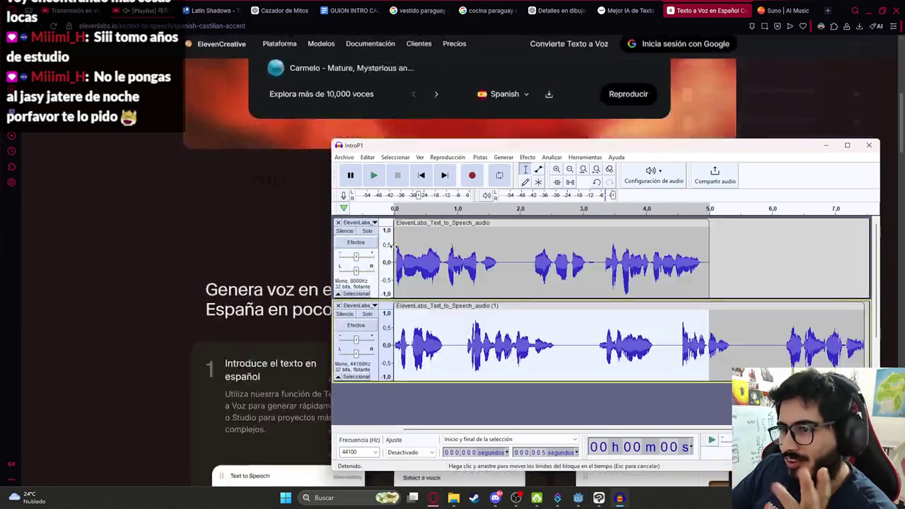
Look over the ElevenLabs and Fish Audio voice pages, then return to Audacity's IntroP1 project
scroll(177, 226, "down", 10)
left_click(177, 226)
scroll(168, 246, "up", 2)
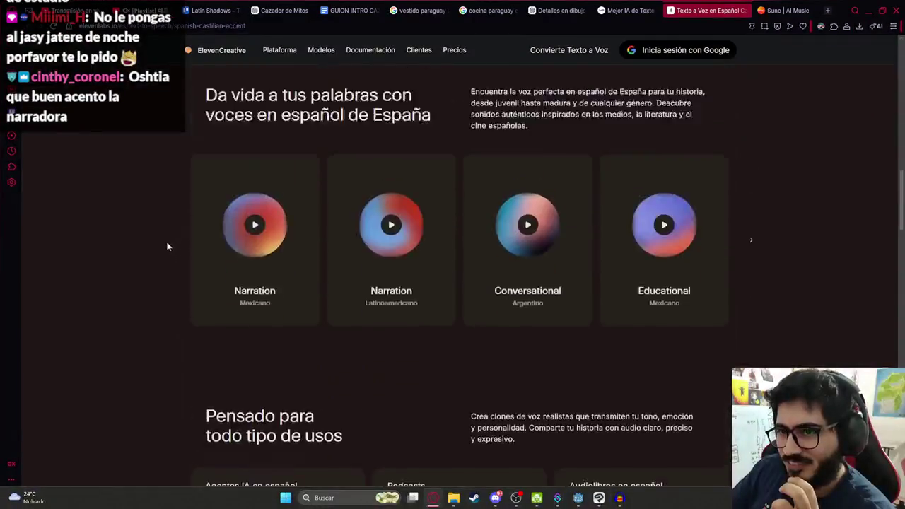
scroll(158, 309, "down", 6)
scroll(243, 303, "up", 2)
left_click(636, 10)
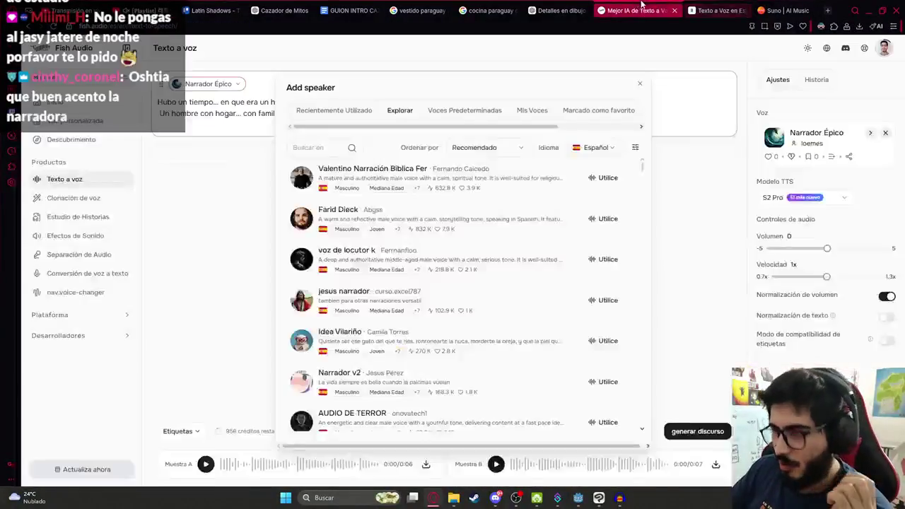
left_click(707, 10)
scroll(790, 147, "up", 10)
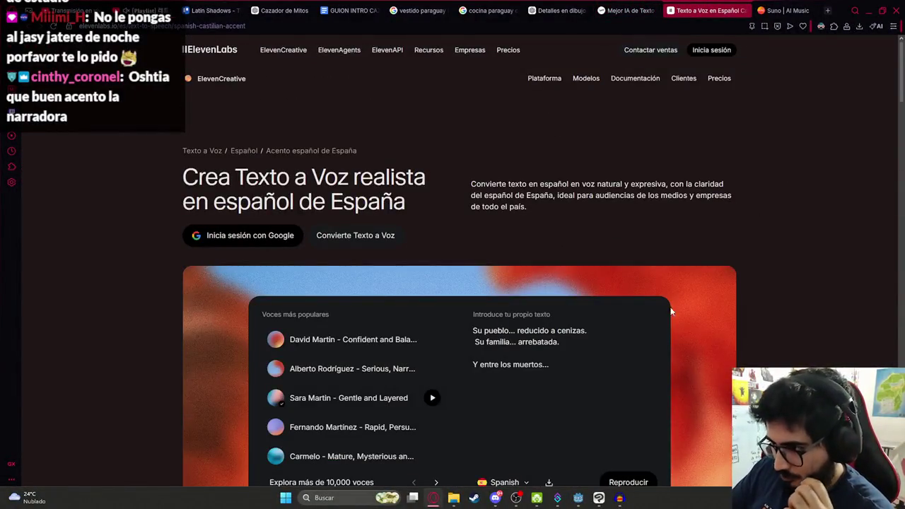
scroll(622, 339, "down", 2)
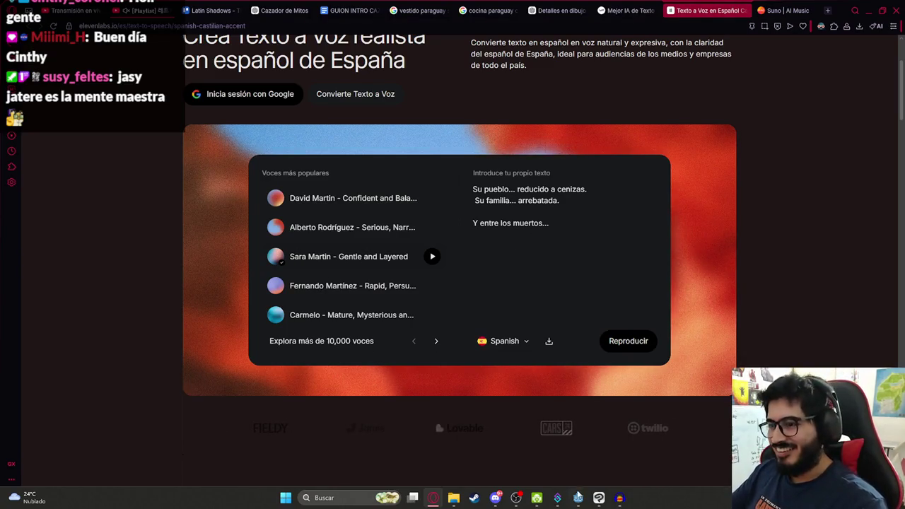
left_click(619, 498)
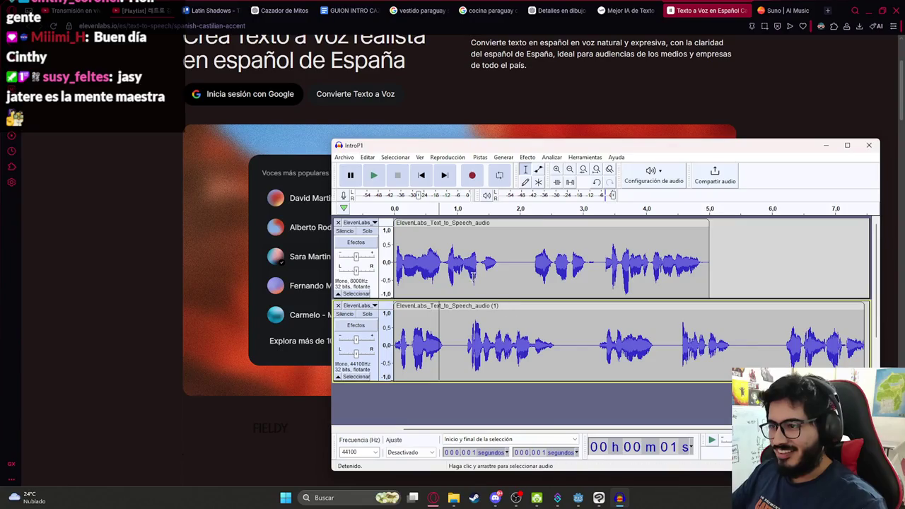
Remove the old narration track and resample the remaining one to 8000 Hz
left_click(337, 222)
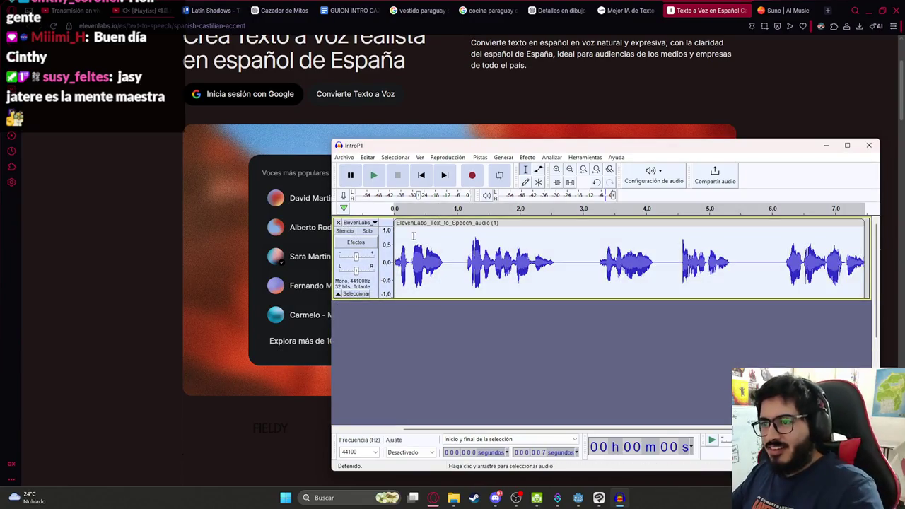
left_click(457, 158)
mouse_move(480, 157)
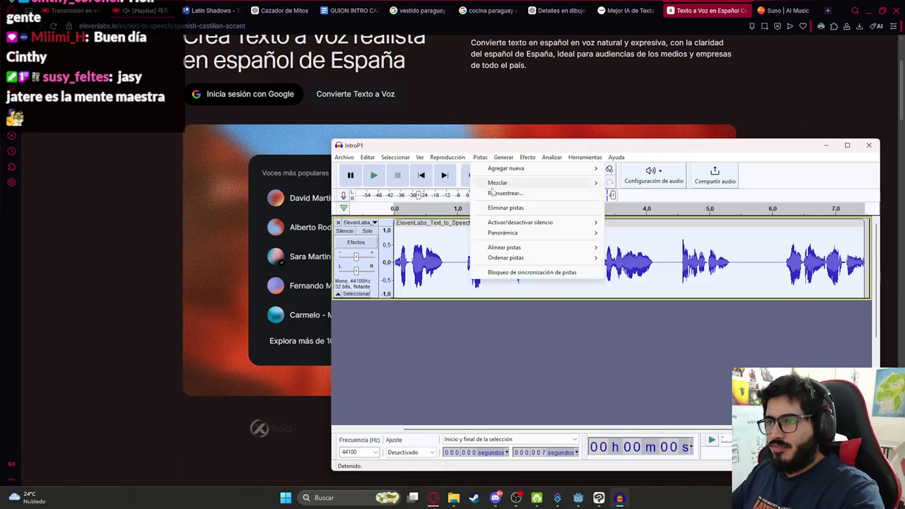
left_click(505, 194)
type("8000")
key("Return")
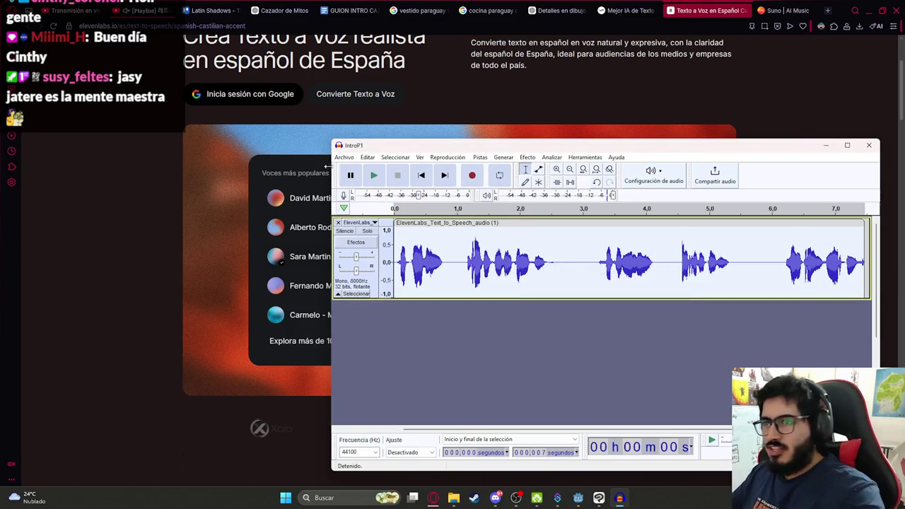
Export the track as IntroP3.wav into the js2 folder
left_click(366, 157)
mouse_move(344, 157)
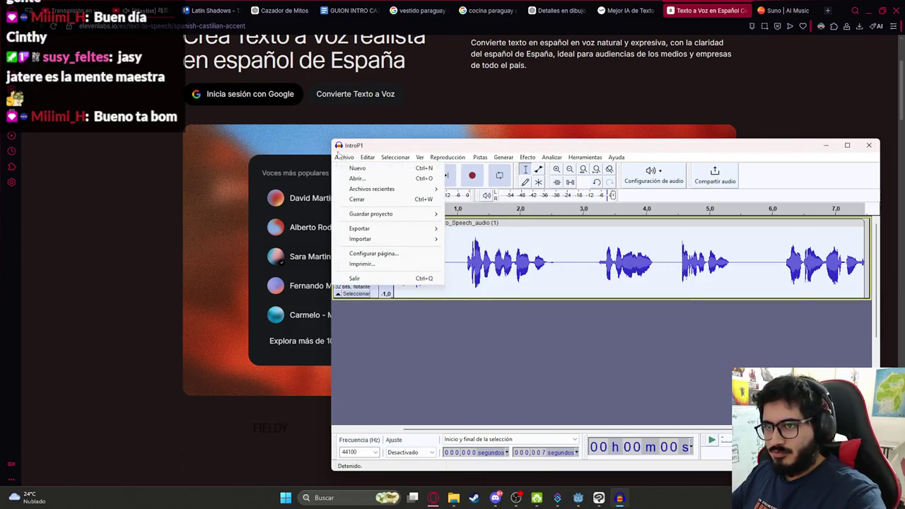
mouse_move(424, 228)
left_click(506, 229)
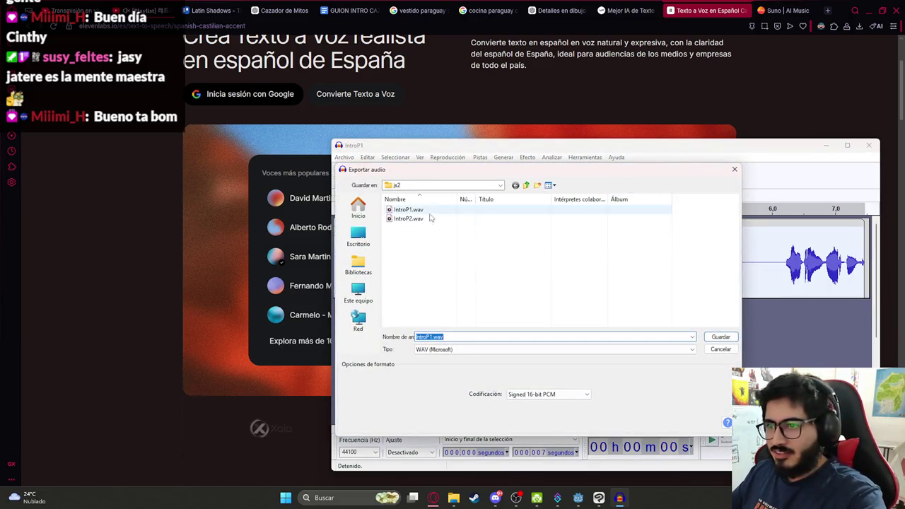
left_click(408, 219)
double_click(429, 338)
key("BackSpace")
type("3")
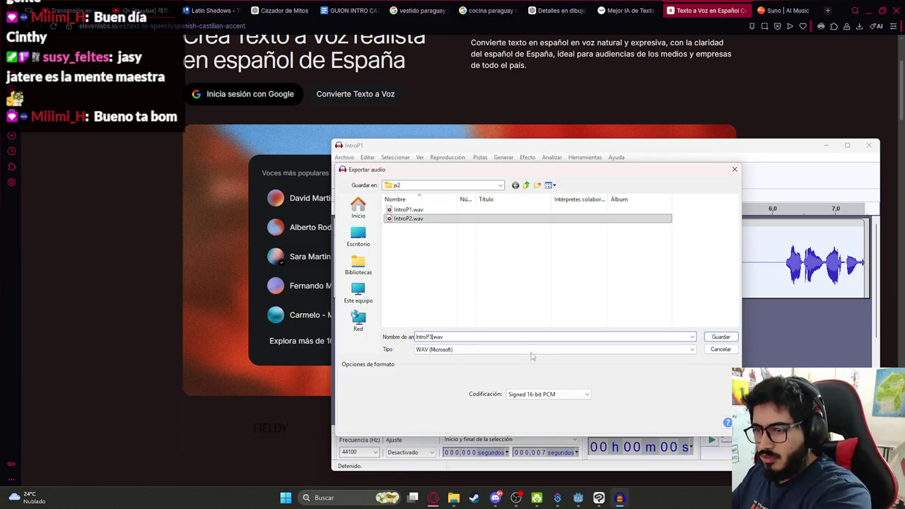
left_click(724, 338)
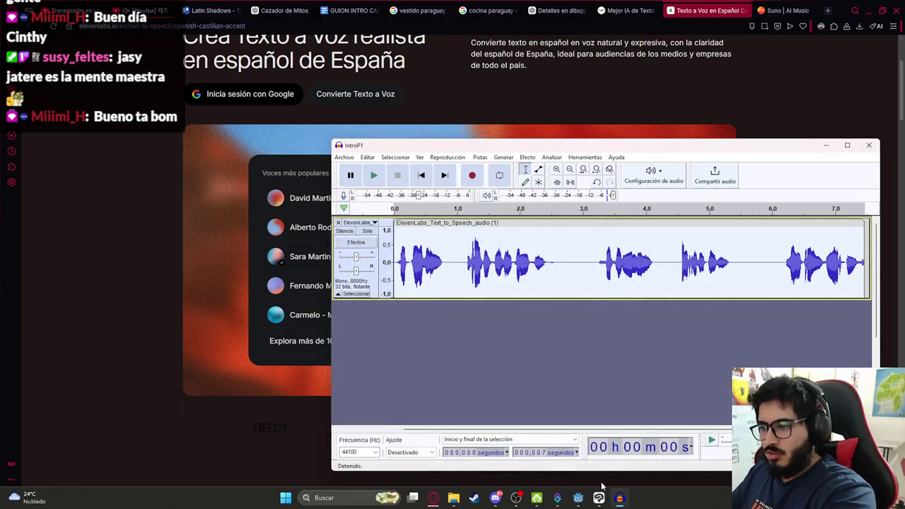
left_click(578, 497)
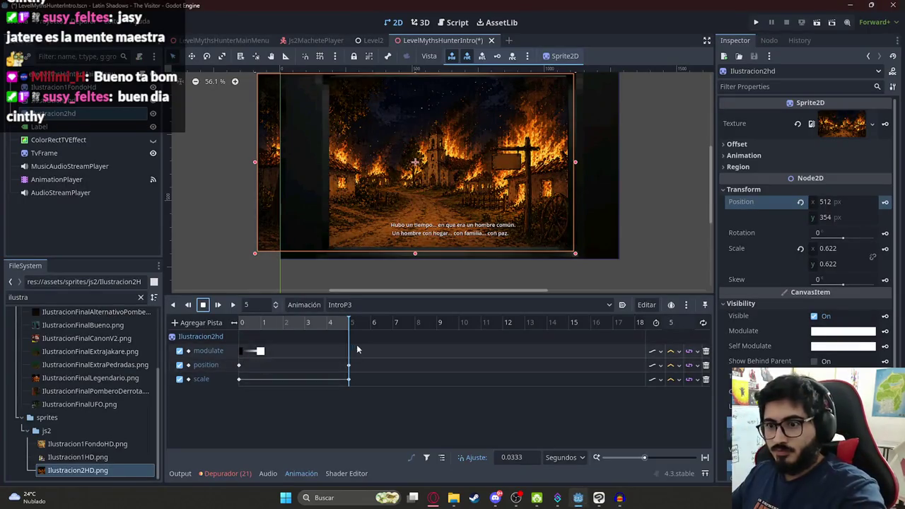
Add an Audio Playback track for AudioStreamPlayer with IntroP3.wav starting at 1 second
left_click(197, 323)
left_click(260, 430)
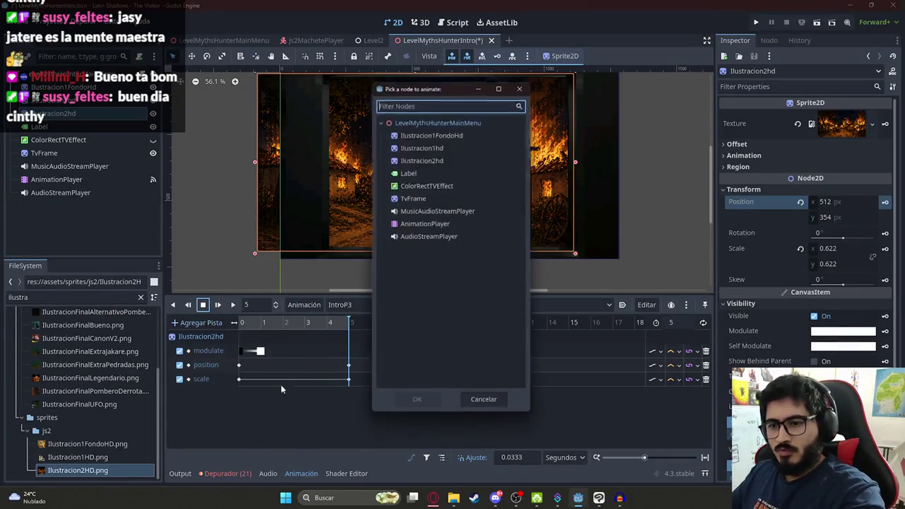
double_click(421, 236)
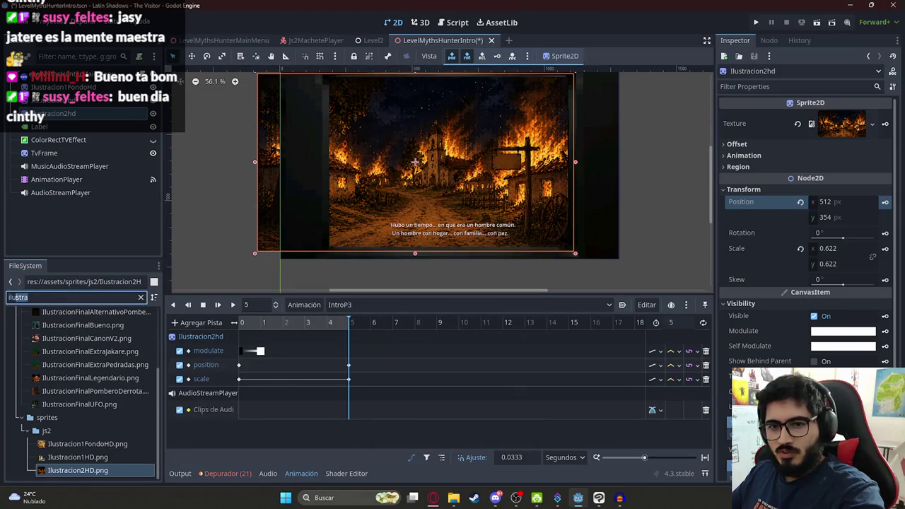
type("intro")
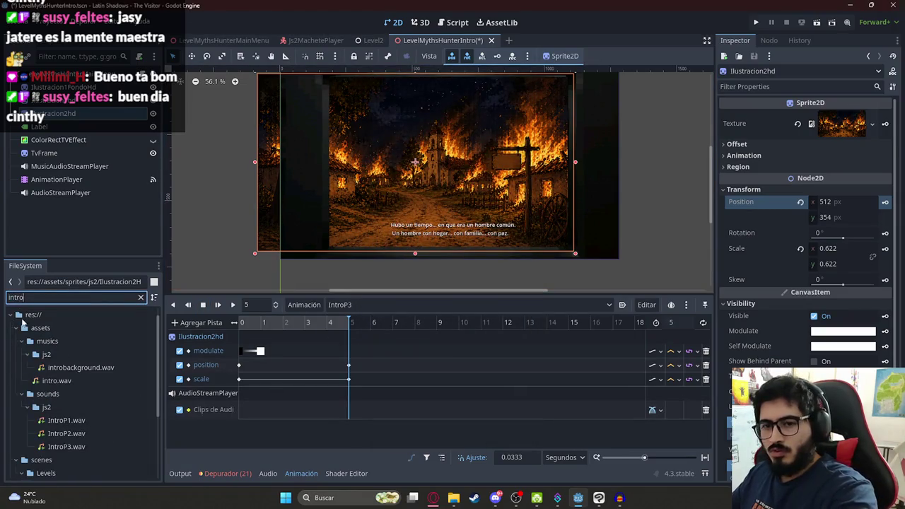
mouse_move(83, 445)
left_mouse_down()
mouse_move(306, 411)
mouse_move(289, 414)
left_mouse_up()
left_click(265, 323)
left_click(261, 324)
Set the IntroP3 animation length to 10 seconds
left_click(349, 323)
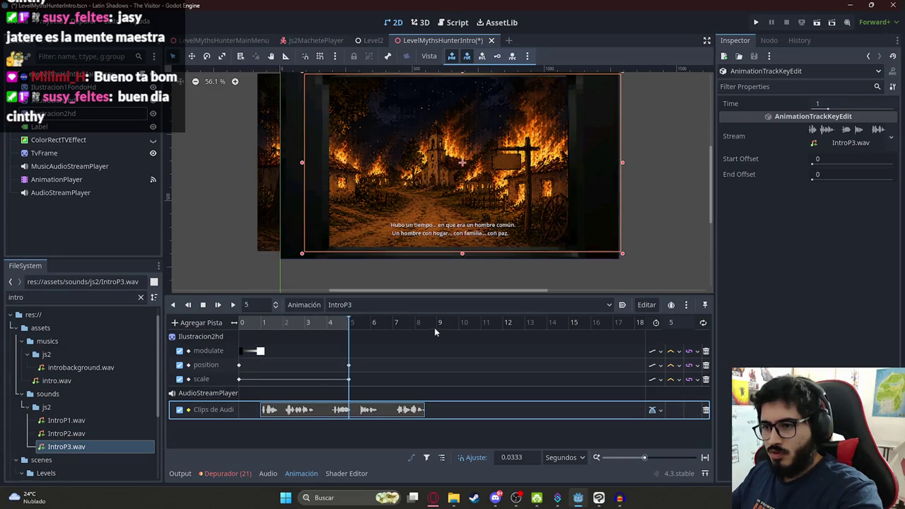
double_click(694, 322)
type("10")
key("Return")
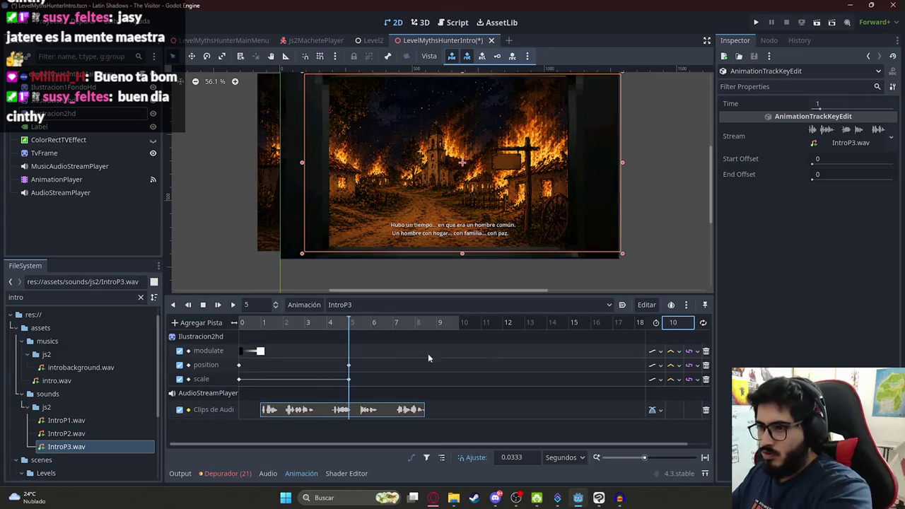
Move the position keyframe from 5 seconds to about 9 seconds
left_click_drag(335, 359, 357, 378)
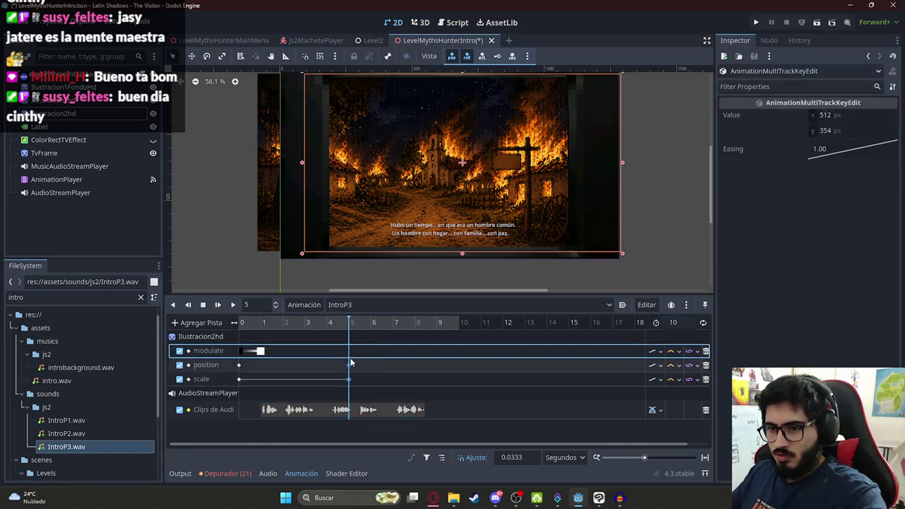
left_click(350, 368)
left_click_drag(428, 374, 436, 374)
left_click(439, 318)
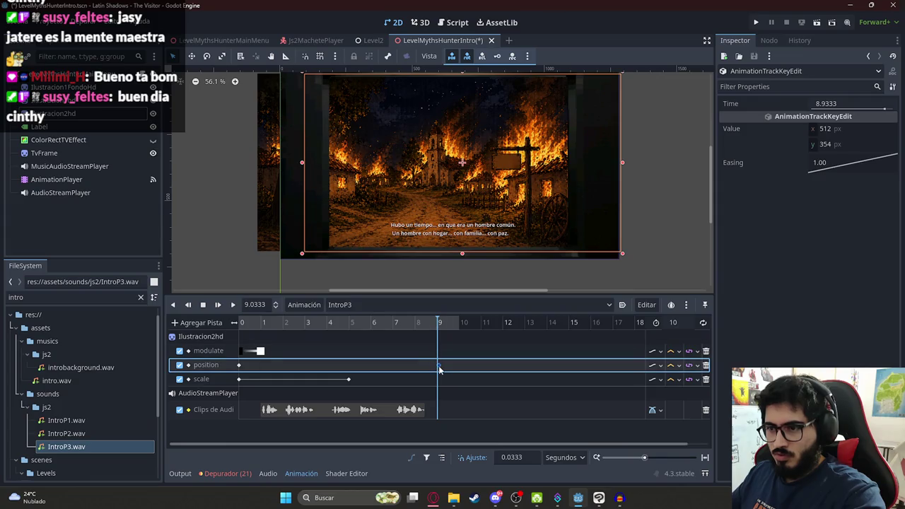
Duplicate the white modulate key at 9 seconds and the black key at 10 seconds
left_click(260, 351)
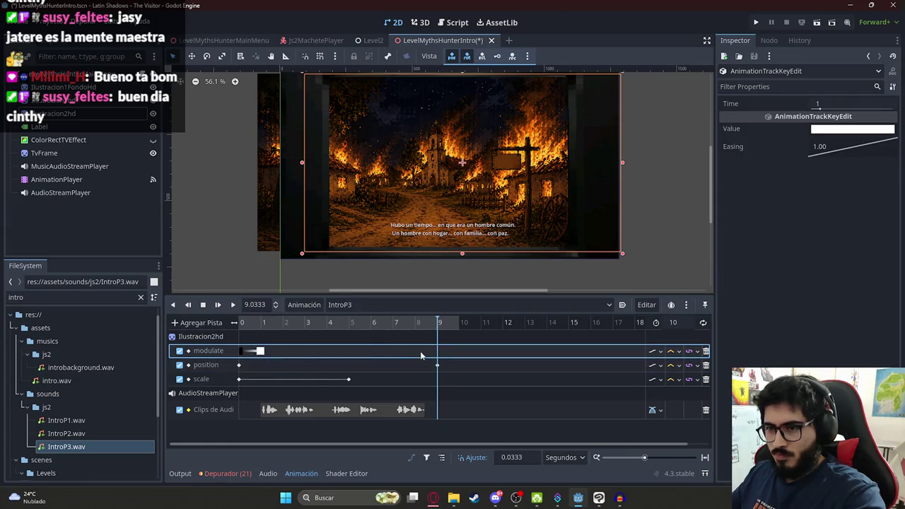
key("ctrl+d")
left_click(459, 322)
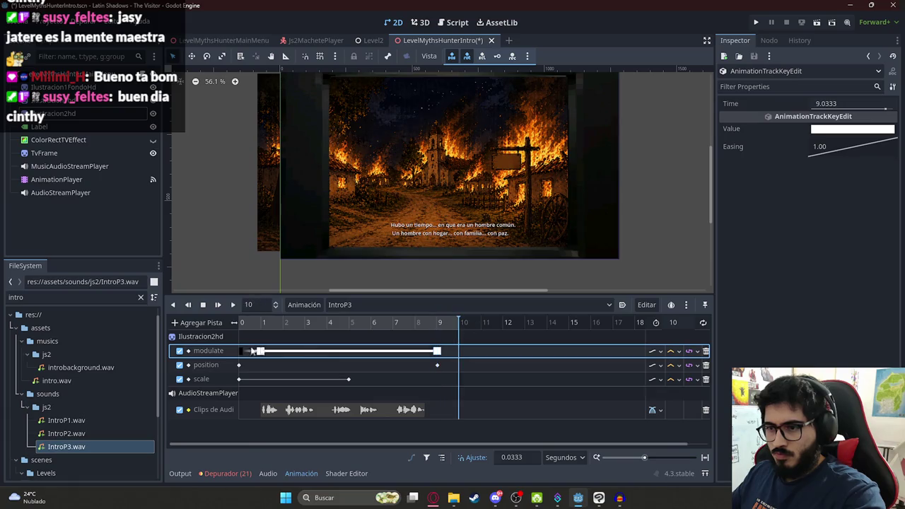
left_click(242, 351)
key("ctrl+d")
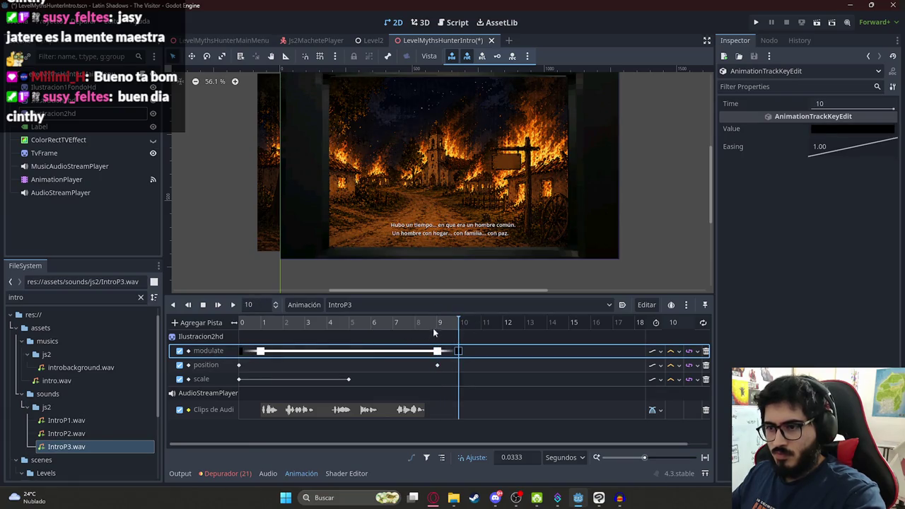
Settle the position keyframe at 10 seconds and save the scene
left_click_drag(497, 330, 196, 330)
left_click_drag(437, 365, 460, 365)
left_click_drag(436, 327, 242, 326)
key("ctrl+s")
left_click(381, 304)
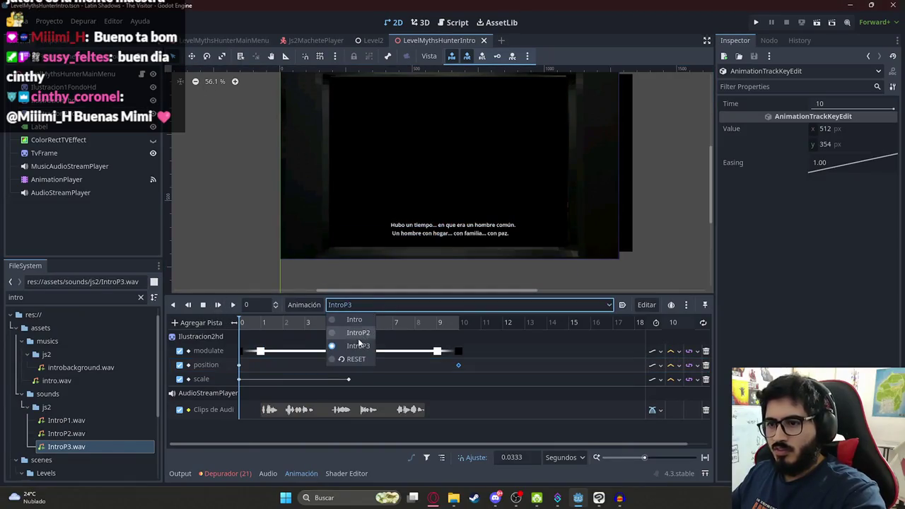
Test-play the intro scene with Reproducir Esta Escena, then stop it
left_click(353, 357)
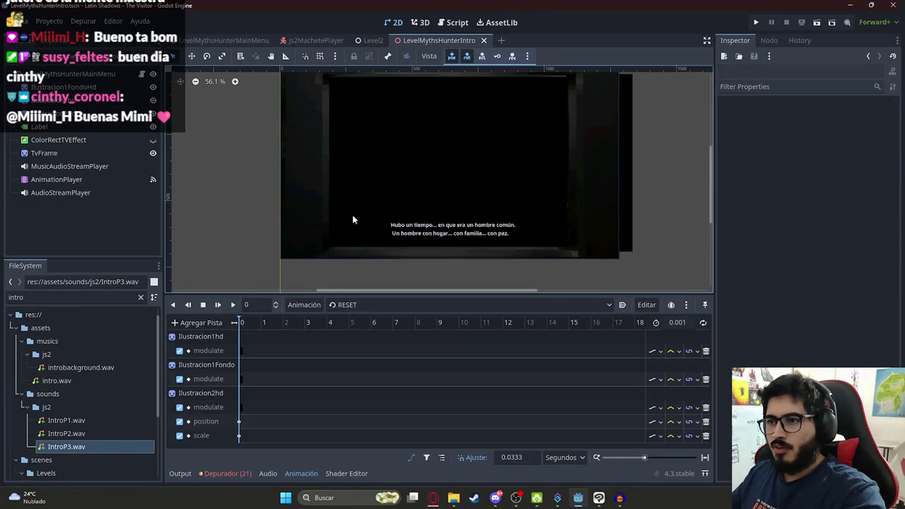
right_click(433, 43)
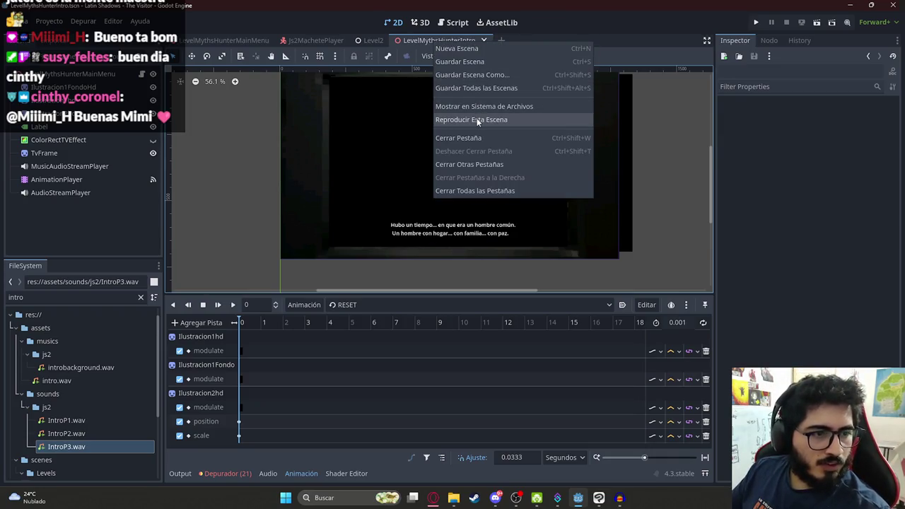
left_click(478, 121)
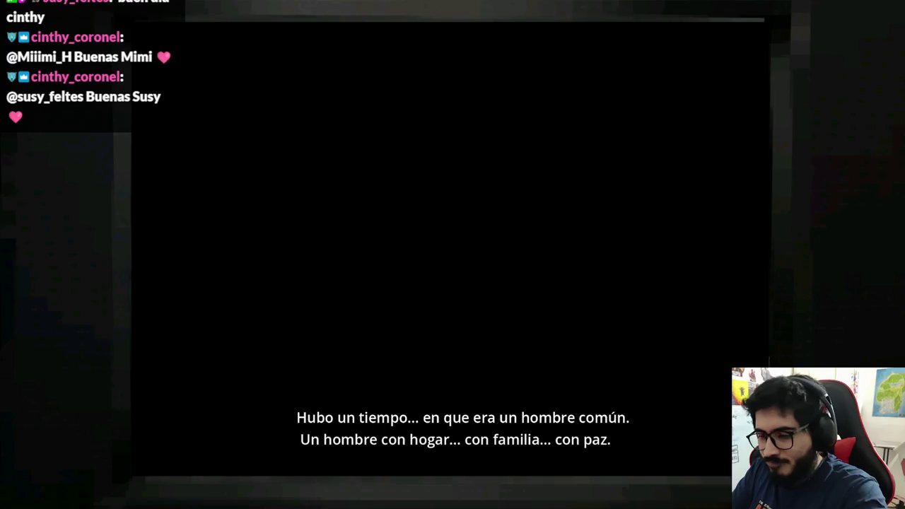
key("F8")
Make the ColorRectTVEffect layer visible, save, and rerun the scene to check it
left_click(152, 139)
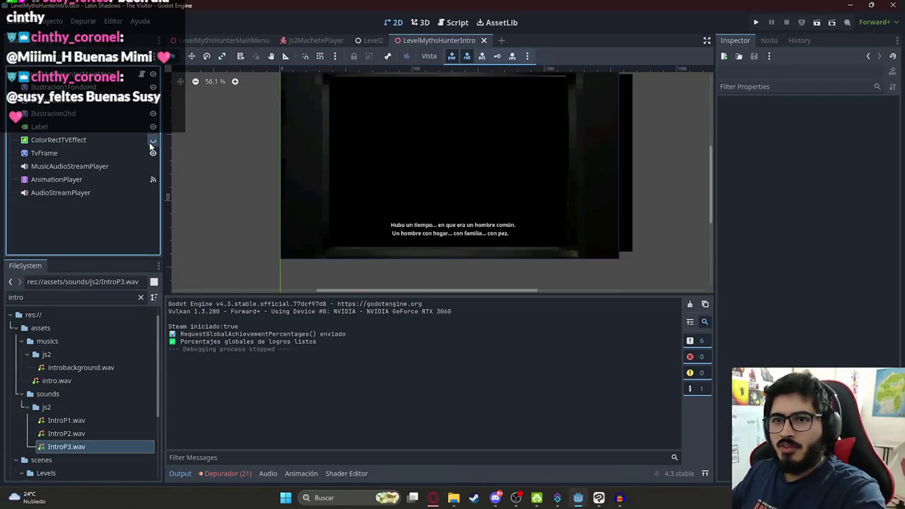
key("ctrl+s")
right_click(424, 41)
left_click(466, 119)
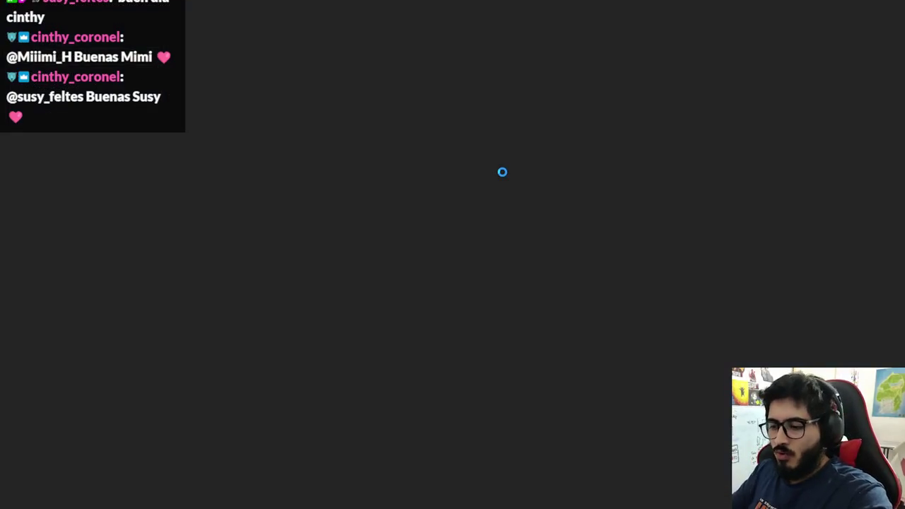
key("F8")
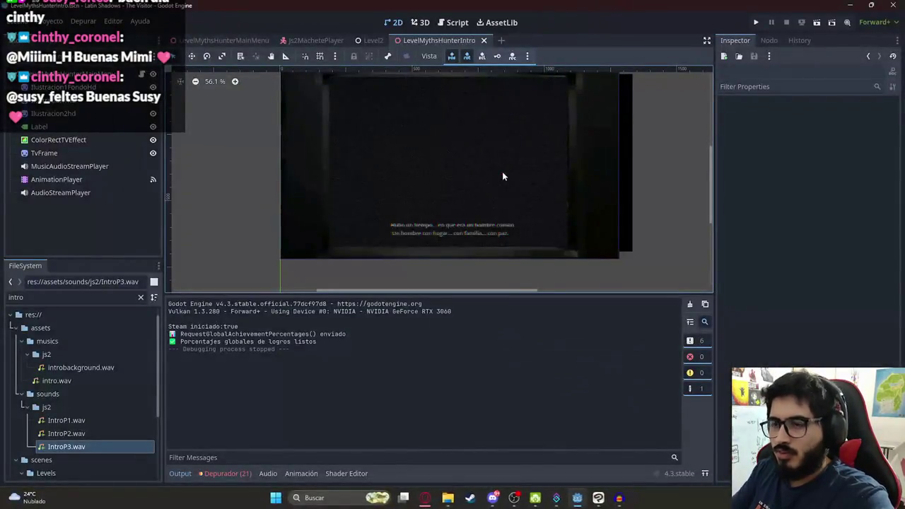
Load the Intro animation on AnimationPlayer and select the three illustration sprites
left_click(64, 178)
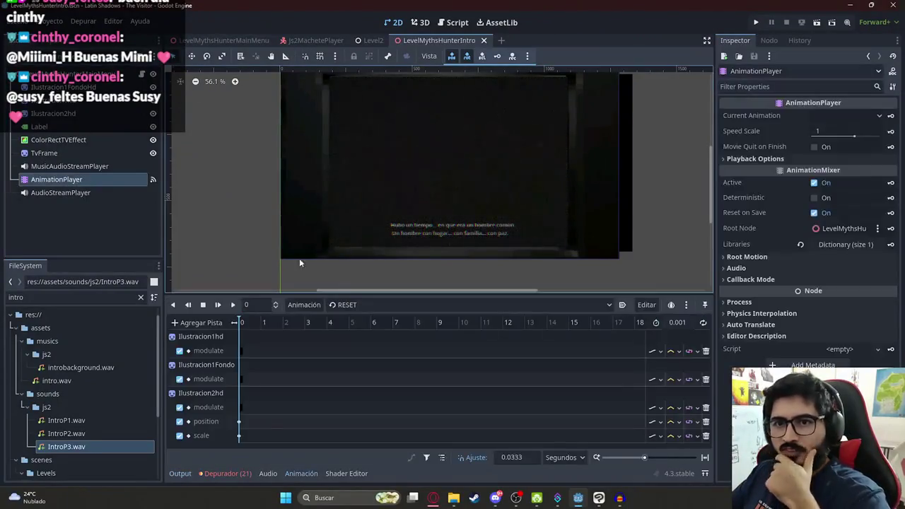
left_click(343, 305)
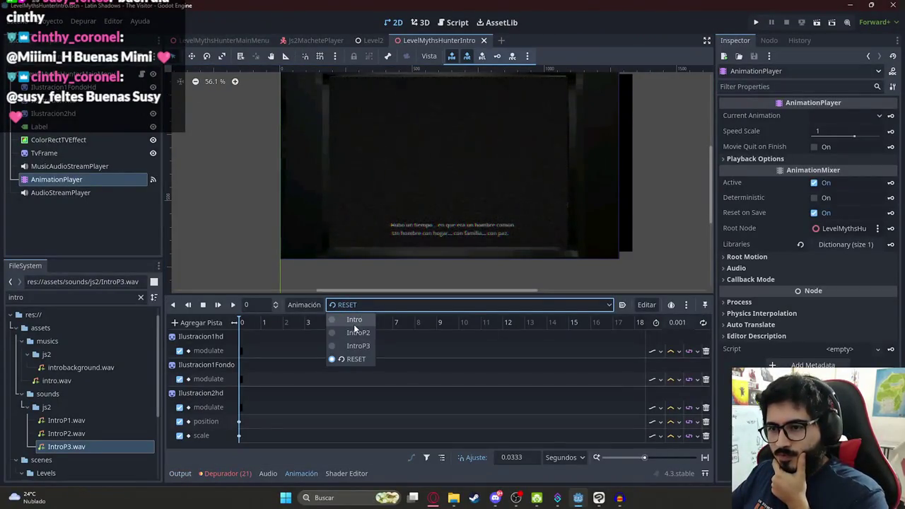
left_click(351, 320)
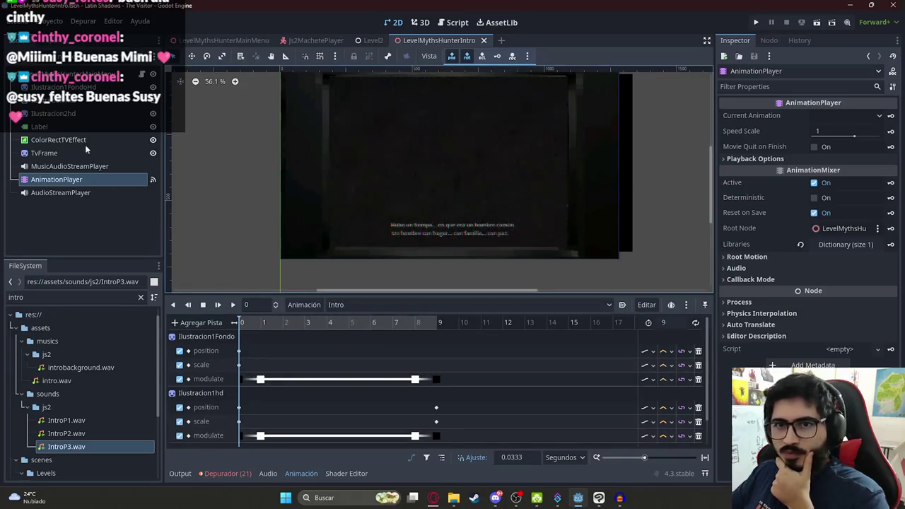
left_click(153, 113)
left_click(153, 87)
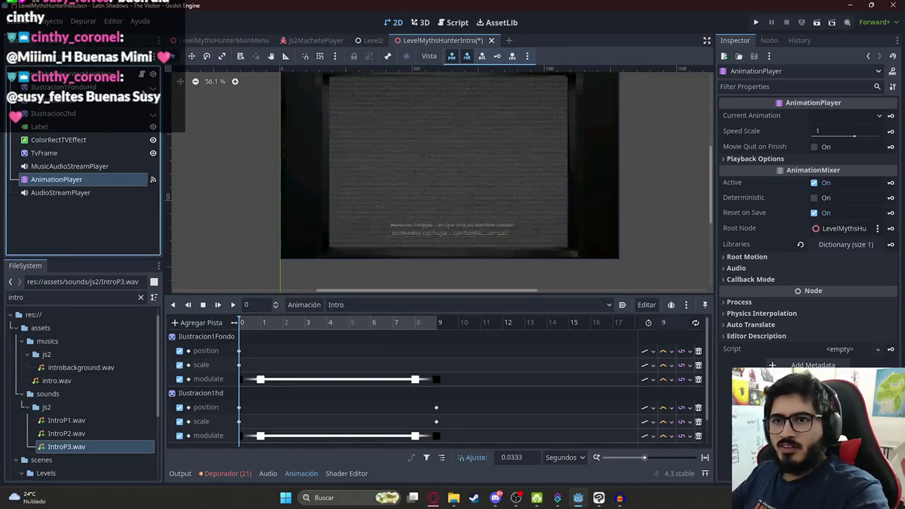
left_click(117, 85)
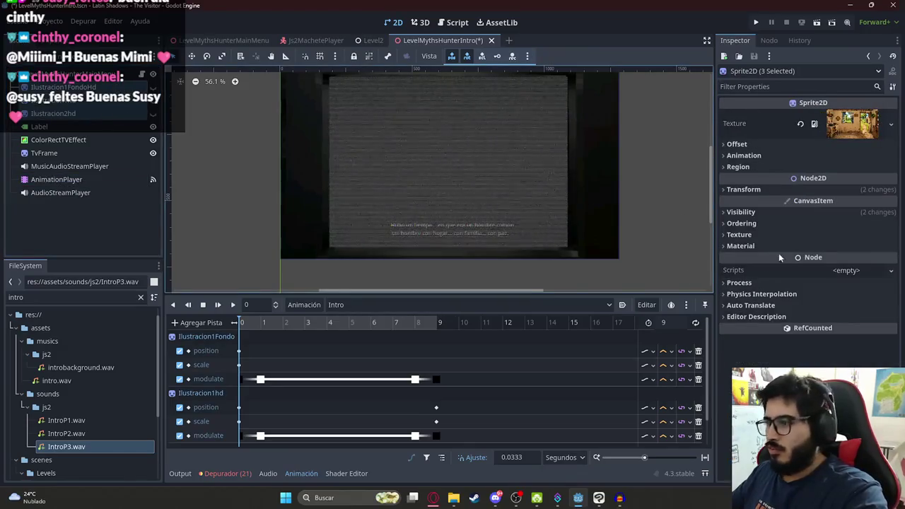
left_click(813, 212)
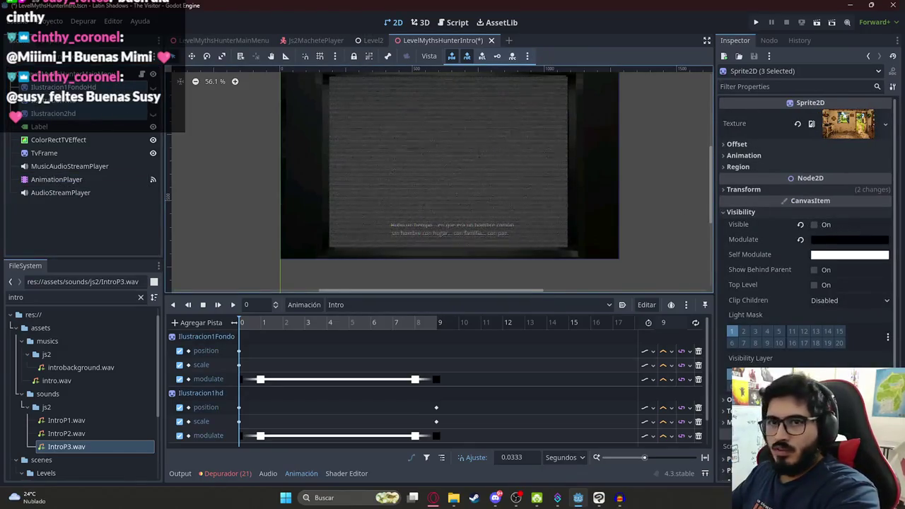
Pick individual illustration sprites and flip the timeline to RESET and back to Intro
left_click(820, 188)
left_click(424, 305)
left_click(353, 340)
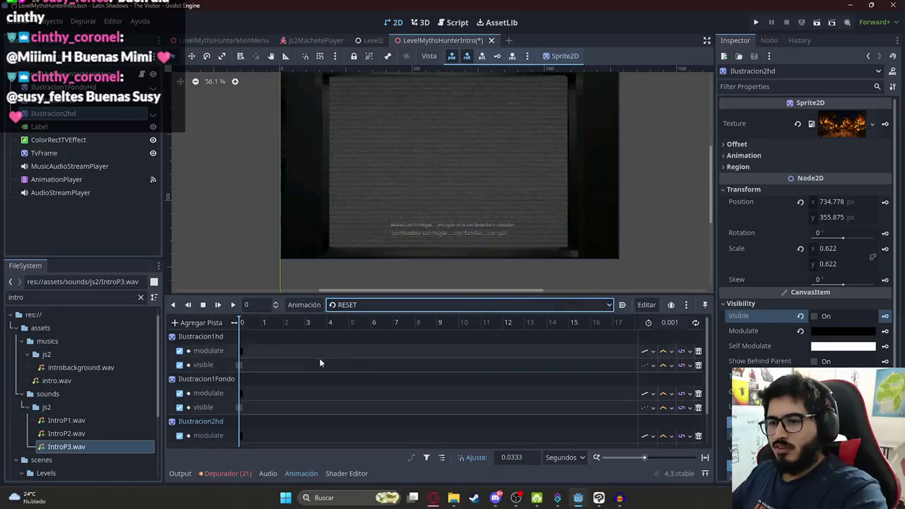
left_click(376, 305)
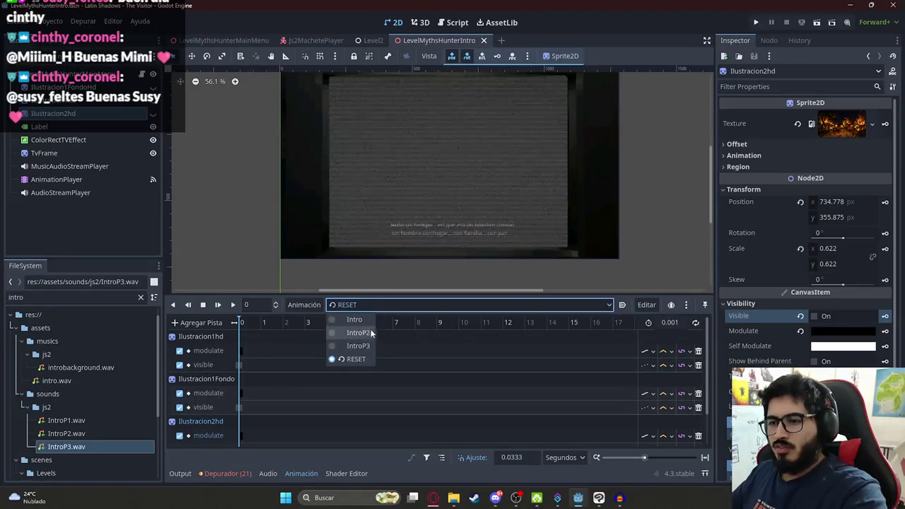
left_click(361, 330)
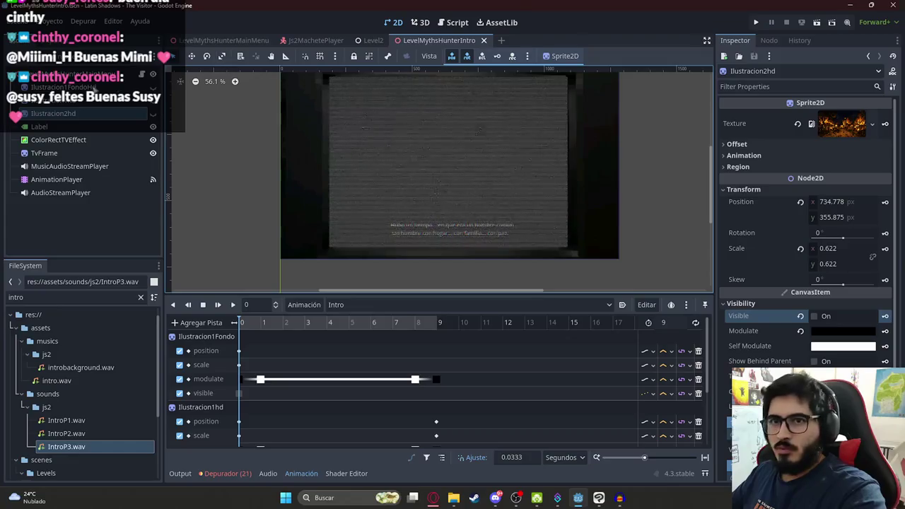
Make Ilustracion1FondoHd visible and key its visibility at 0 seconds in Intro
left_click(96, 87)
left_click(814, 316)
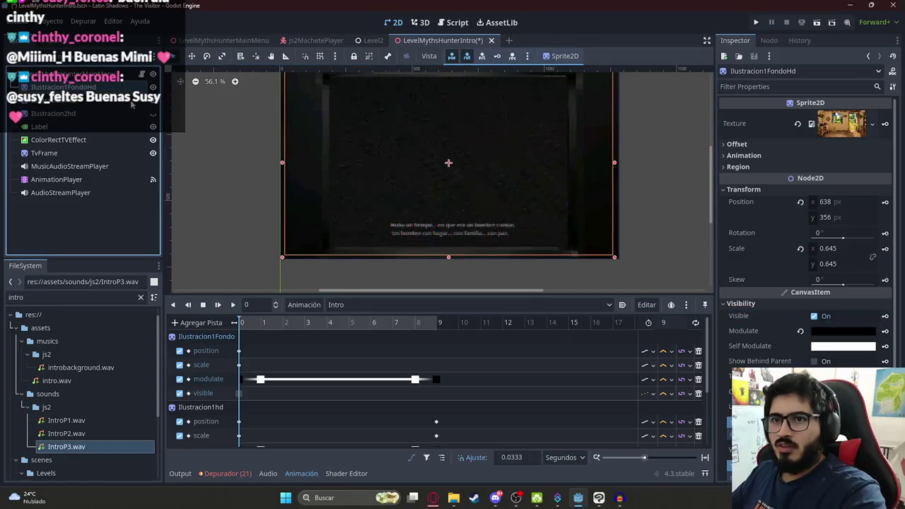
left_click(884, 316)
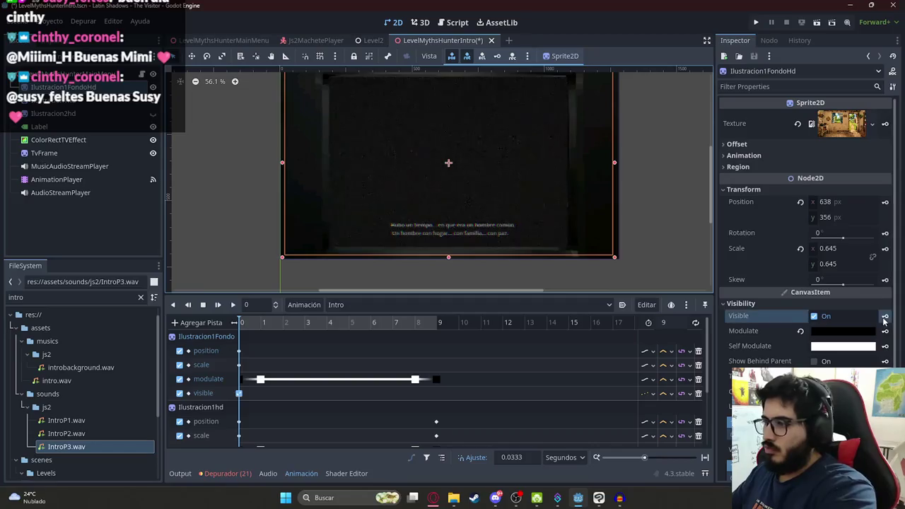
left_click(91, 100)
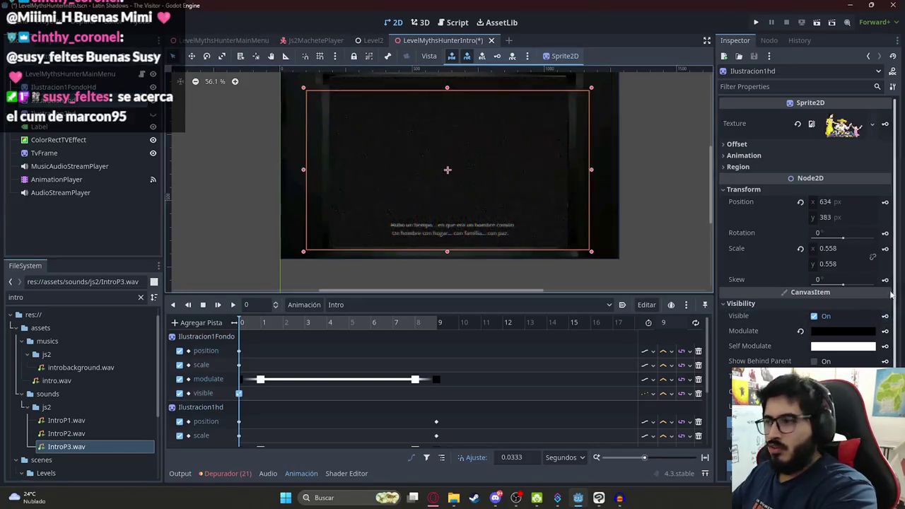
scroll(328, 372, "down", 5)
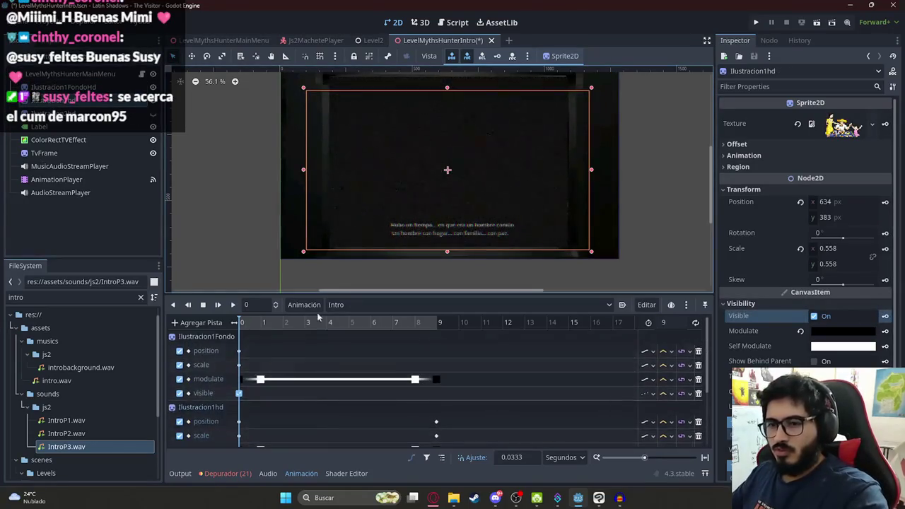
mouse_move(243, 323)
left_mouse_down()
mouse_move(414, 325)
mouse_move(237, 324)
left_mouse_up()
Review the IntroP2 and IntroP3 animations, then return to Intro
left_click(346, 304)
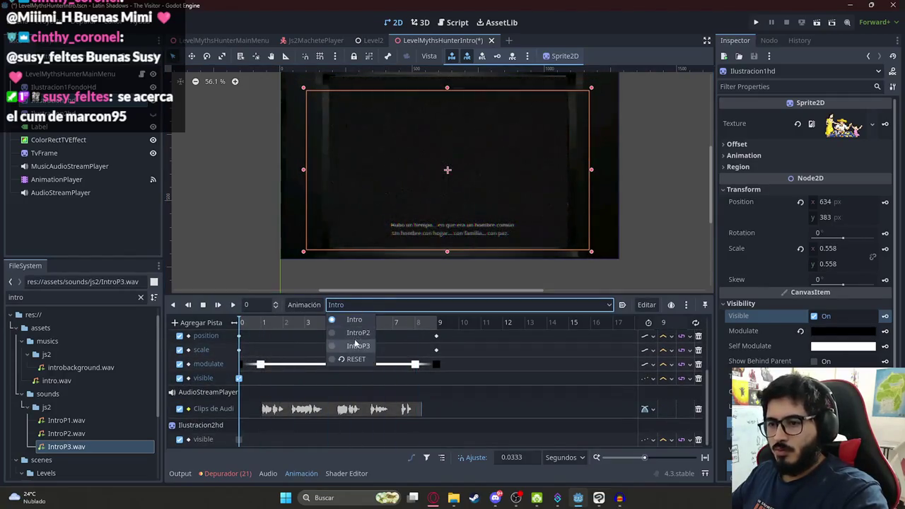
left_click(357, 332)
left_click(357, 305)
left_click(358, 345)
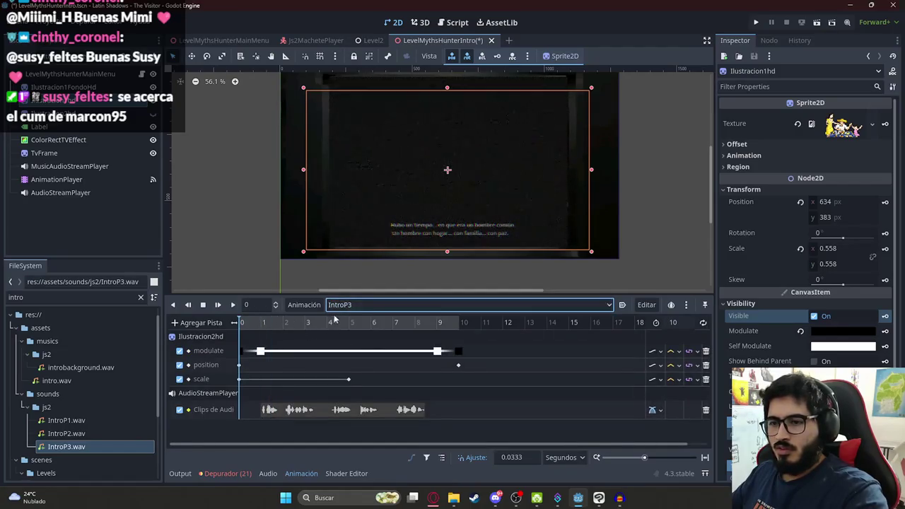
left_click(363, 309)
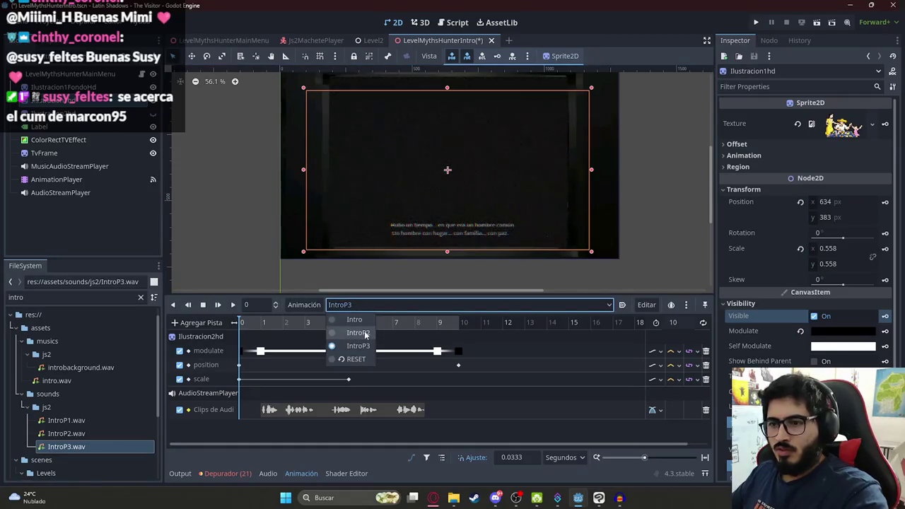
left_click(354, 319)
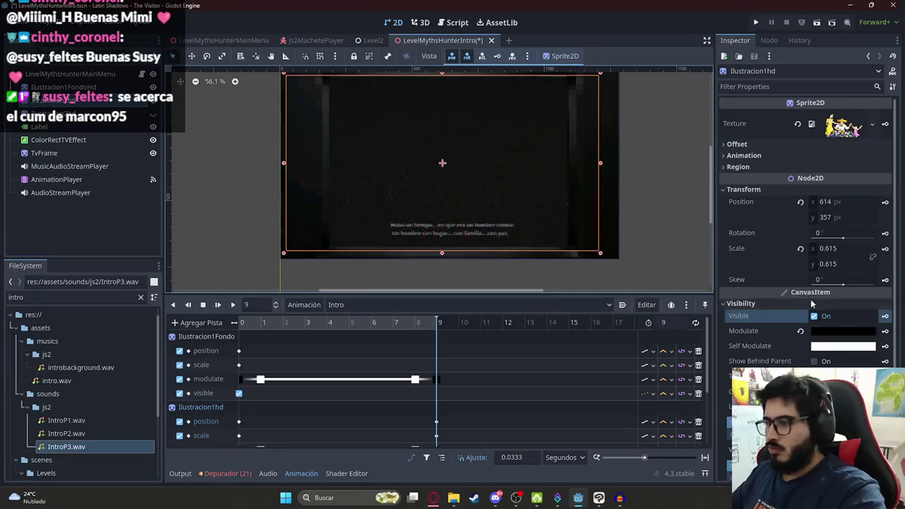
Hide the Ilustracion1hd and Ilustracion1FondoHd sprites and save the scene
left_click(823, 317)
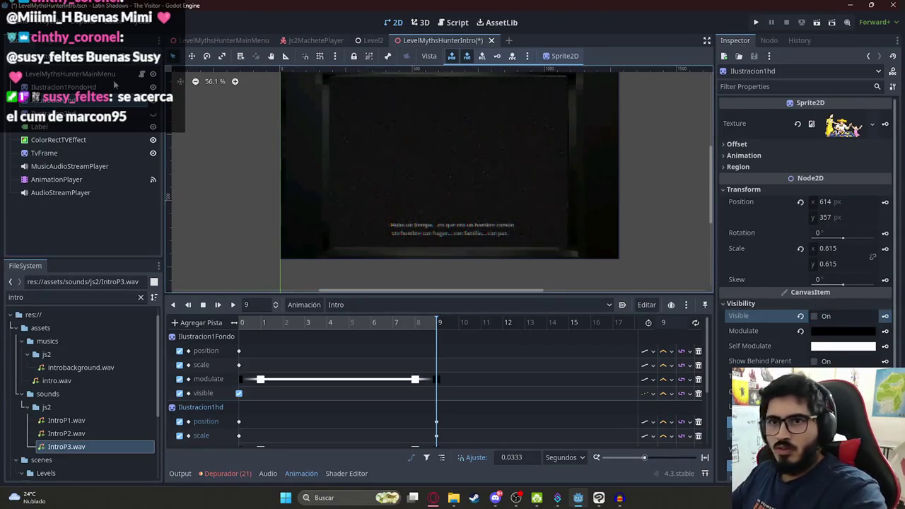
left_click(450, 202)
left_click(827, 317)
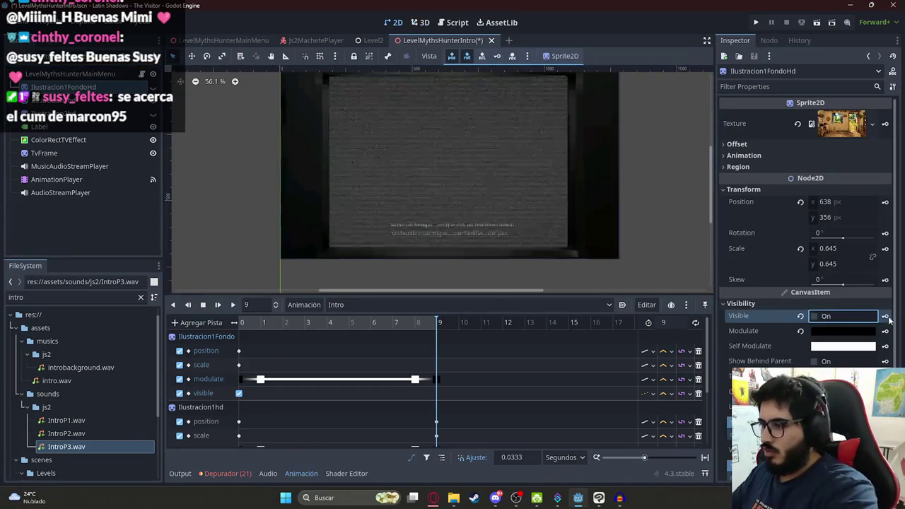
key("ctrl+s")
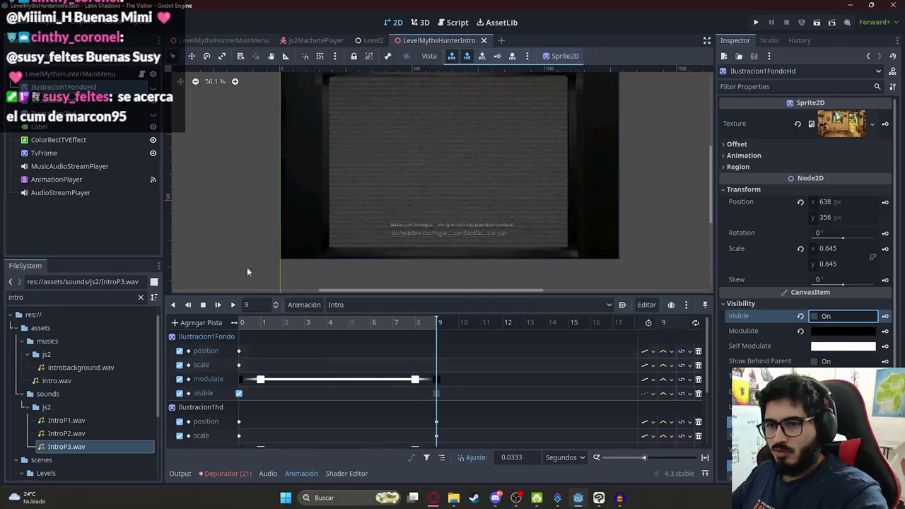
Key Ilustracion1FondoHd's visibility at second 9 and scrub back to 8.4 to check
left_click(94, 101)
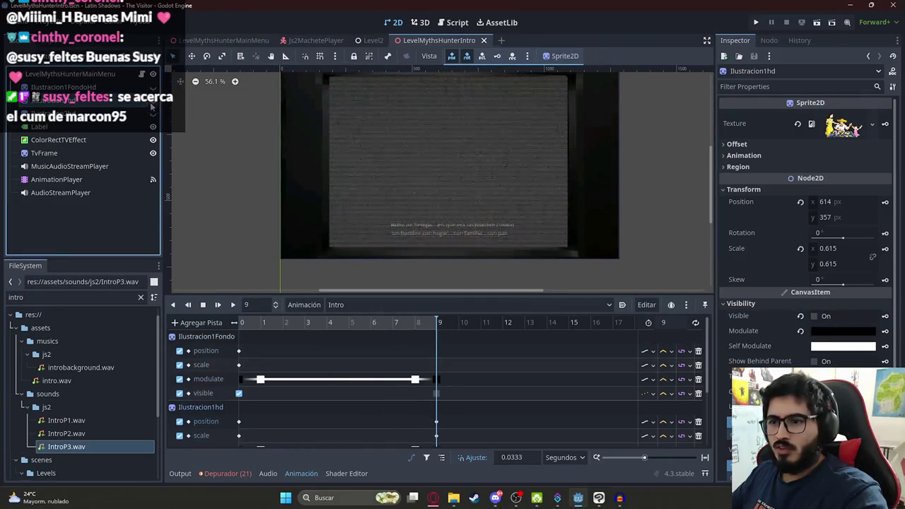
left_click(814, 316)
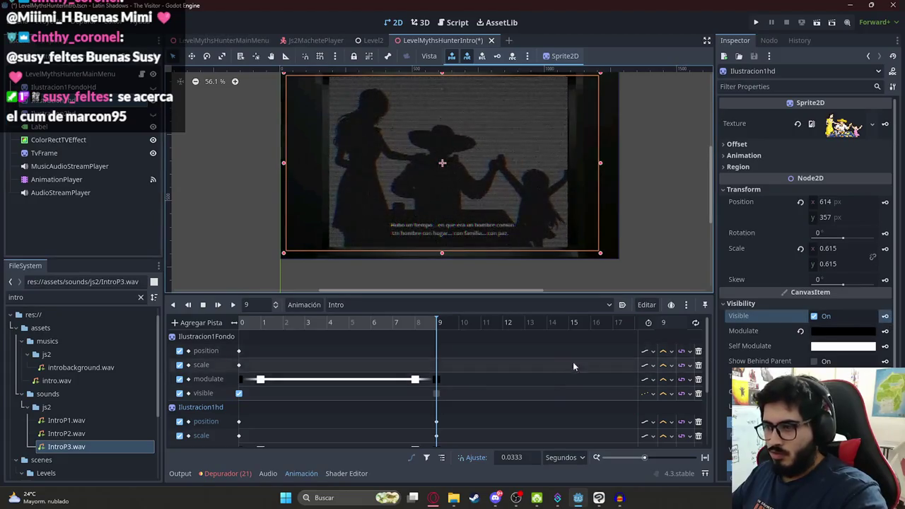
left_click(152, 101)
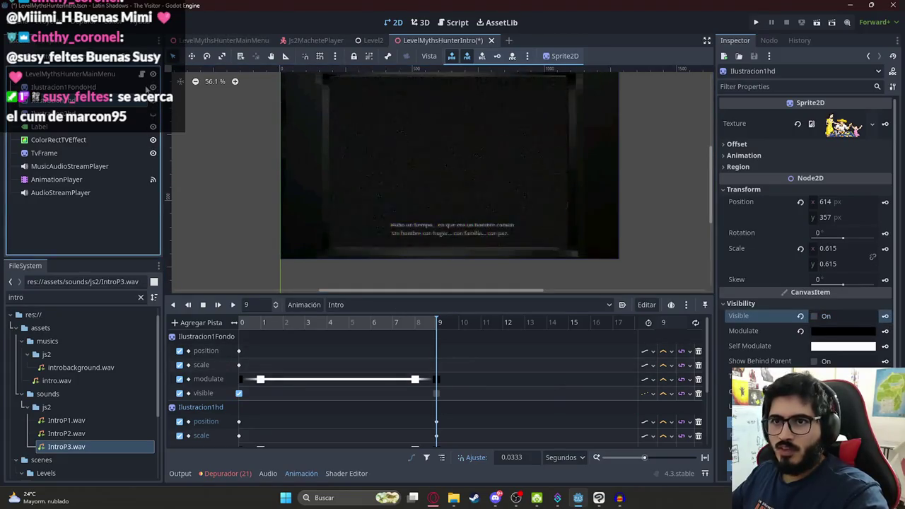
left_click(85, 87)
left_click(884, 316)
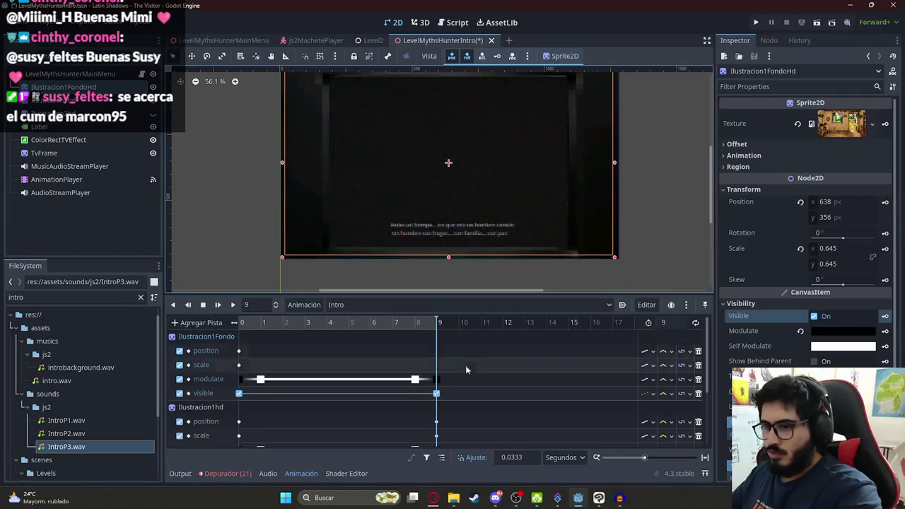
scroll(465, 365, "down", 1)
scroll(326, 368, "up", 1)
left_click_drag(332, 323, 454, 345)
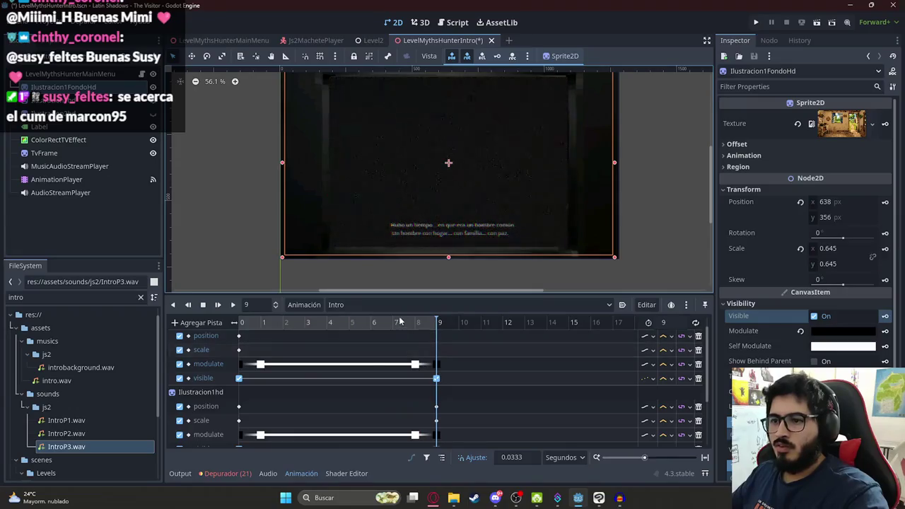
In IntroP3, key the Ilustracion2hd burning-village sprite visible at 0 seconds, then save and run
left_click(367, 305)
left_click(346, 349)
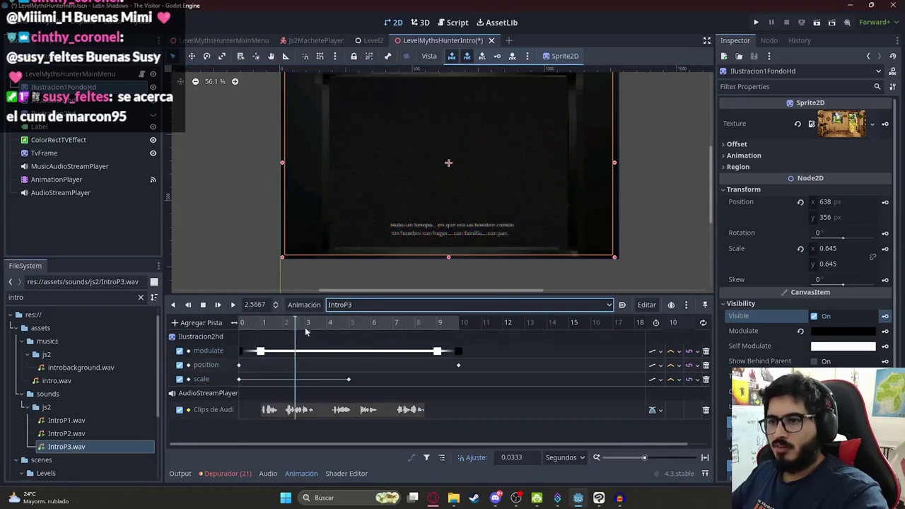
mouse_move(306, 331)
left_mouse_down()
mouse_move(448, 333)
mouse_move(226, 332)
left_mouse_up()
left_click(223, 222)
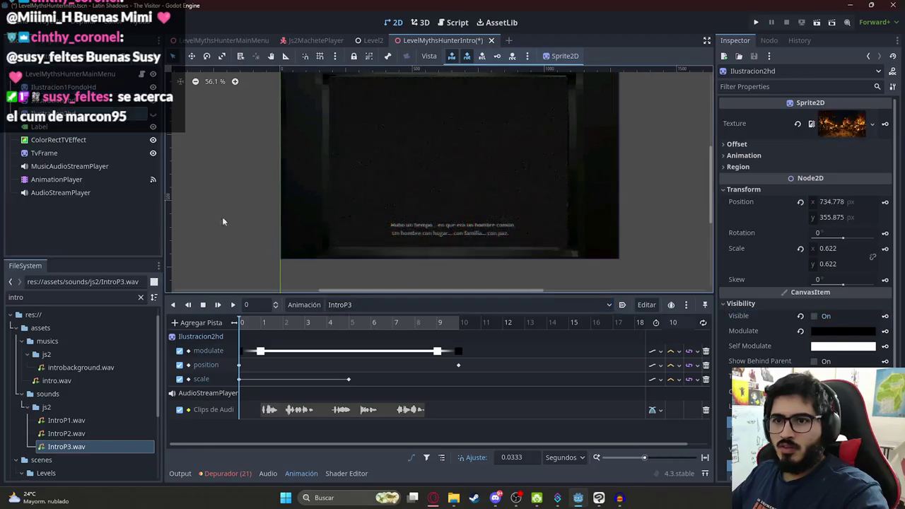
left_click(841, 318)
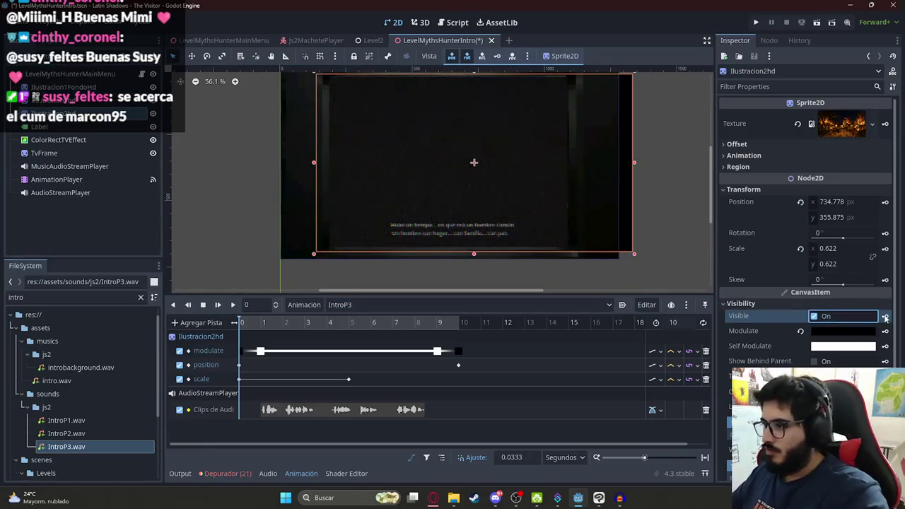
left_click(884, 318)
left_click(414, 277)
left_click(445, 325)
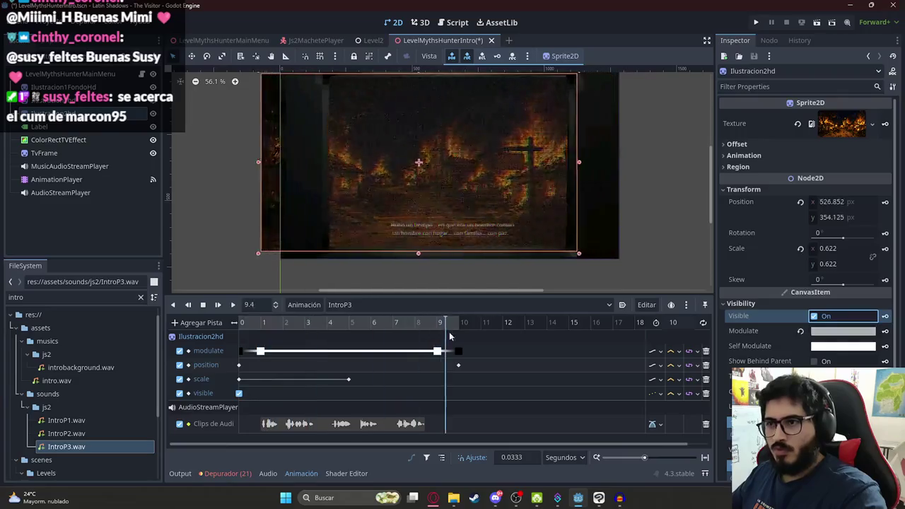
right_click(423, 37)
left_click(545, 118)
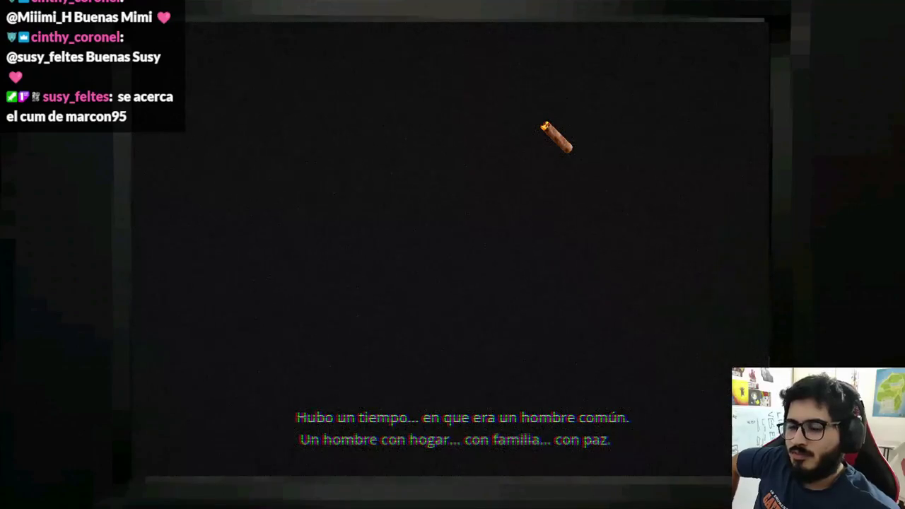
Close the running cutscene game window after watching it
key("alt+F4")
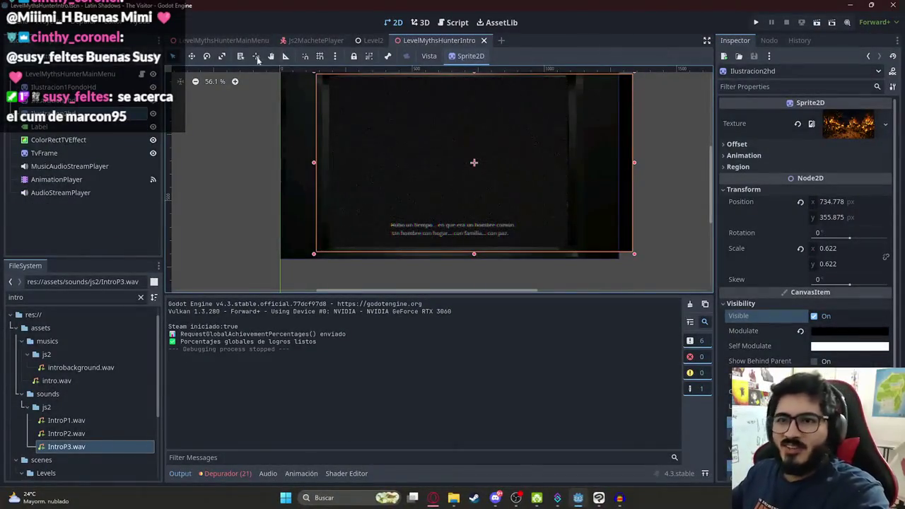
Copy the existing if branch in the intro script and paste it below after 'el'
key("ctrl+F3")
key("shift+Up")
key("shift+Home")
key("ctrl+c")
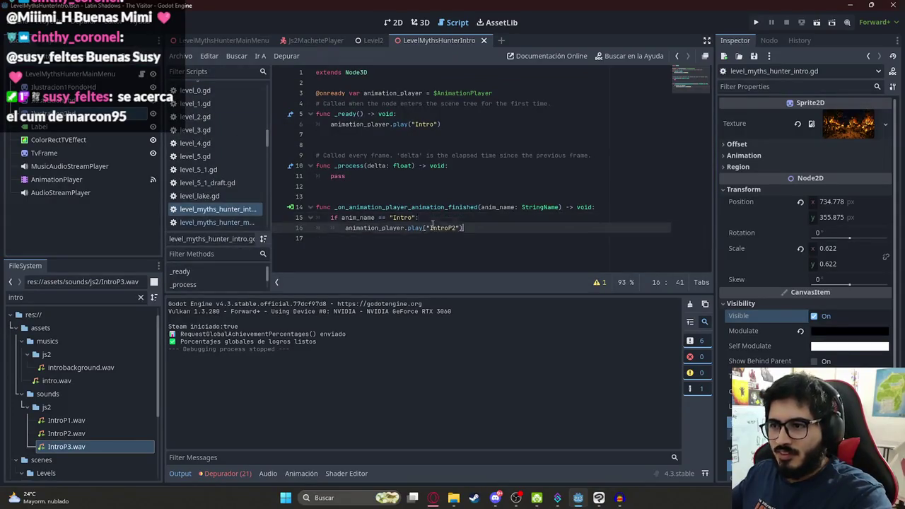
left_click(492, 232)
key("Return")
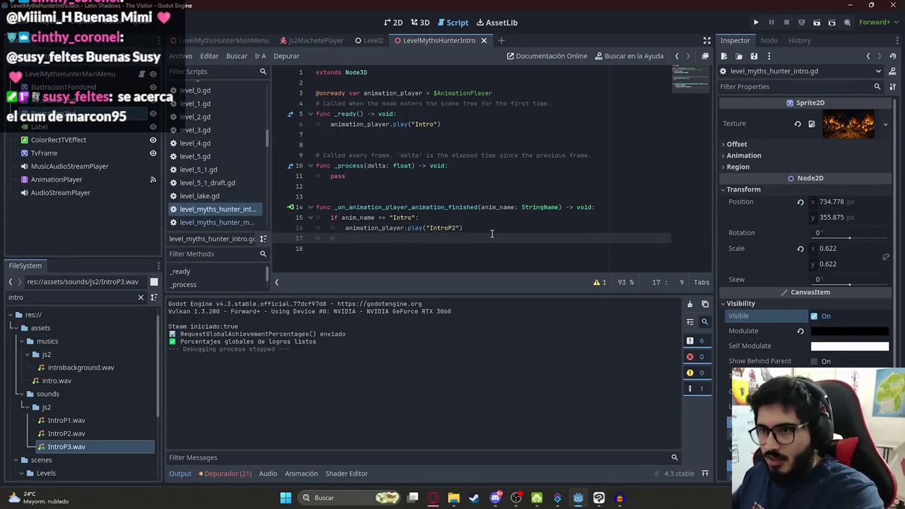
type("el")
key("ctrl+v")
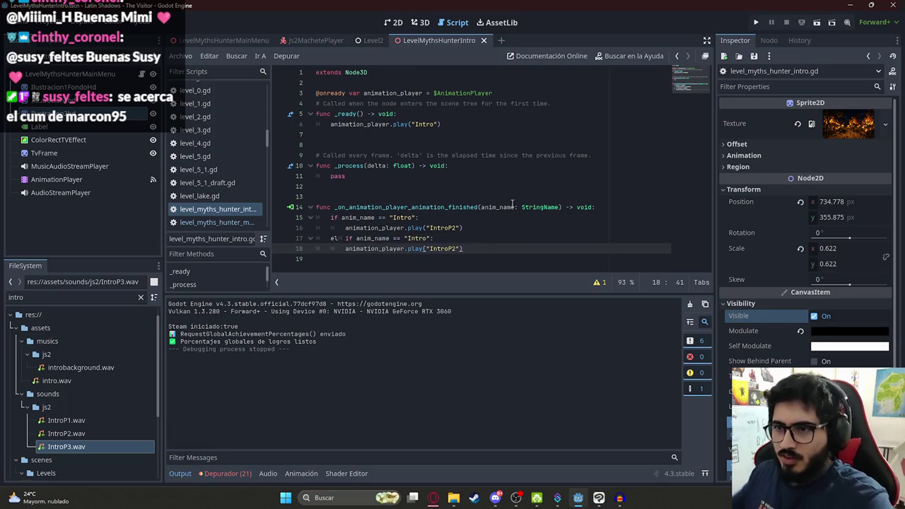
Turn the pasted branch into an elif checking "IntroP2" that plays "IntroP3"
left_click(344, 239)
key("BackSpace")
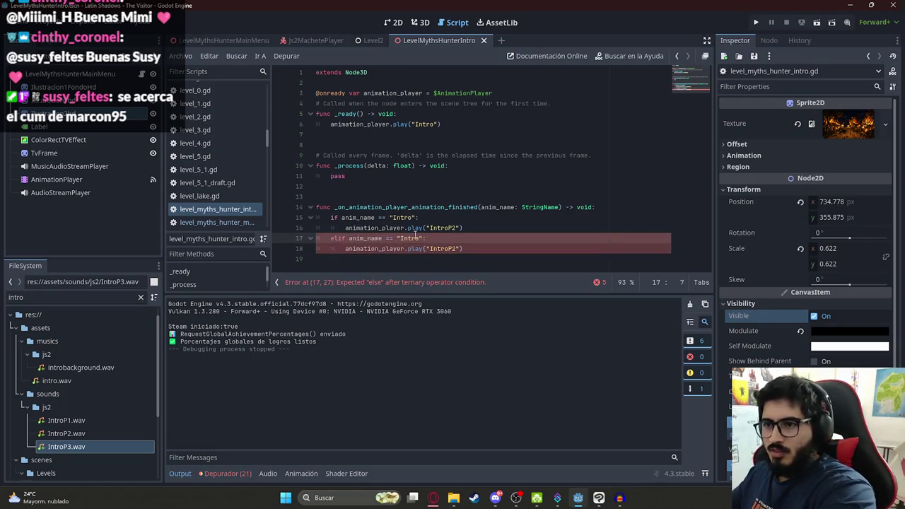
left_click(422, 238)
type("P2")
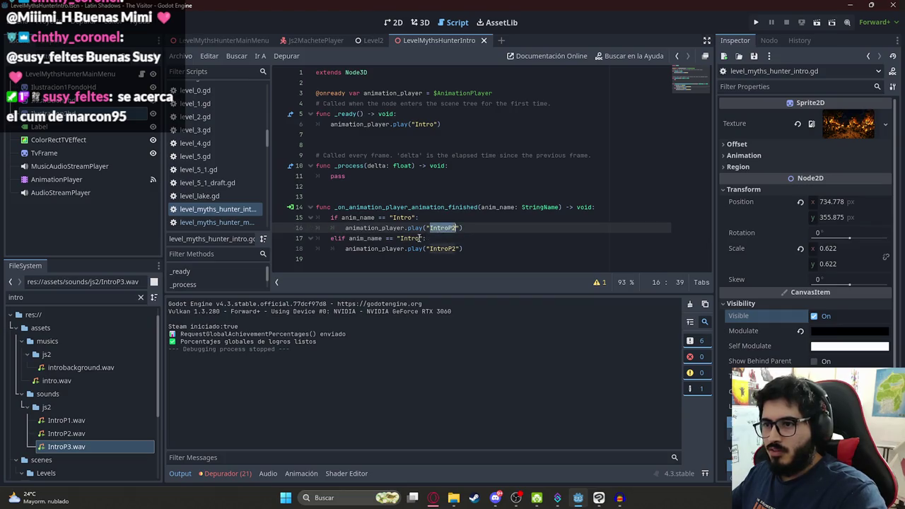
left_click(433, 249)
type("3")
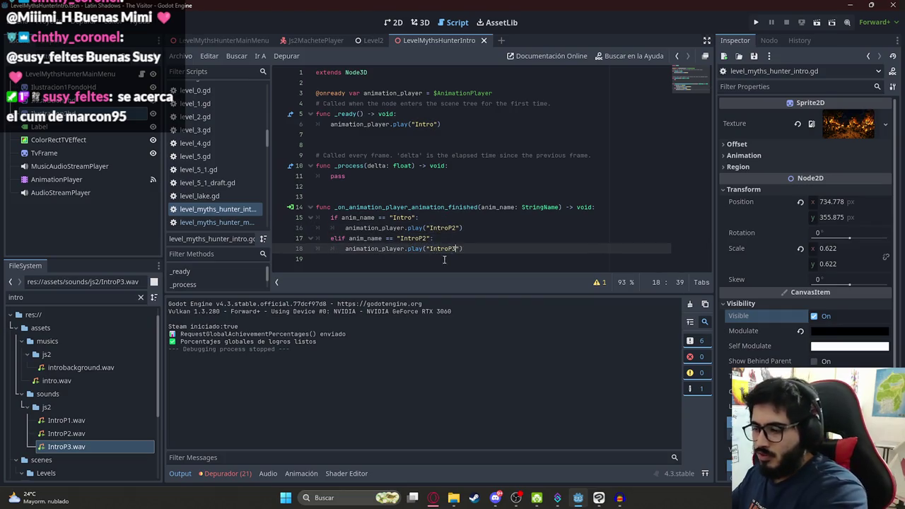
right_click(425, 41)
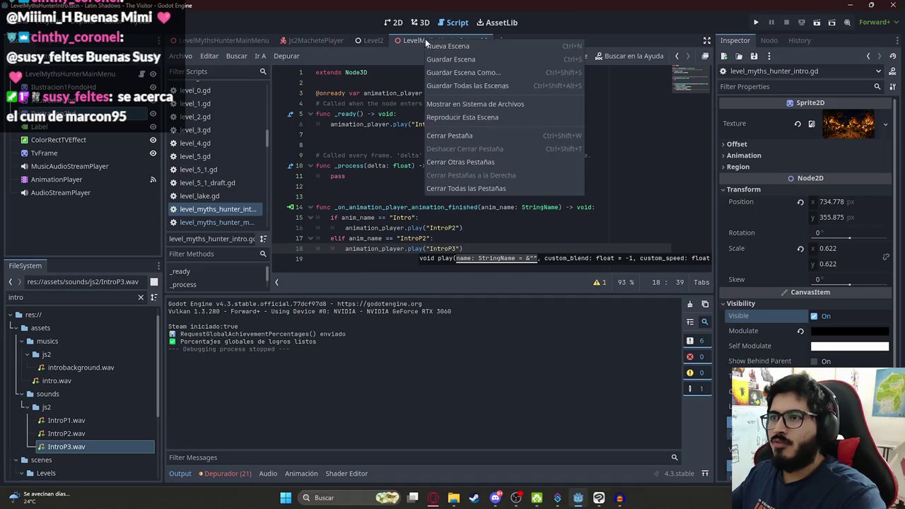
Run the intro scene to watch the chained Intro, IntroP2 and IntroP3 cutscene, then stop it
left_click(500, 118)
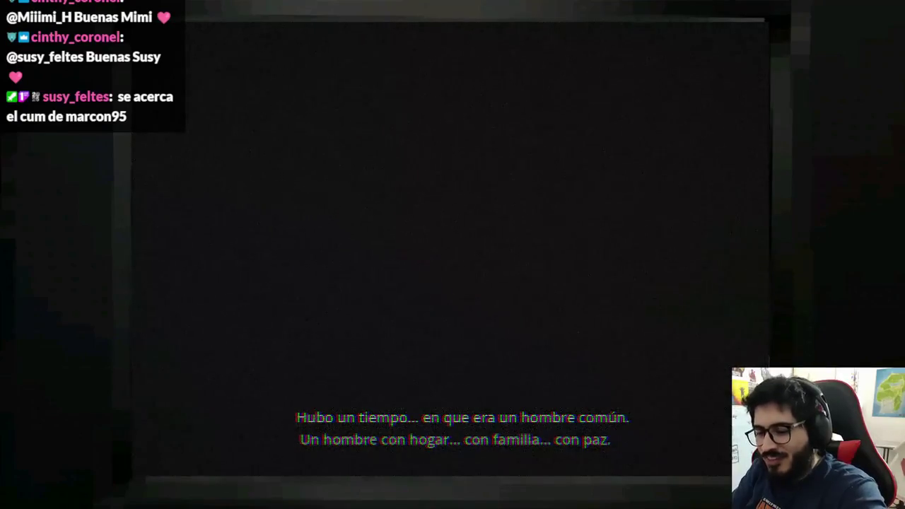
key("F8")
Move IntroP3's final modulate and position keys from about 9.5 to about 8.47 seconds
left_click(155, 179)
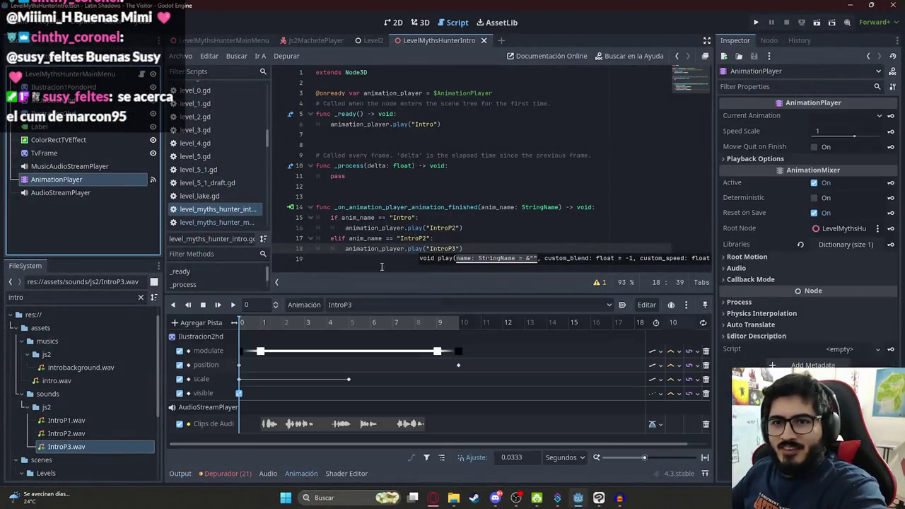
mouse_move(458, 322)
left_mouse_down()
mouse_move(395, 322)
mouse_move(468, 360)
mouse_move(406, 353)
mouse_move(424, 353)
mouse_move(419, 326)
left_mouse_up()
left_click(423, 324)
scroll(425, 335, "up", 3)
left_click(417, 346)
left_click(407, 351)
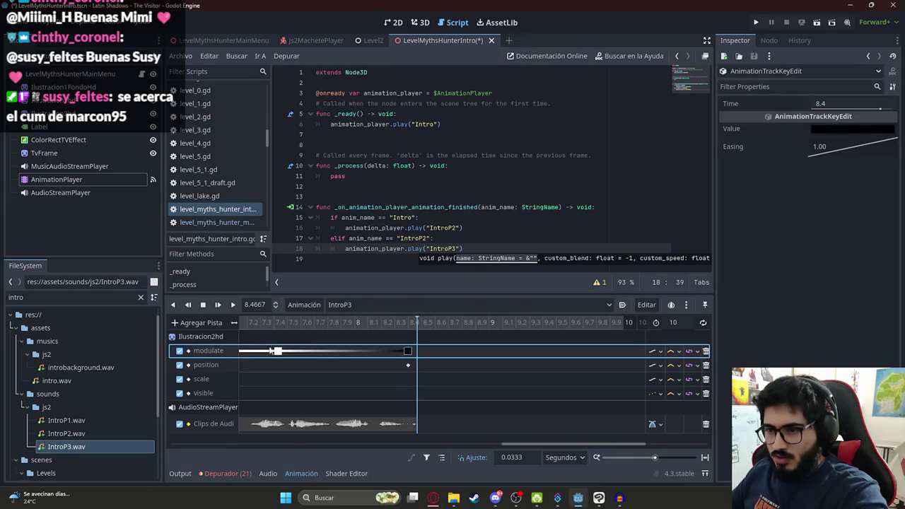
left_click(347, 376)
mouse_move(424, 394)
left_mouse_down()
mouse_move(407, 356)
mouse_move(416, 352)
left_mouse_up()
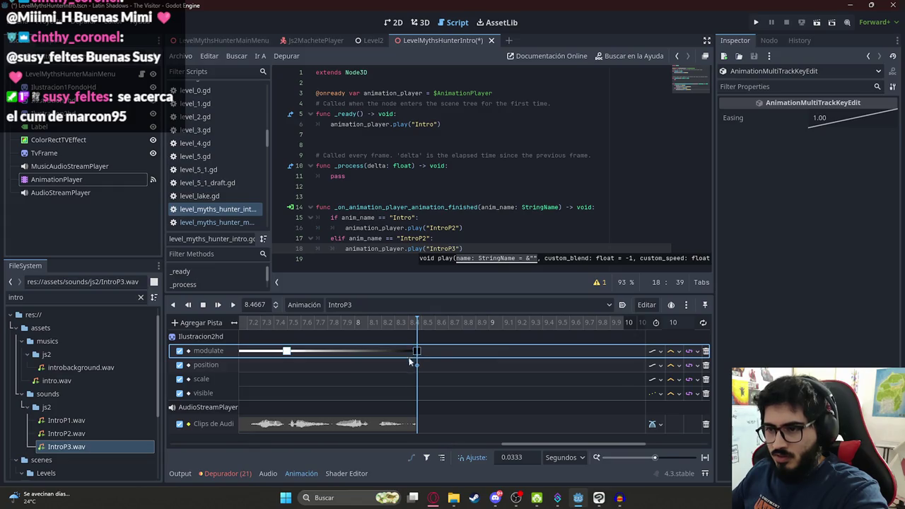
scroll(410, 359, "down", 5)
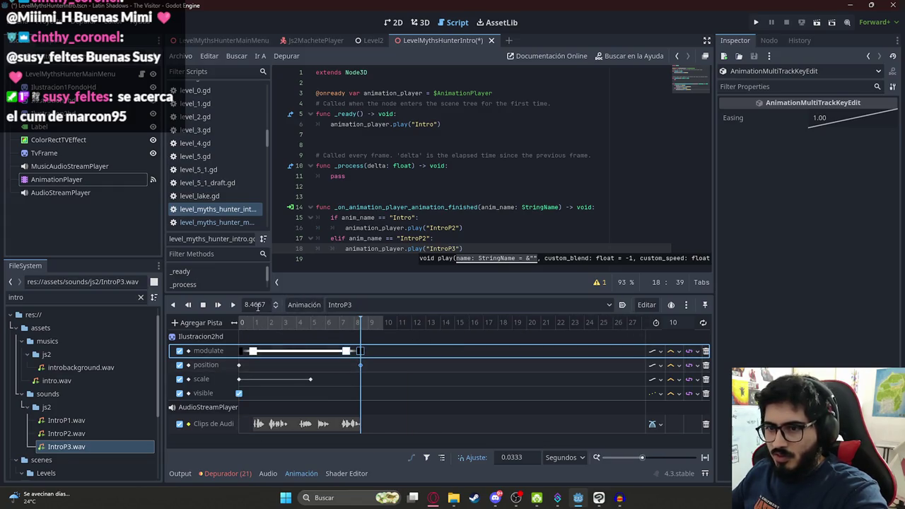
Set the IntroP3 animation length to 8.5 seconds
left_click(256, 305)
left_click(677, 323)
type("8.4667")
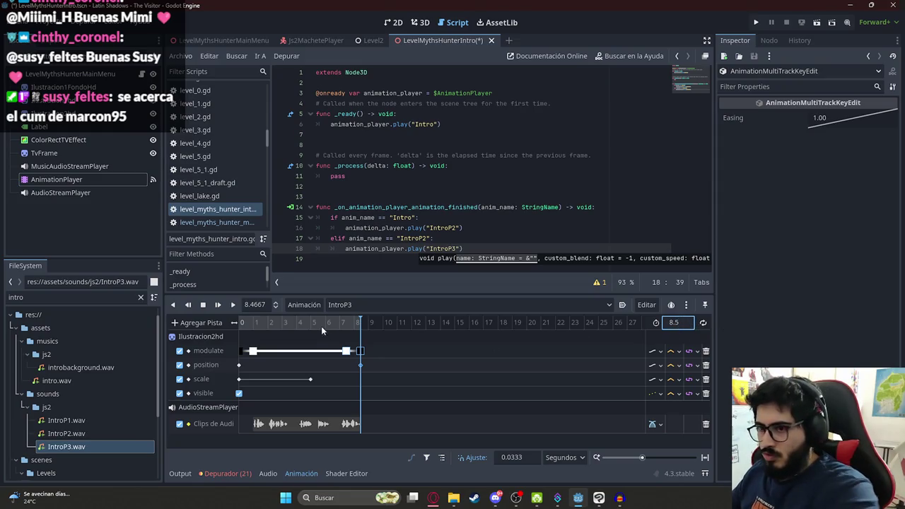
right_click(419, 47)
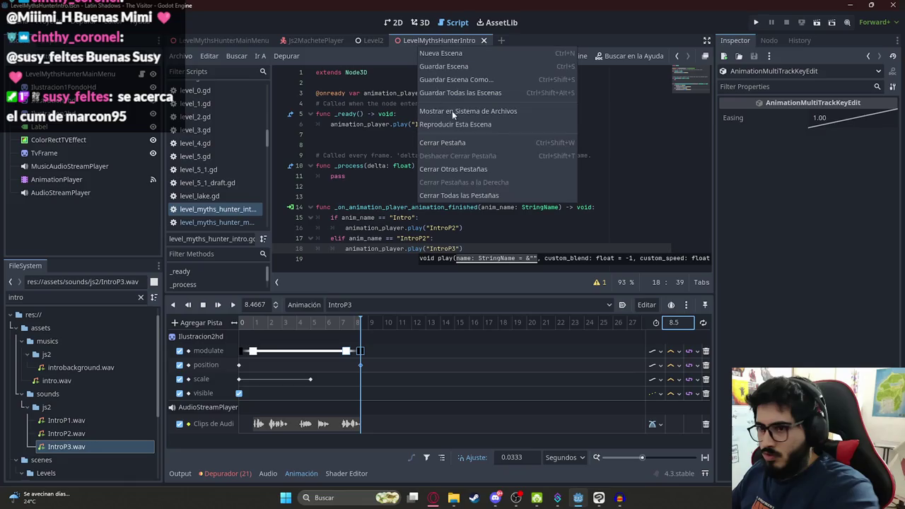
Run the intro scene, close it, and reload IntroP3 on AnimationPlayer in 2D view
left_click(455, 122)
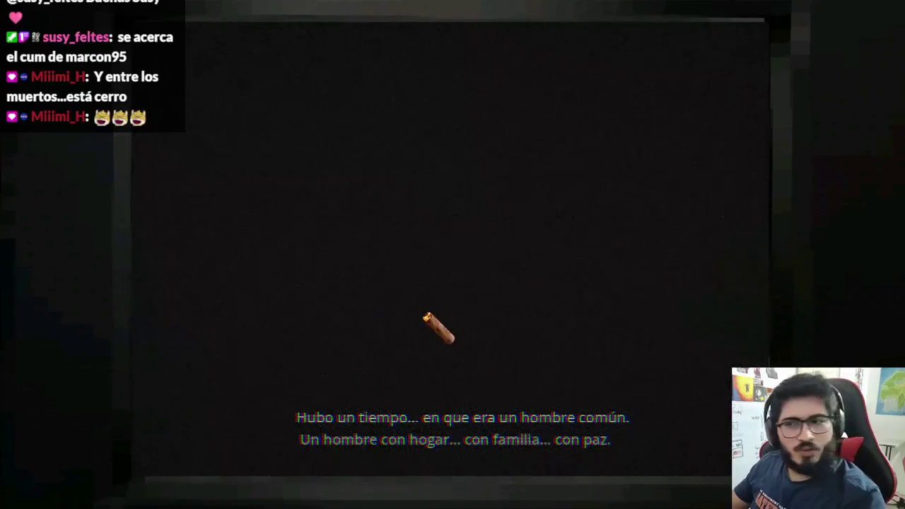
key("alt+F4")
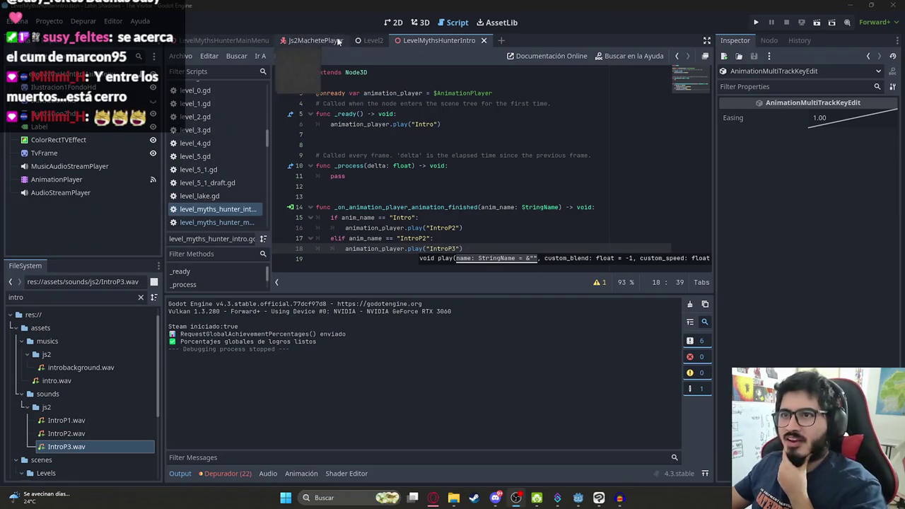
left_click(393, 22)
left_click(55, 180)
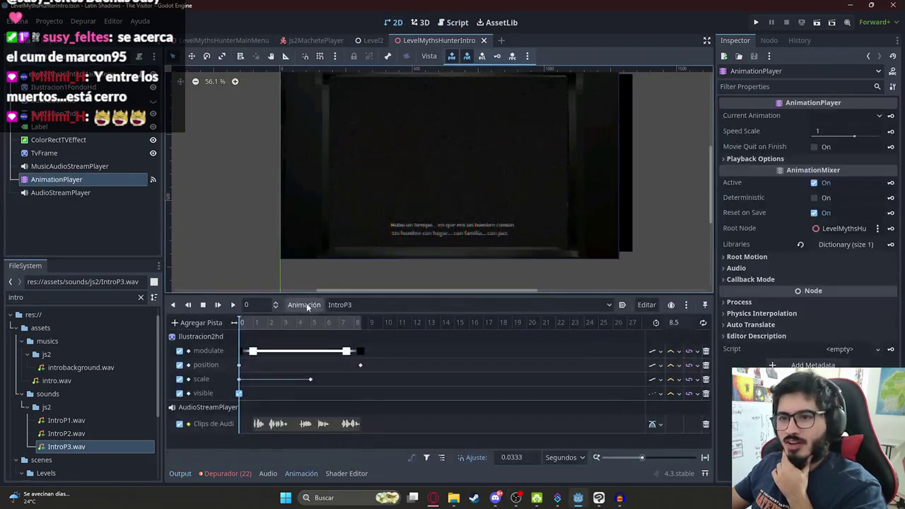
left_click(340, 306)
left_click(320, 331)
Preview IntroP3 in the editor between 3.3 and 6.2 seconds, then switch to Clip Studio Paint
left_click(232, 304)
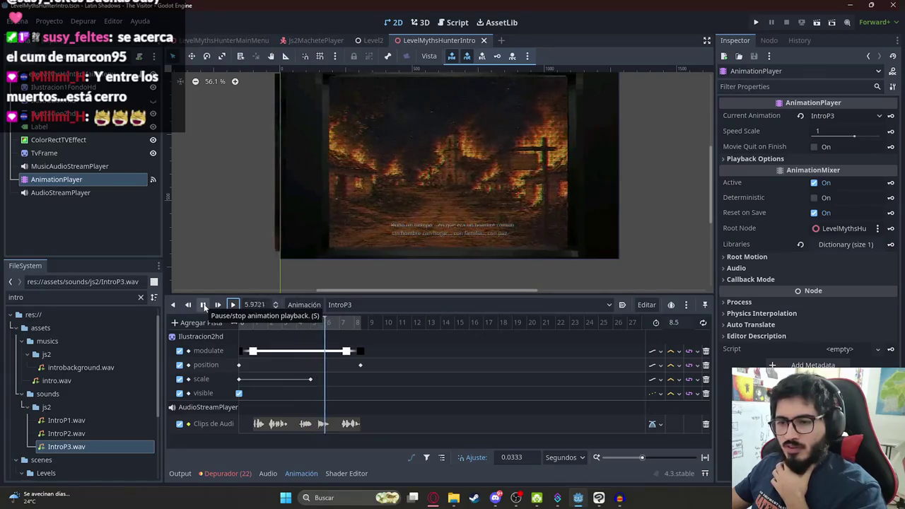
left_click(203, 304)
mouse_move(288, 322)
left_mouse_down()
mouse_move(306, 326)
mouse_move(306, 346)
left_mouse_up()
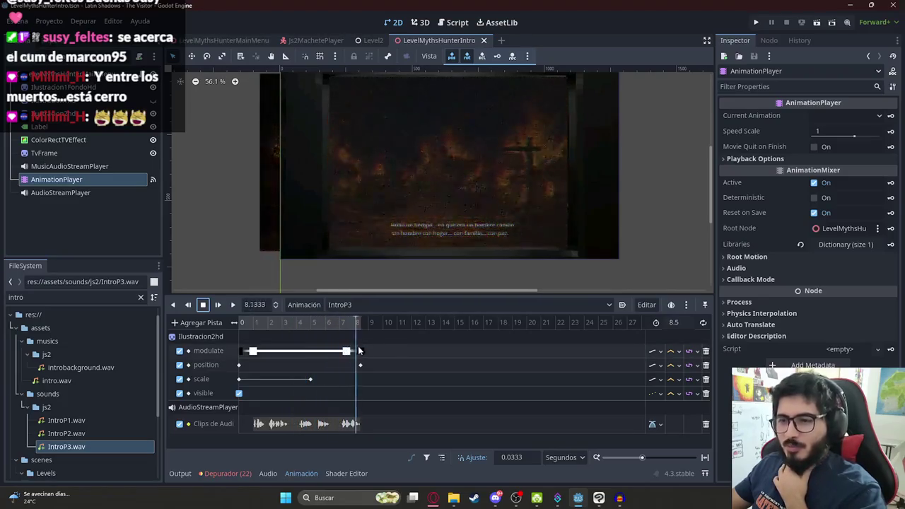
left_click(294, 357)
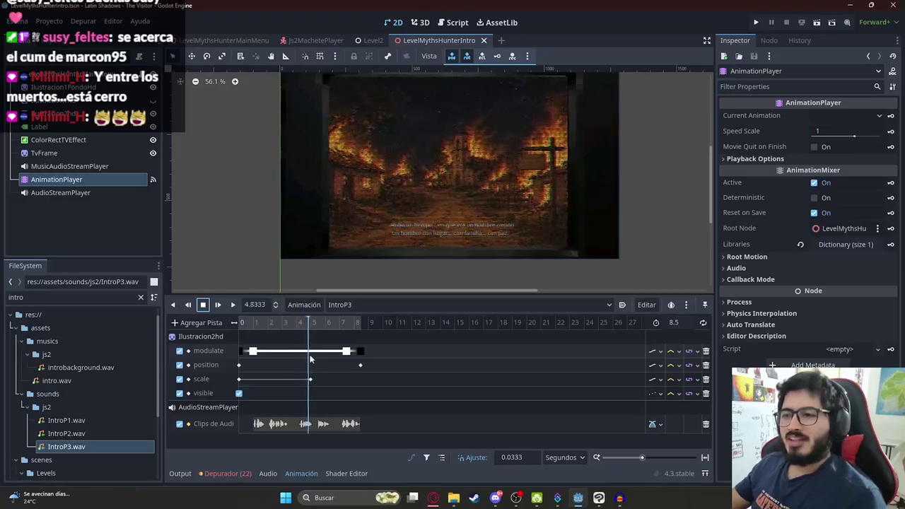
left_click(287, 381)
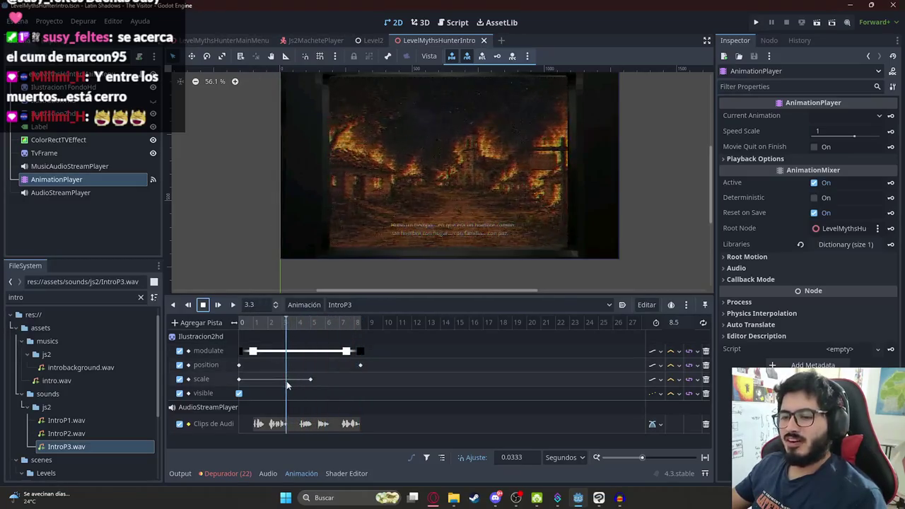
left_click(299, 384)
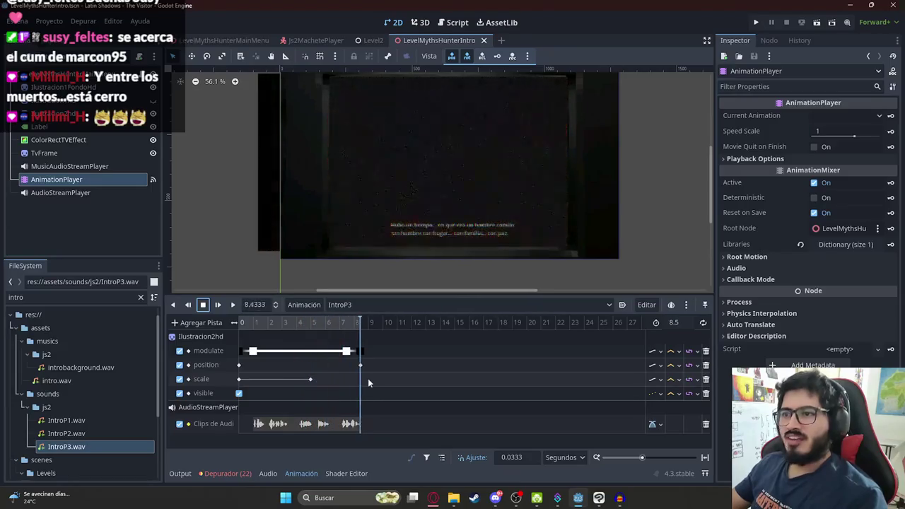
left_click(327, 388)
left_click(295, 395)
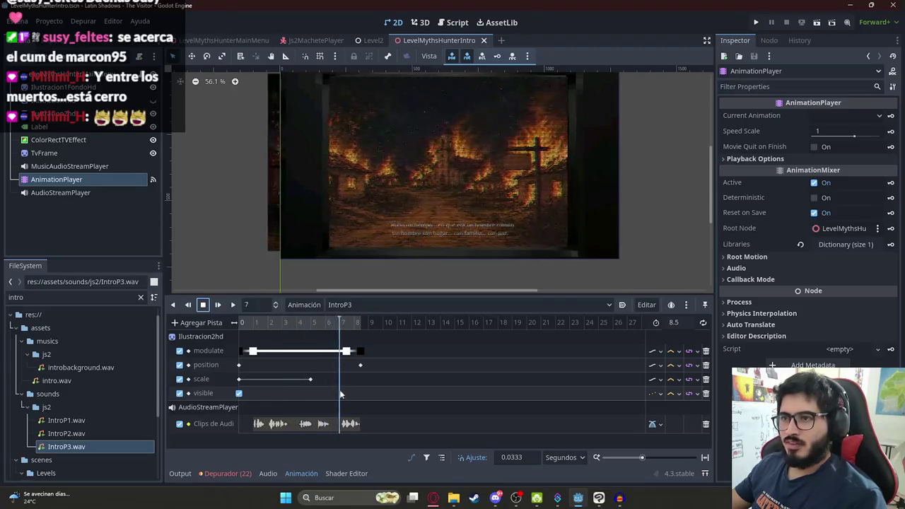
left_click(287, 400)
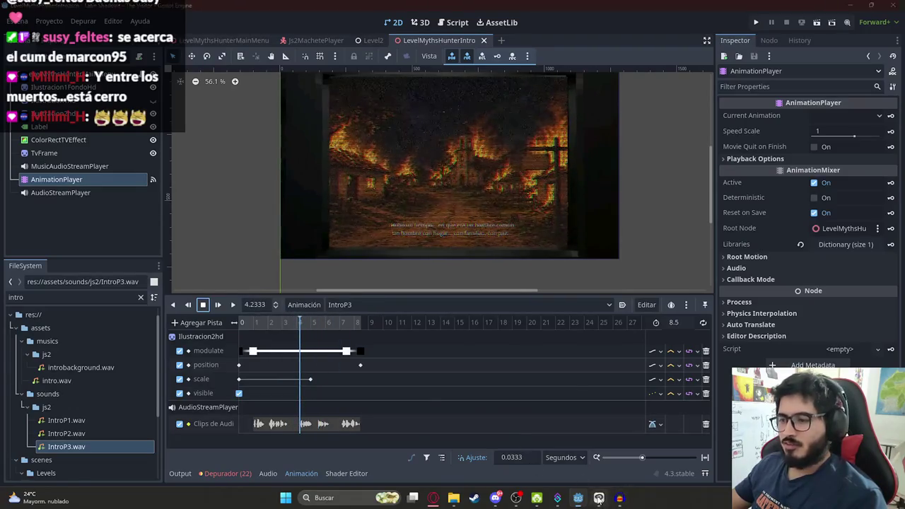
left_click(598, 497)
left_click(789, 252)
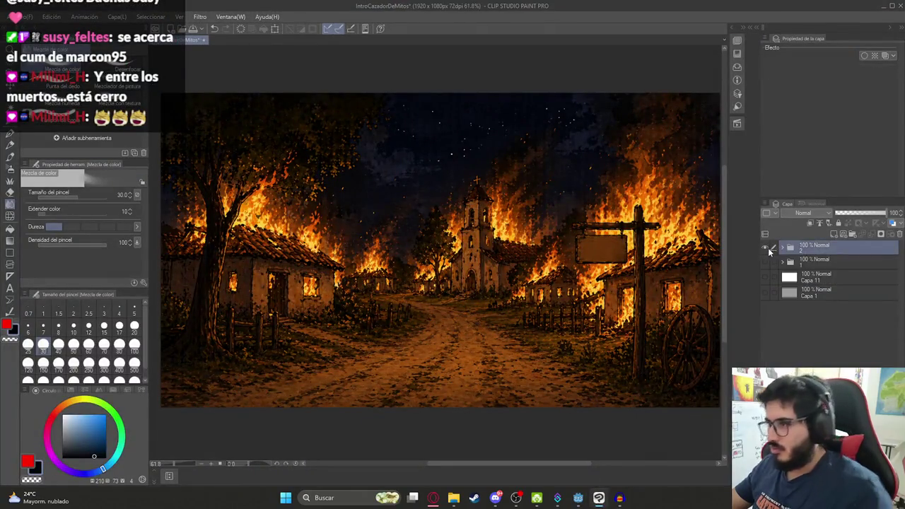
Name the new folder '3', collapse it, and show and expand the burning village folder
type("3")
key("Return")
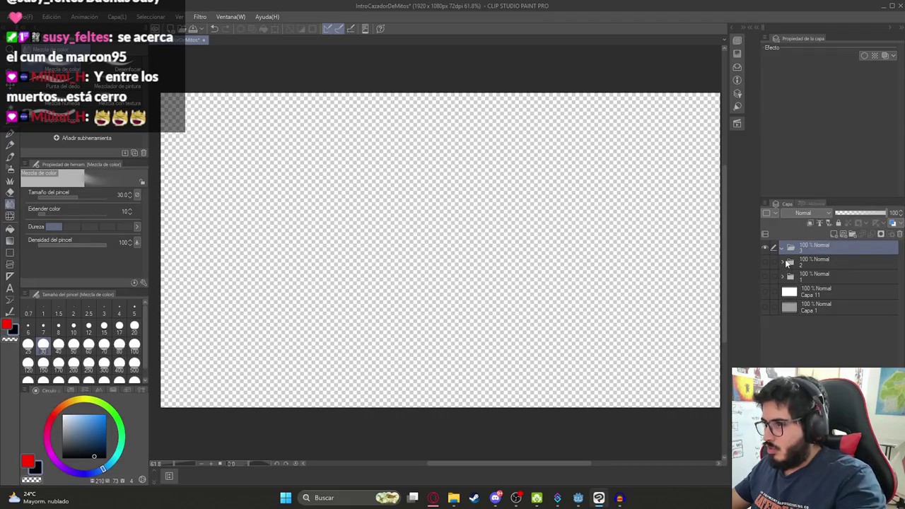
left_click(782, 250)
left_click(773, 247)
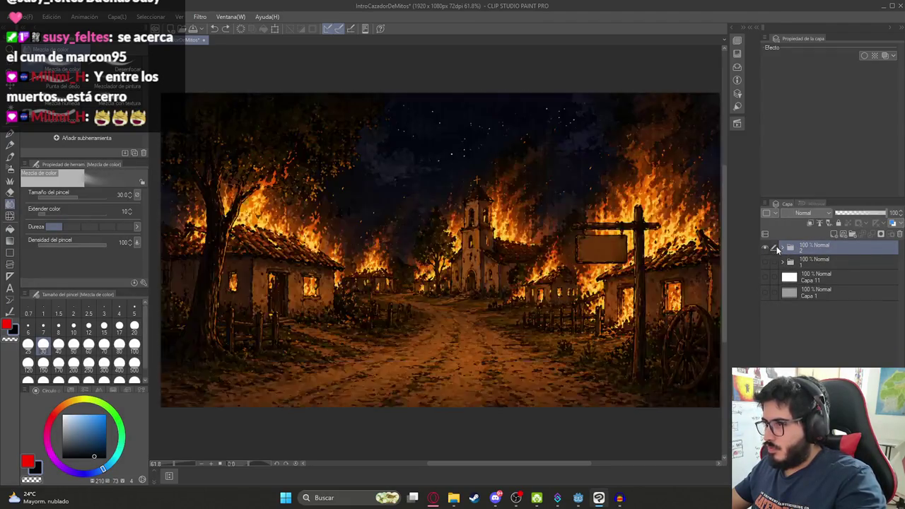
left_click(782, 247)
Add a new folder with a blank layer above the village image, shown over the grey background
left_click(841, 263)
left_click(850, 235)
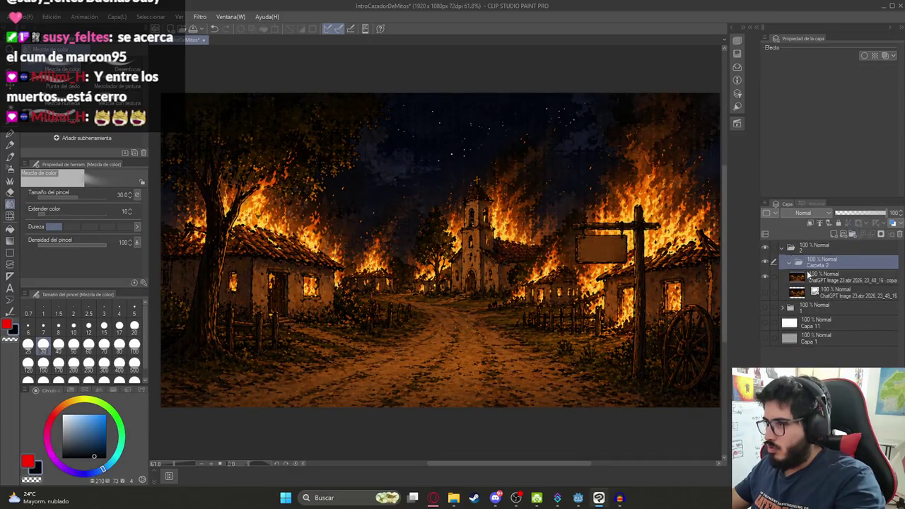
left_click(834, 235)
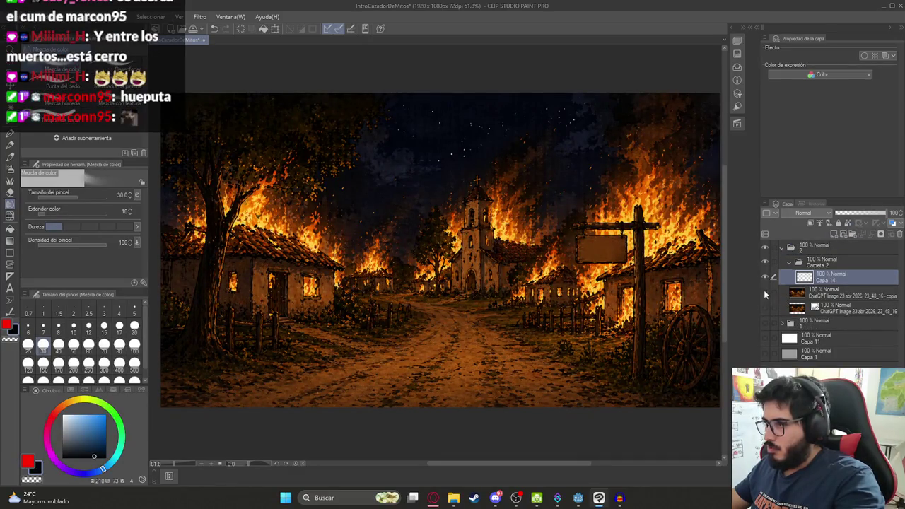
left_click(764, 292)
left_click(764, 353)
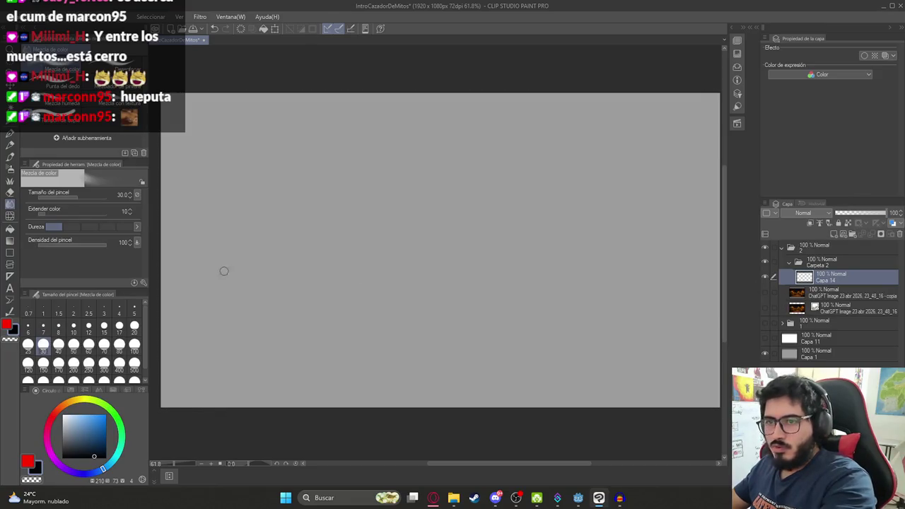
Pick the inking pen at brush size 5, undoing the test strokes
key("p")
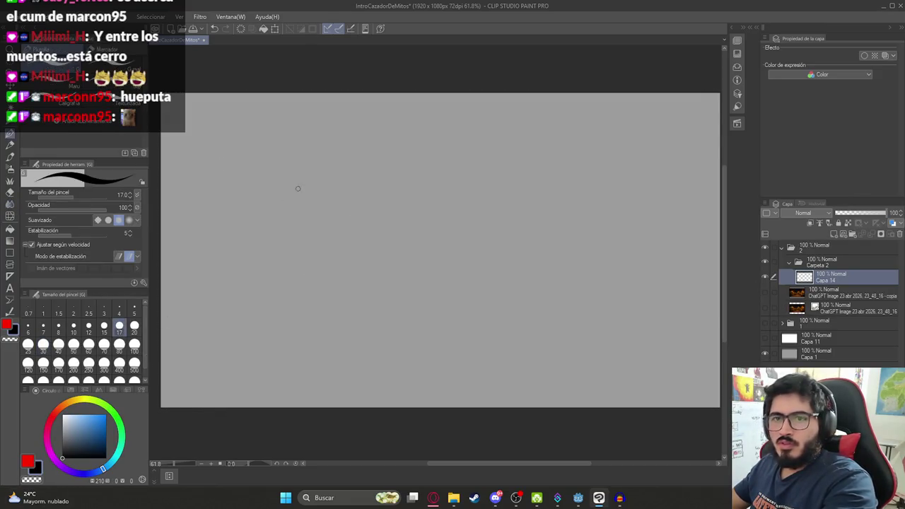
mouse_move(297, 188)
left_mouse_down()
mouse_move(332, 244)
mouse_move(367, 212)
mouse_move(346, 262)
left_mouse_up()
key("ctrl+z")
left_click(134, 311)
key("ctrl+z")
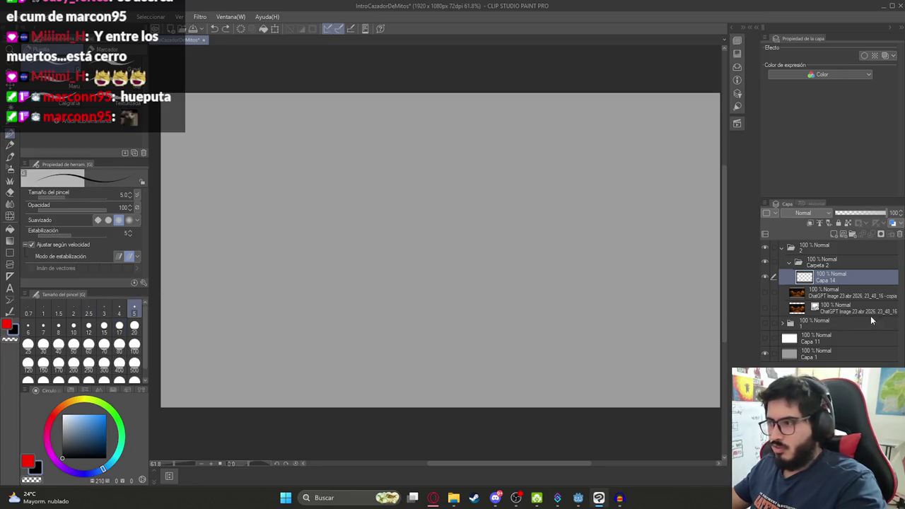
Make folder 1 visible, showing the flat-coloured family-at-table sketch
left_click(763, 323)
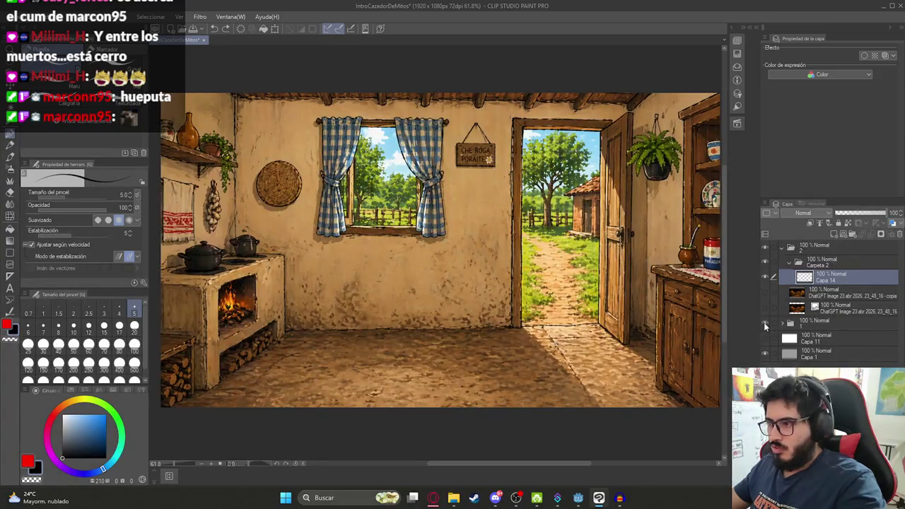
left_click(764, 322)
left_click(781, 323)
left_click(764, 322)
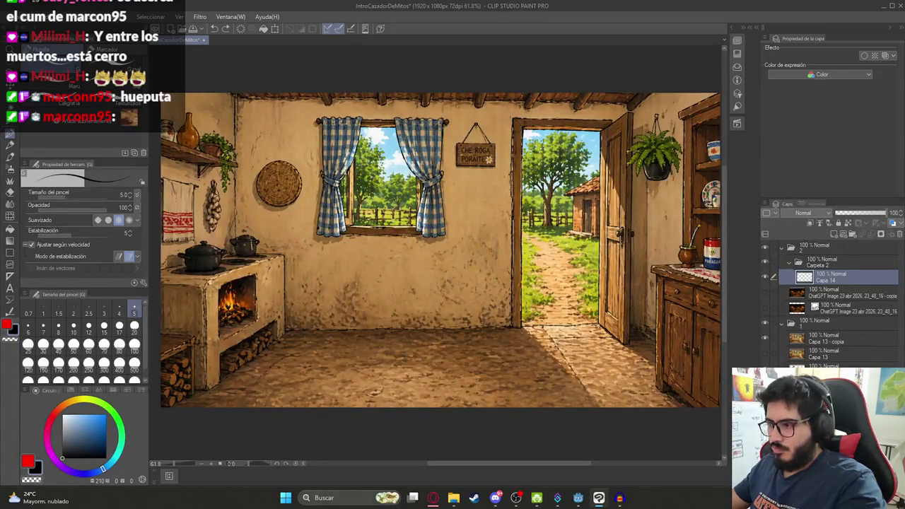
left_click(764, 337)
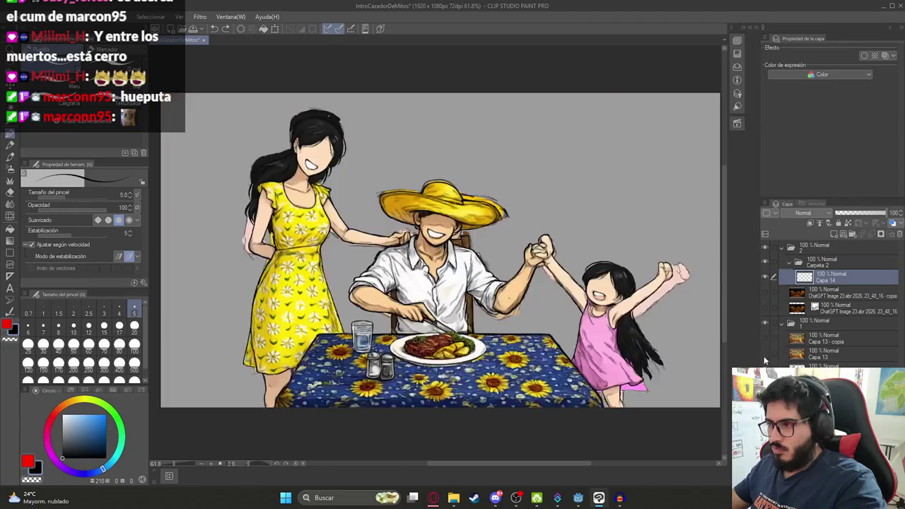
left_click(764, 337)
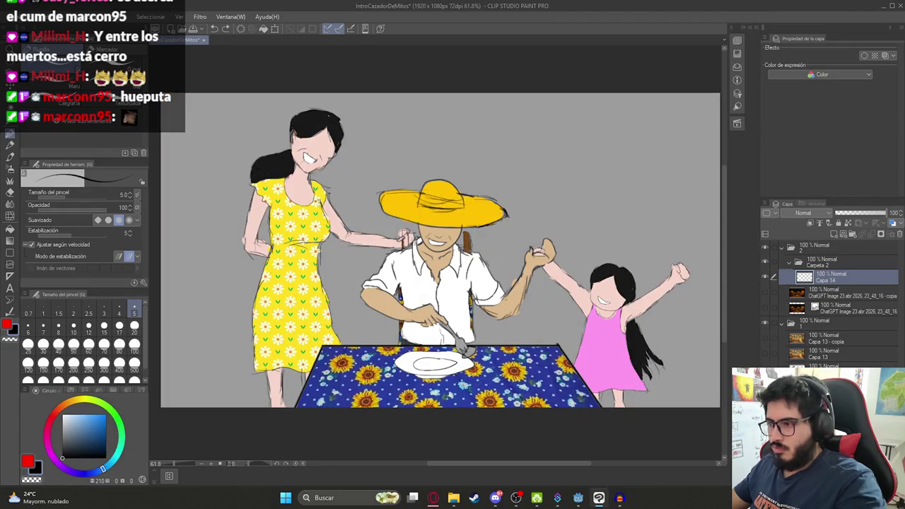
Fade folder 1 to 14% opacity and return to drawing on Capa 14
left_click(826, 277)
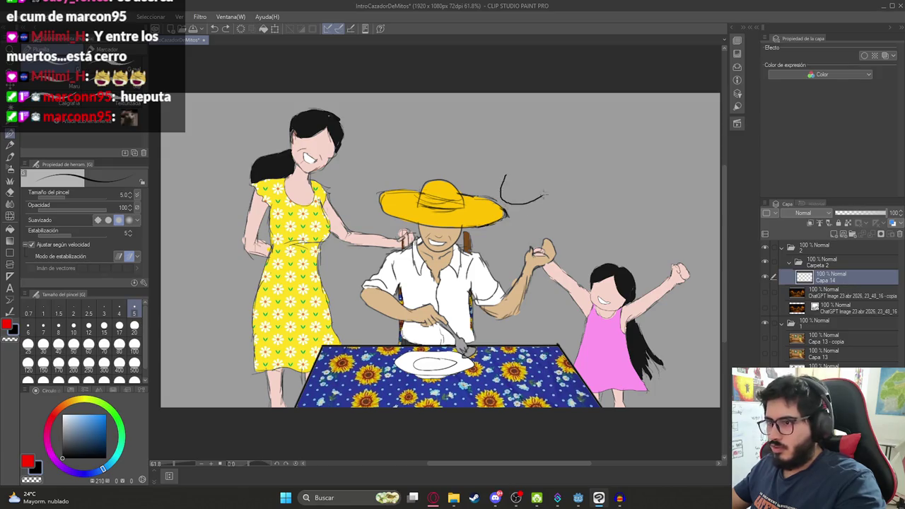
left_click(825, 324)
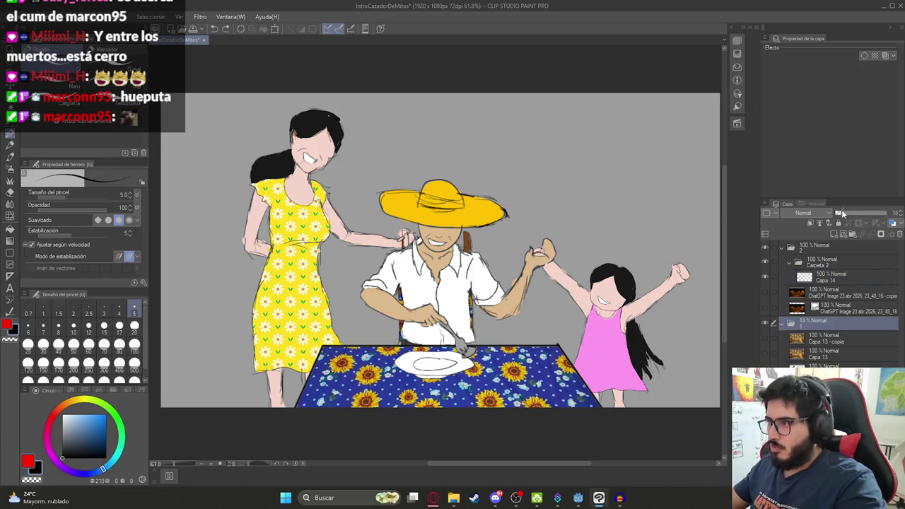
left_click(840, 210)
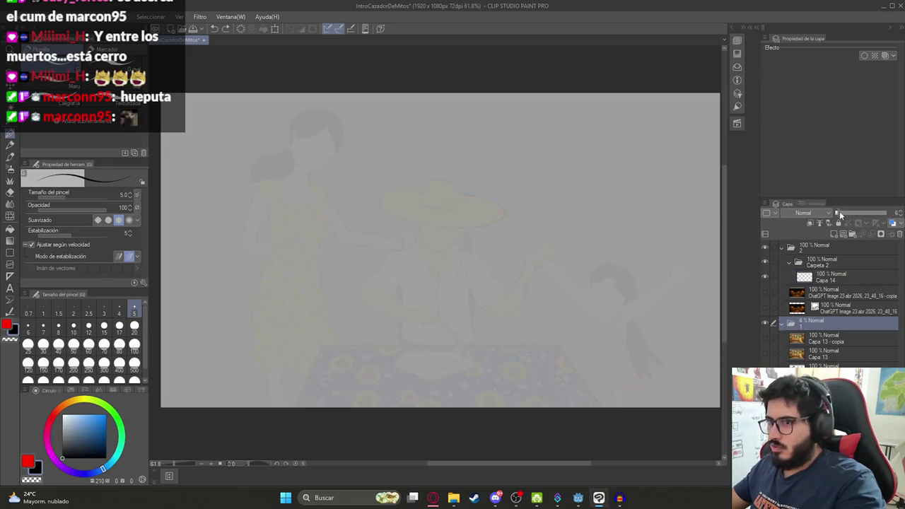
left_click(847, 280)
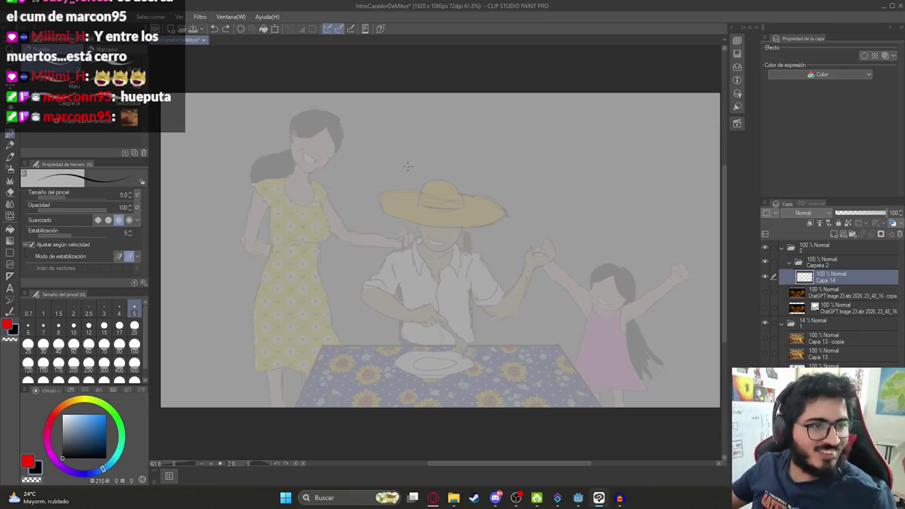
left_click(434, 499)
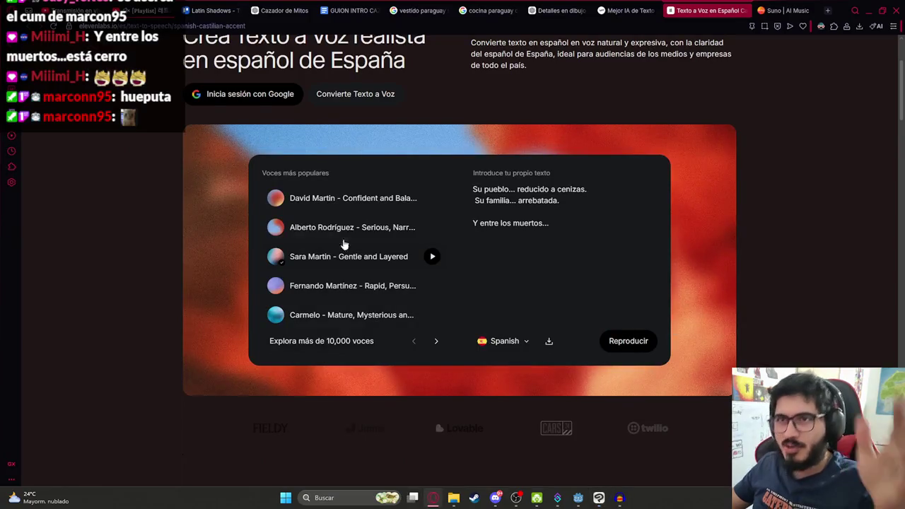
In the other YouTube tab, search for 'tiempo de vals' and pick Chayanne's video
left_click(145, 10)
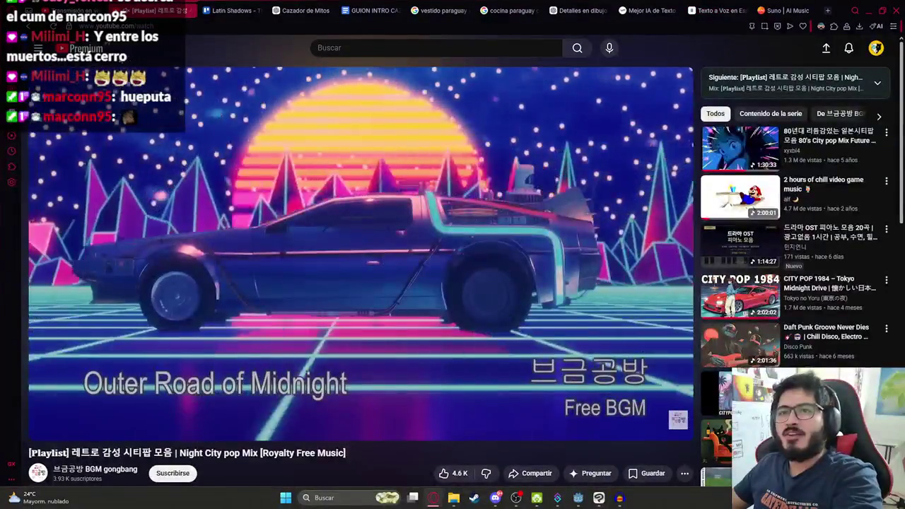
left_click(219, 11)
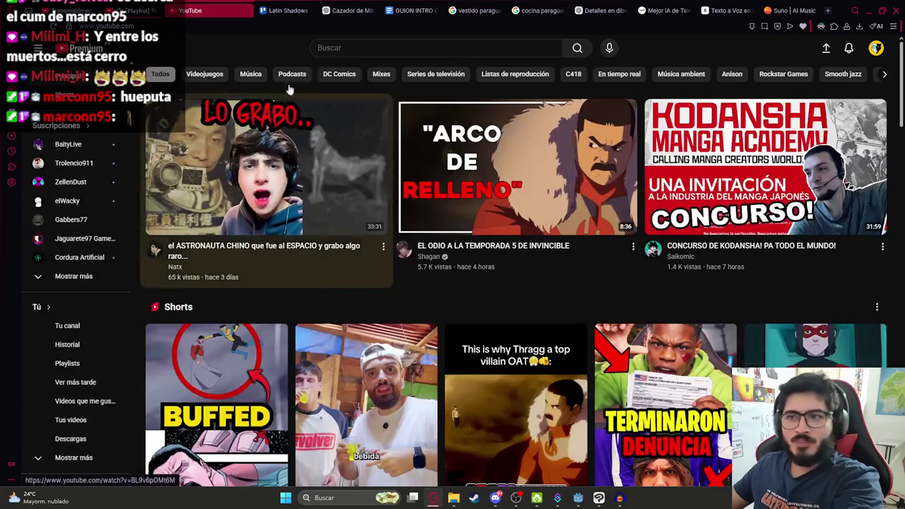
left_click(342, 49)
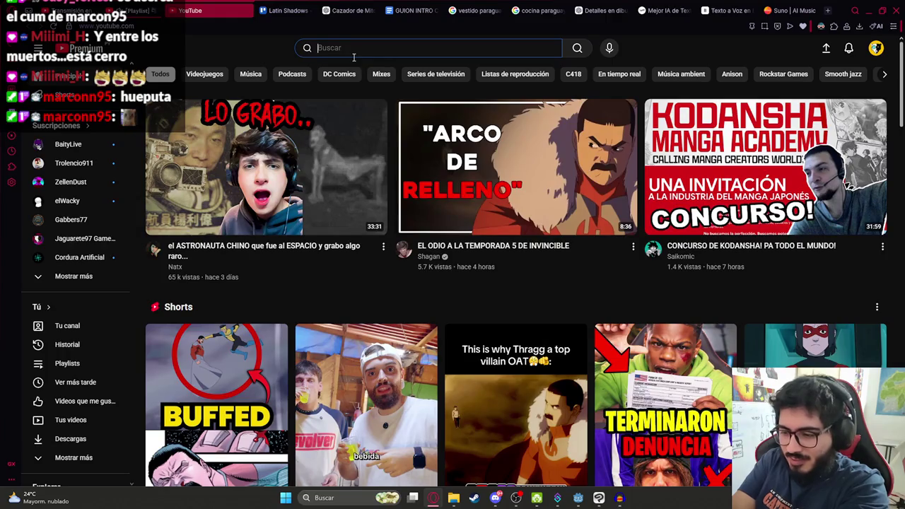
type("tiempo de vals")
key("Return")
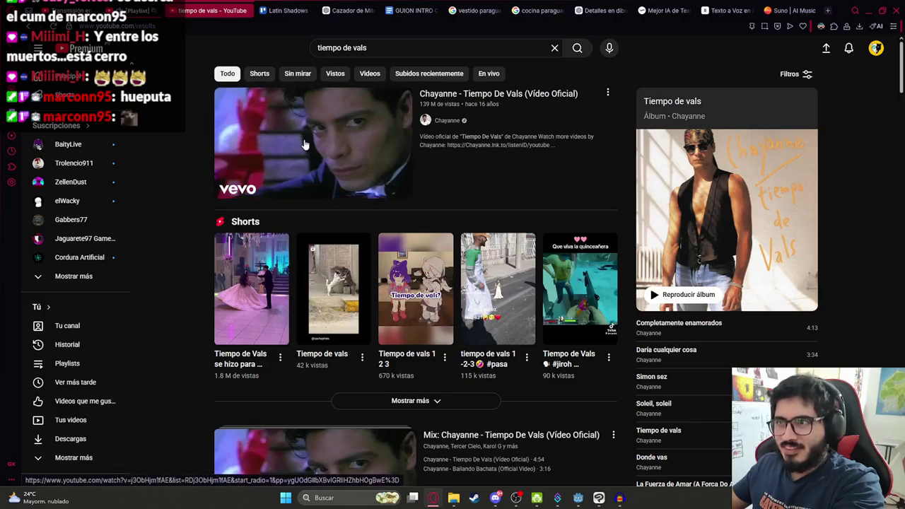
left_click(305, 141)
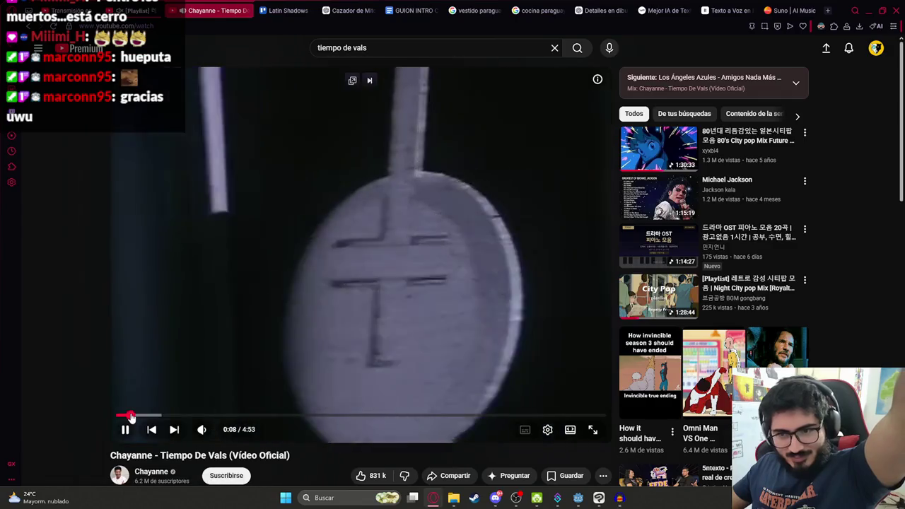
Skip ahead in Chayanne's 'Tiempo De Vals' video and adjust its volume while it plays
left_click(136, 416)
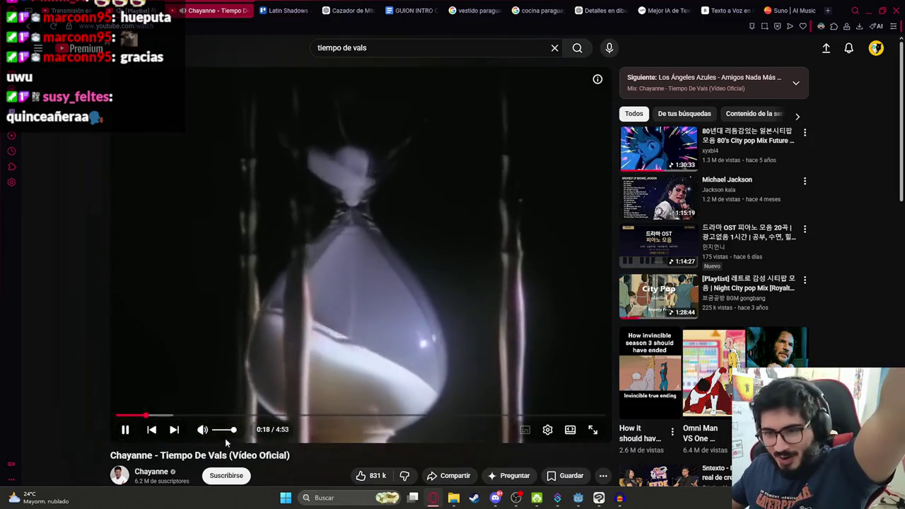
left_click_drag(232, 429, 220, 430)
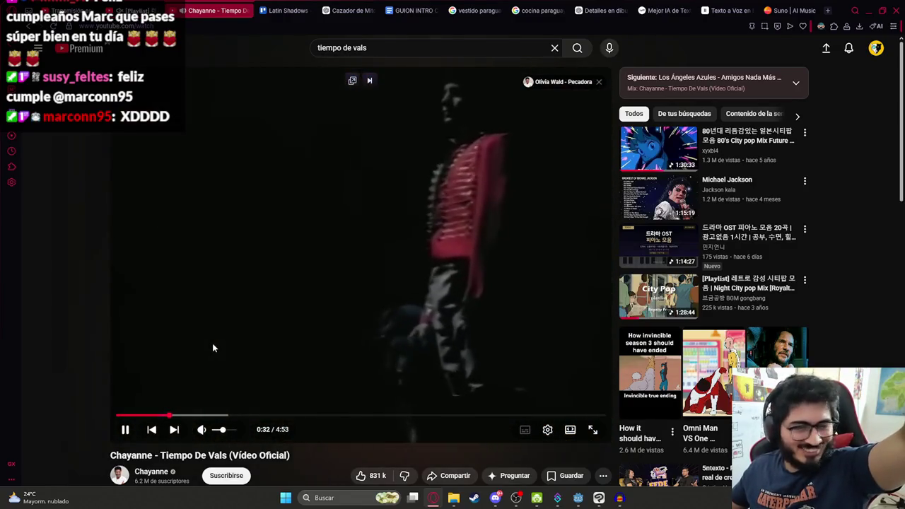
left_click_drag(221, 431, 256, 428)
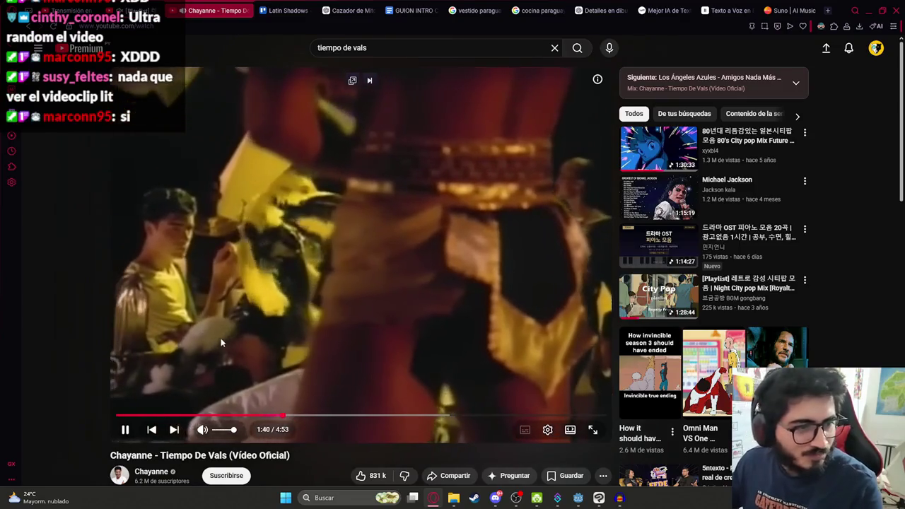
left_click(223, 430)
left_click_drag(222, 432, 219, 431)
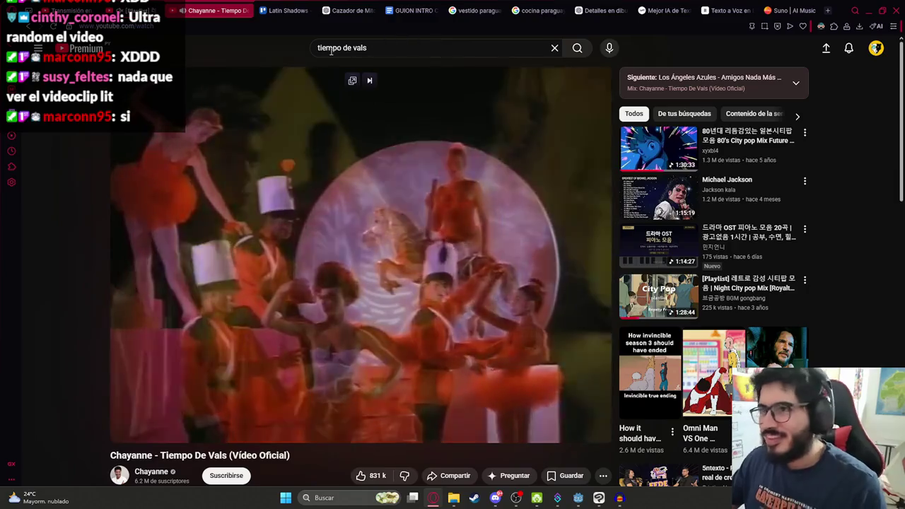
left_click(390, 48)
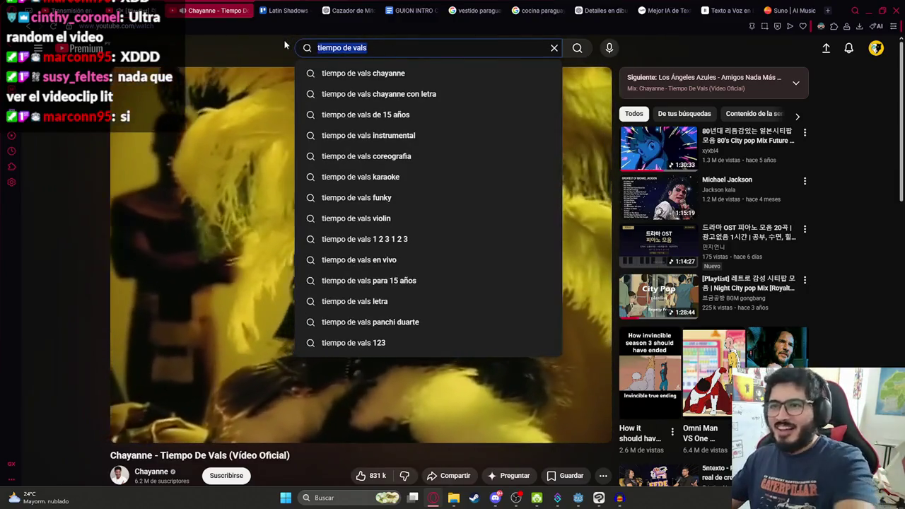
Search 'estas son las mañanitas' and play Vicente Fernández's Las Mañanitas at maximum volume
key("ctrl+a")
type("estas s")
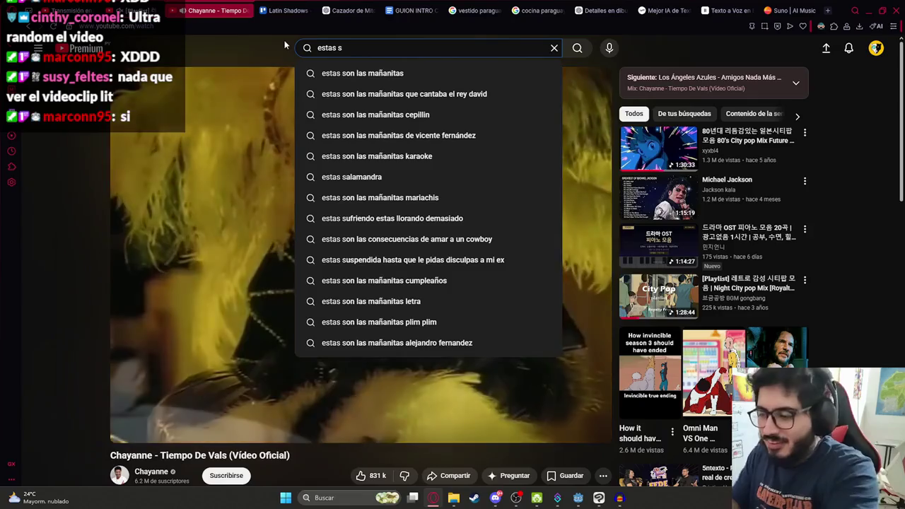
key("Down")
key("Return")
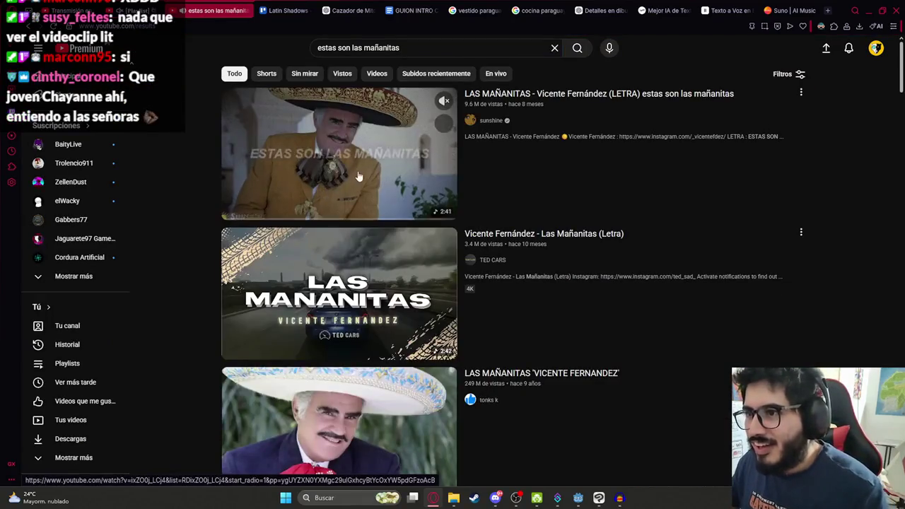
left_click(360, 170)
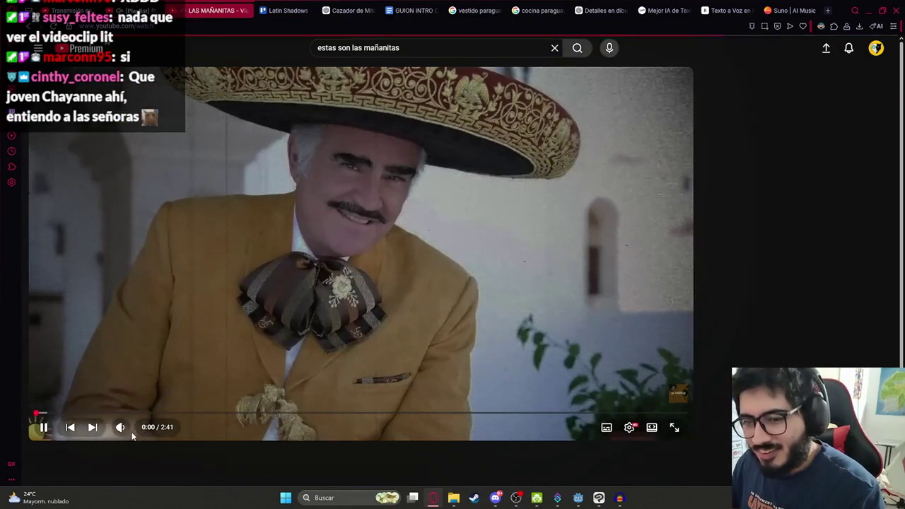
left_click_drag(143, 428, 198, 426)
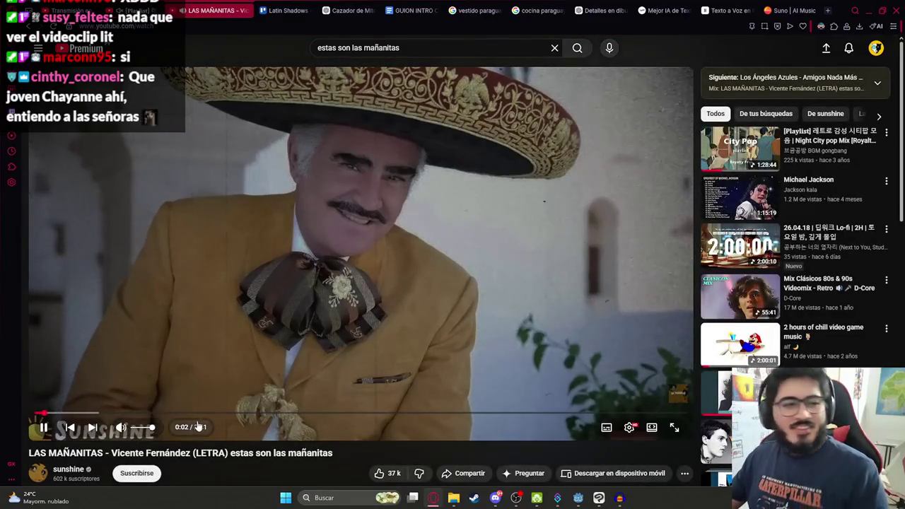
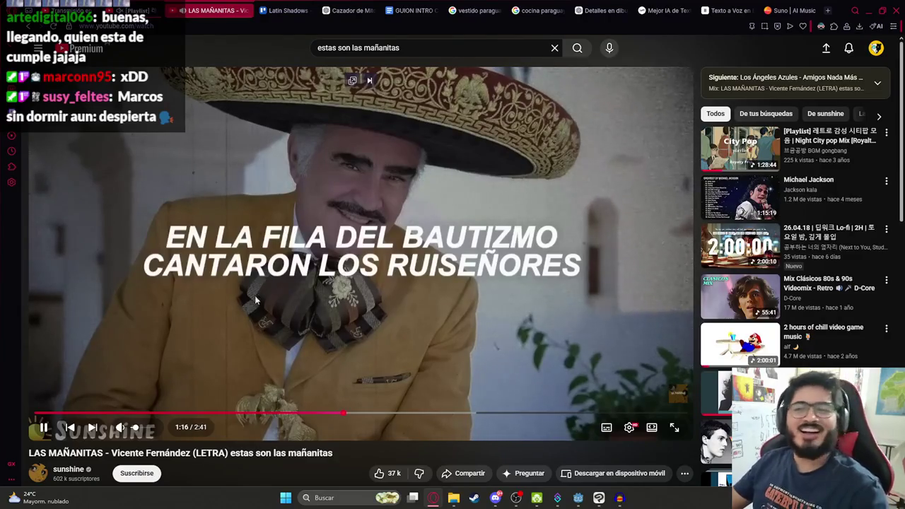
Pause the Las Mañanitas lyric video and start the Night City pop mix playlist
left_click(256, 266)
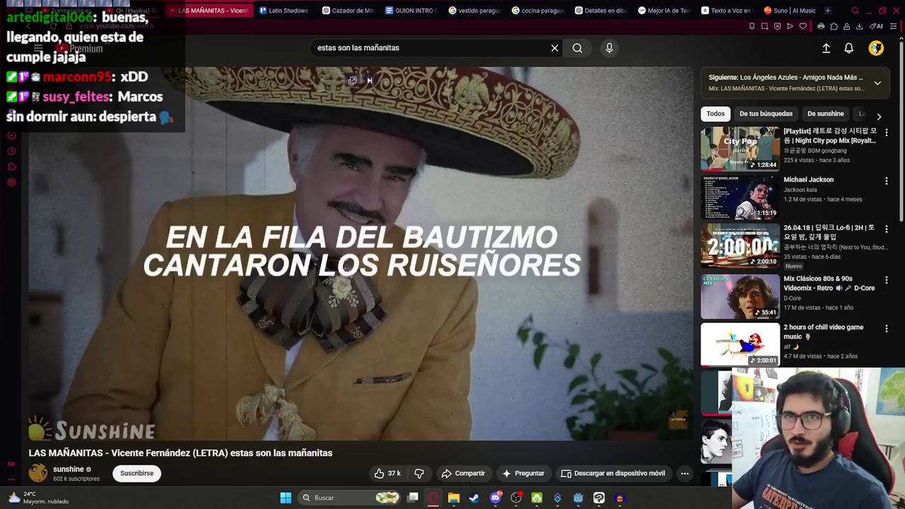
left_click(739, 149)
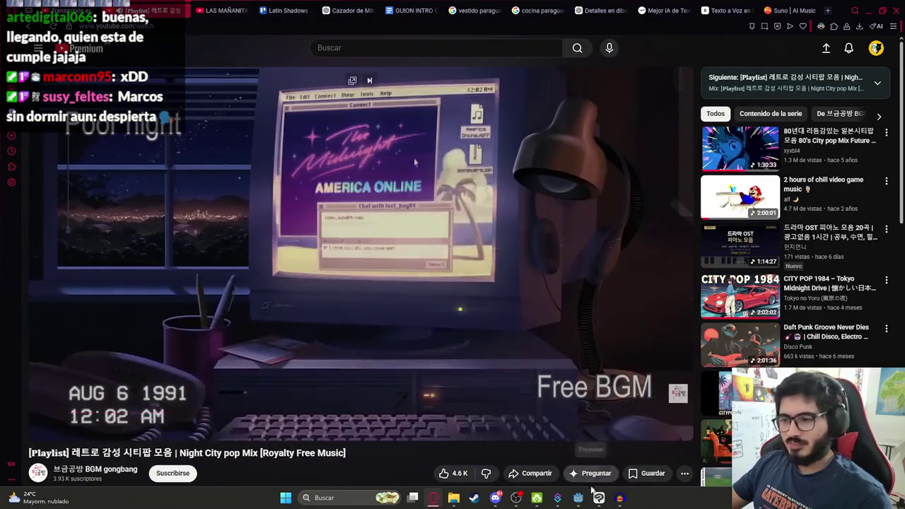
Return to the Clip Studio Paint family illustration
left_click(599, 497)
scroll(547, 334, "down", 2)
scroll(546, 334, "up", 2)
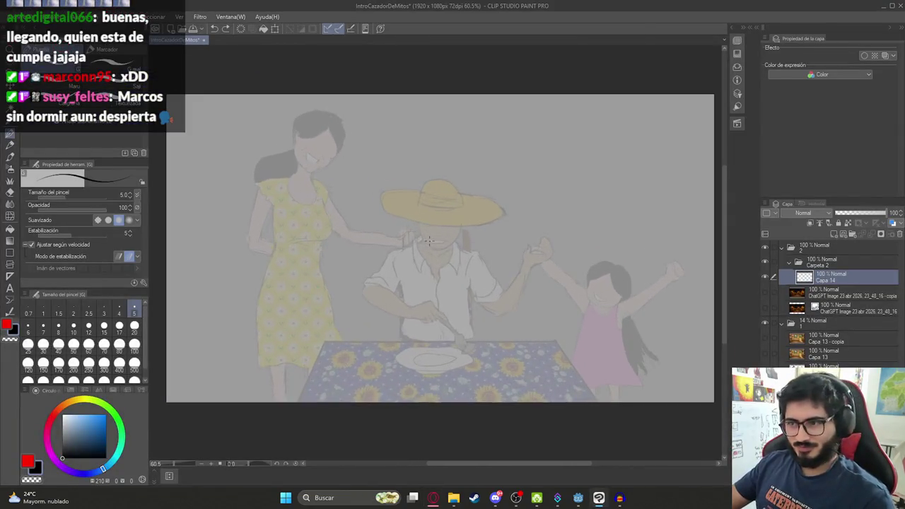
mouse_move(410, 185)
left_mouse_down()
mouse_move(526, 233)
mouse_move(576, 202)
left_mouse_up()
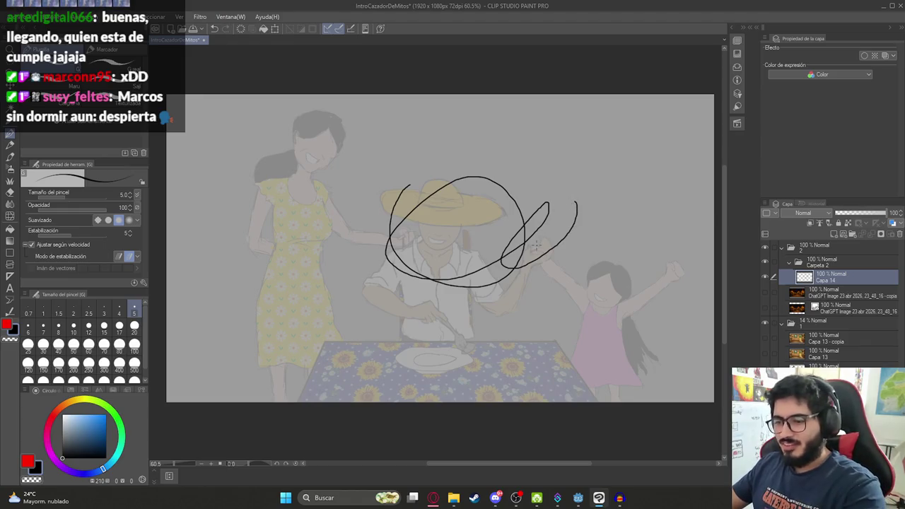
key("ctrl+z")
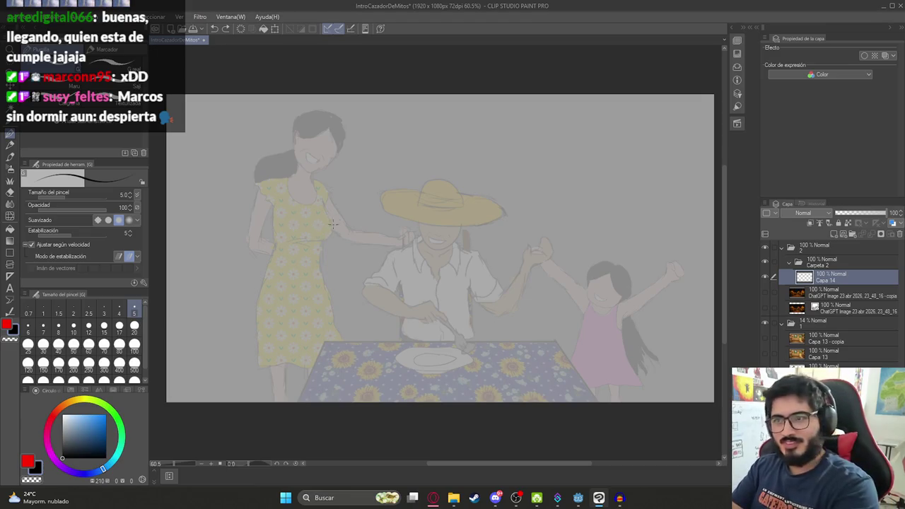
left_click_drag(354, 230, 378, 247)
key("ctrl+z")
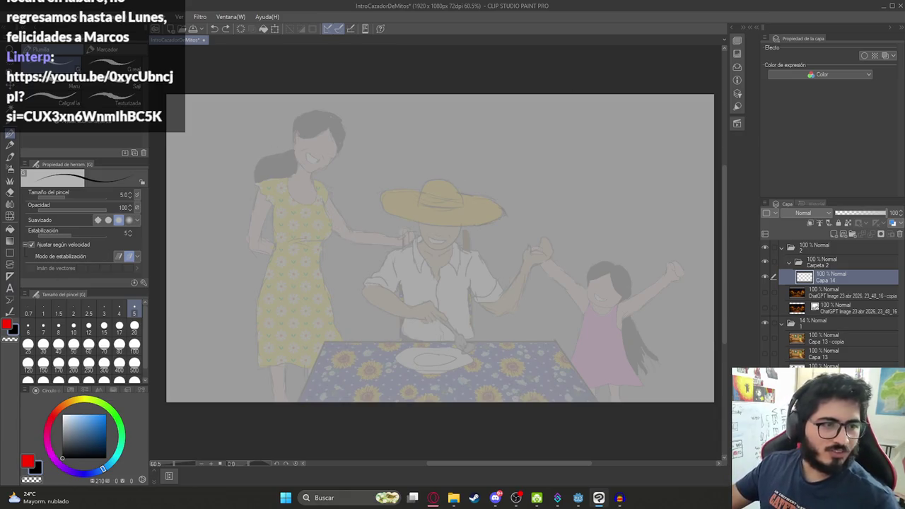
key("alt+Tab")
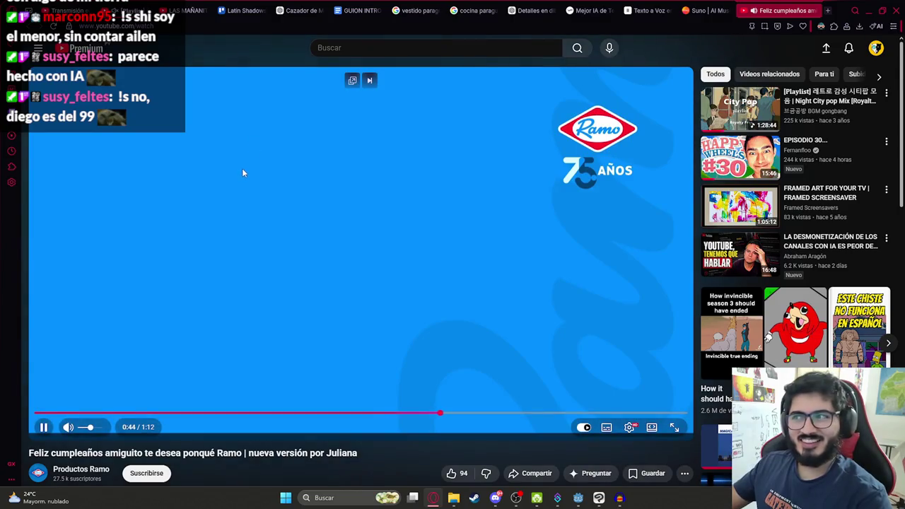
Pause the Ramo birthday video at 0:46 on the 'Feliz Cumpleaños AMIGUITOS' card, then return to Clip Studio Paint
left_click(286, 118)
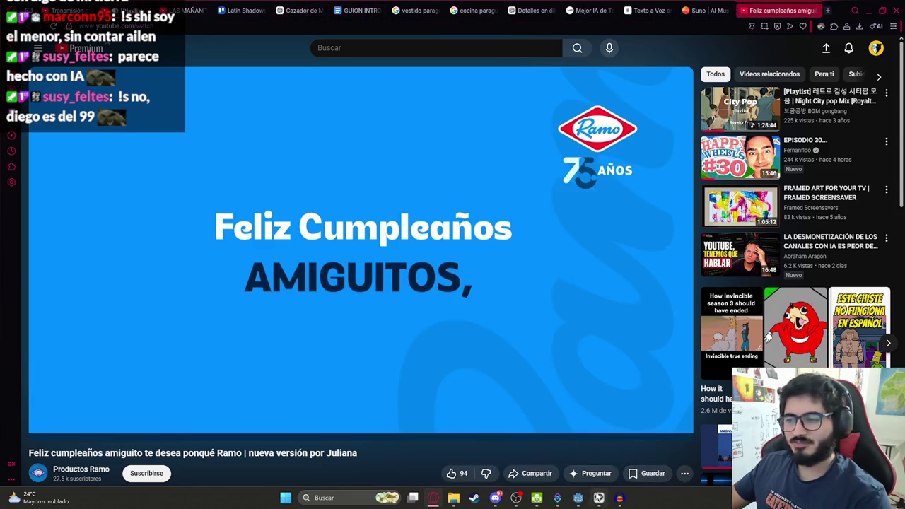
left_click(599, 498)
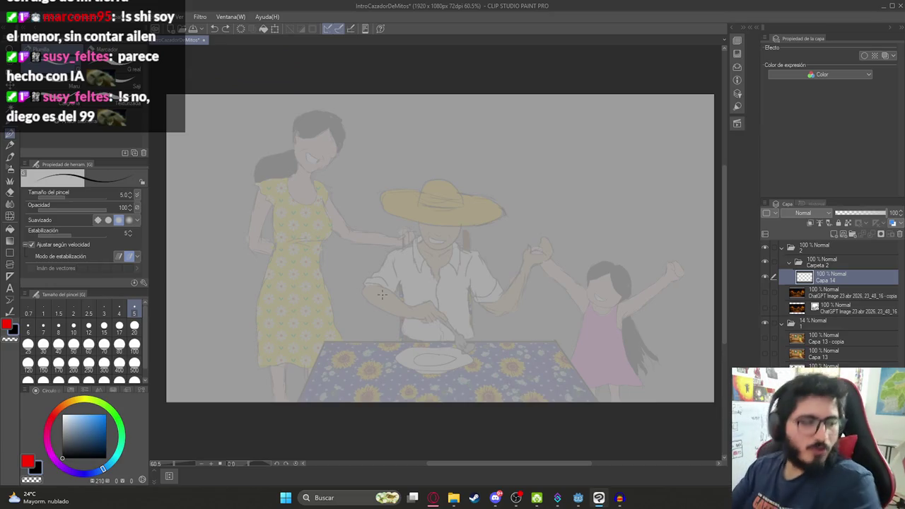
Undo a stray stroke and zoom in on the seated man in the hat
mouse_move(329, 94)
left_mouse_down()
mouse_move(353, 185)
mouse_move(373, 212)
left_mouse_up()
key("ctrl+z")
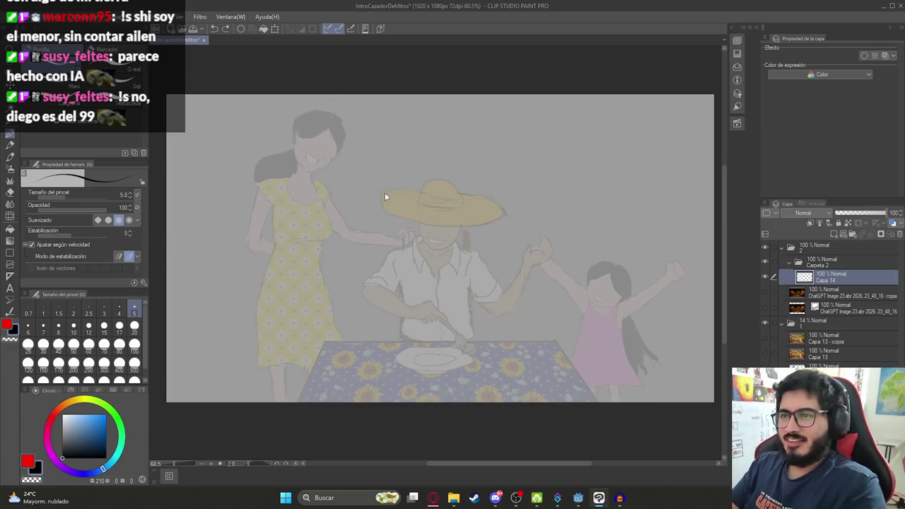
scroll(384, 192, "down", 1)
left_click(381, 206)
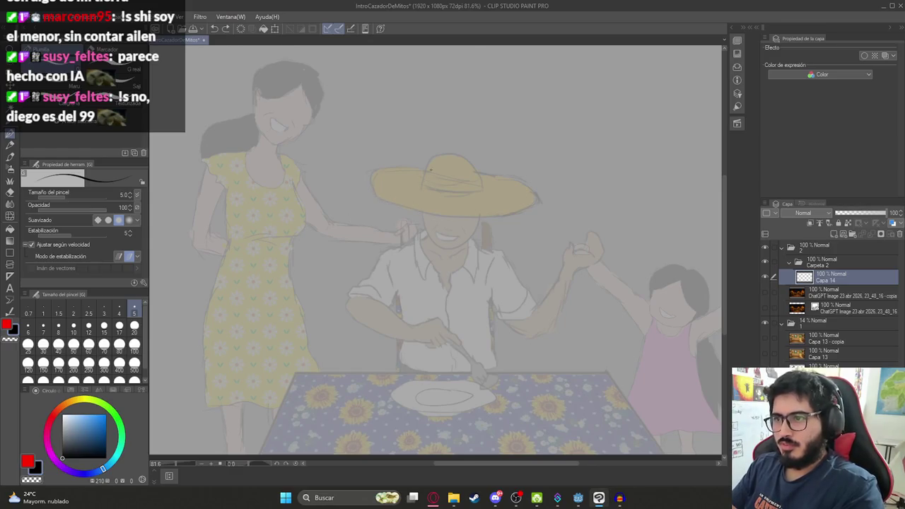
Sketch the hat crown arc, a brim line and an eye-shaped oval under the brim in black
mouse_move(419, 170)
left_mouse_down()
mouse_move(456, 168)
mouse_move(457, 188)
mouse_move(363, 209)
left_mouse_up()
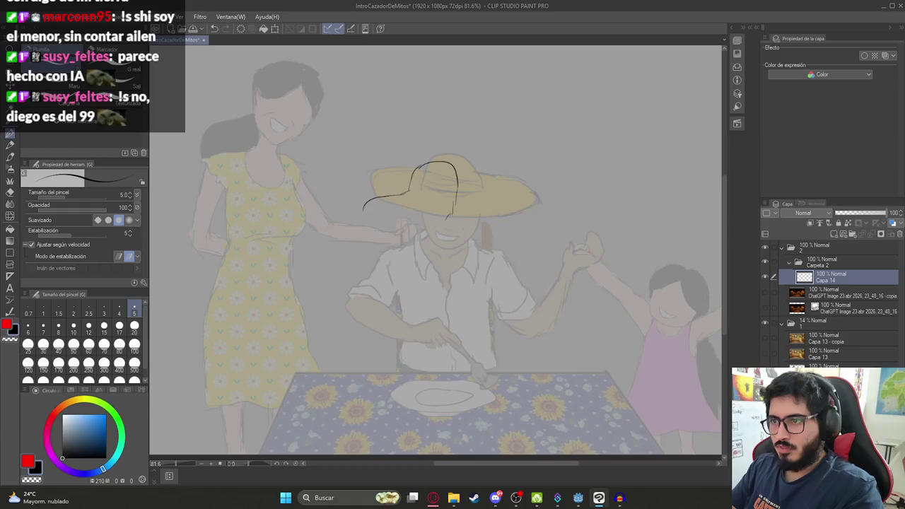
mouse_move(416, 205)
left_mouse_down()
mouse_move(434, 221)
mouse_move(459, 203)
mouse_move(448, 220)
mouse_move(461, 205)
mouse_move(468, 209)
mouse_move(424, 223)
mouse_move(426, 213)
left_mouse_up()
scroll(429, 208, "up", 4)
key("ctrl+z")
key("ctrl+z")
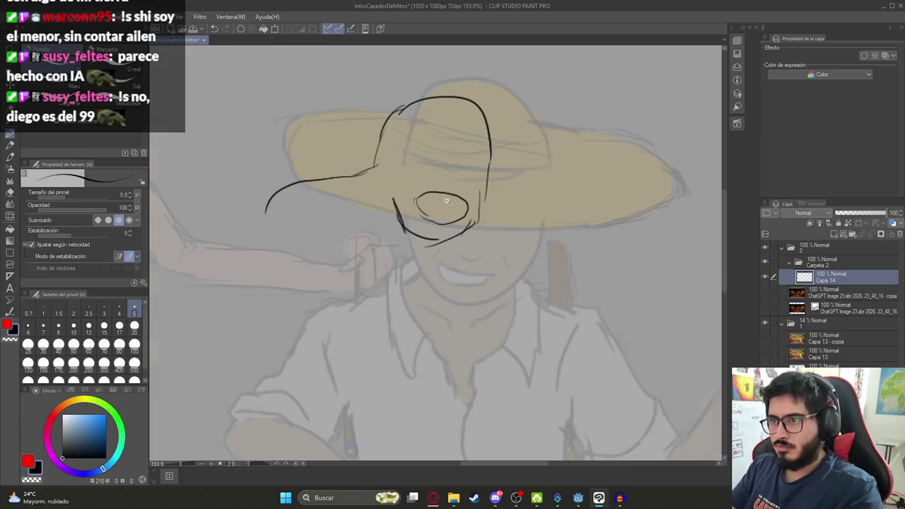
scroll(452, 205, "down", 4)
scroll(463, 209, "up", 2)
scroll(446, 204, "up", 3)
key("ctrl+z")
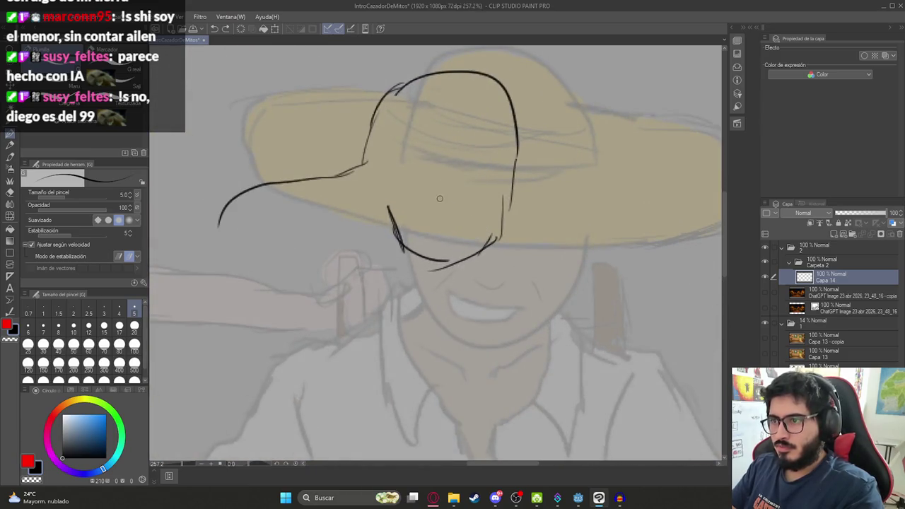
mouse_move(435, 196)
left_mouse_down()
mouse_move(482, 207)
mouse_move(467, 234)
mouse_move(431, 200)
mouse_move(416, 225)
mouse_move(470, 224)
left_mouse_up()
scroll(470, 225, "down", 5)
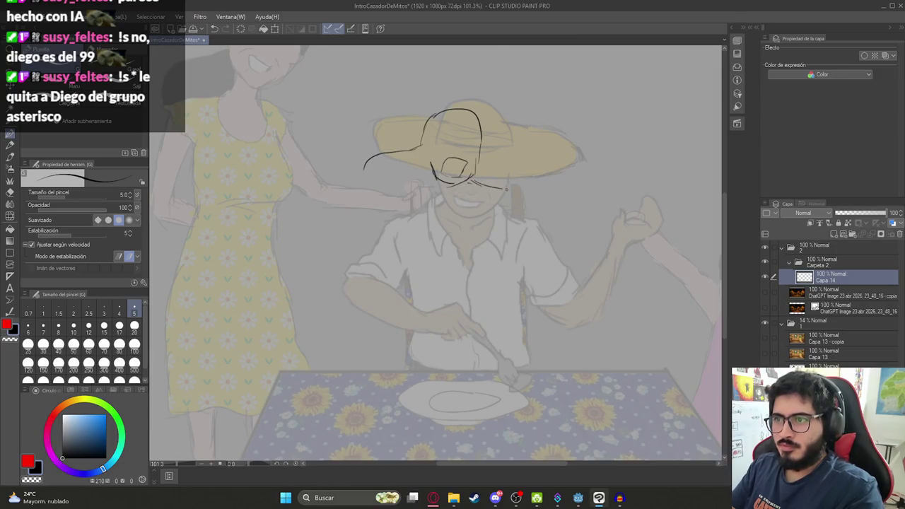
Draw the brim extension, the diagonal left of the hat and the curving right shoulder line
left_click_drag(364, 167, 362, 192)
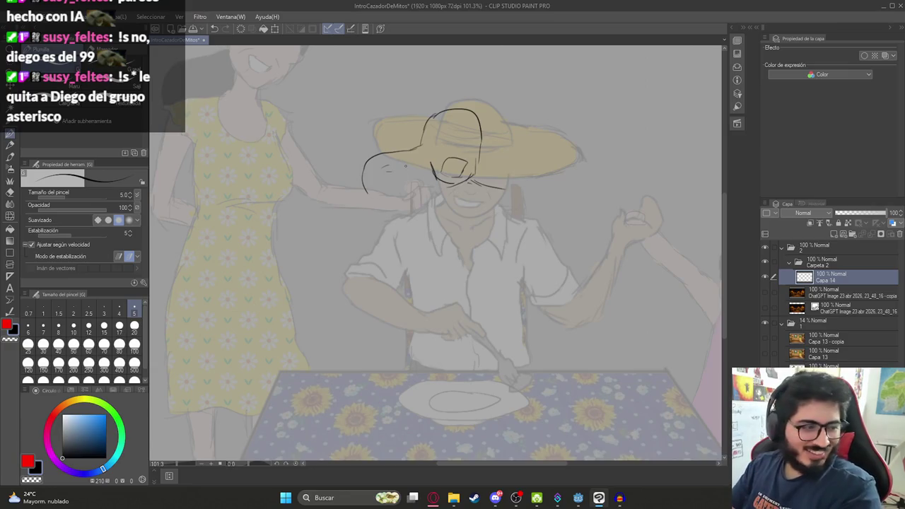
mouse_move(380, 186)
left_mouse_down()
mouse_move(394, 169)
mouse_move(334, 231)
left_mouse_up()
key("ctrl+z")
key("ctrl+z")
mouse_move(390, 169)
left_mouse_down()
mouse_move(359, 205)
mouse_move(351, 273)
mouse_move(406, 295)
mouse_move(422, 289)
left_mouse_up()
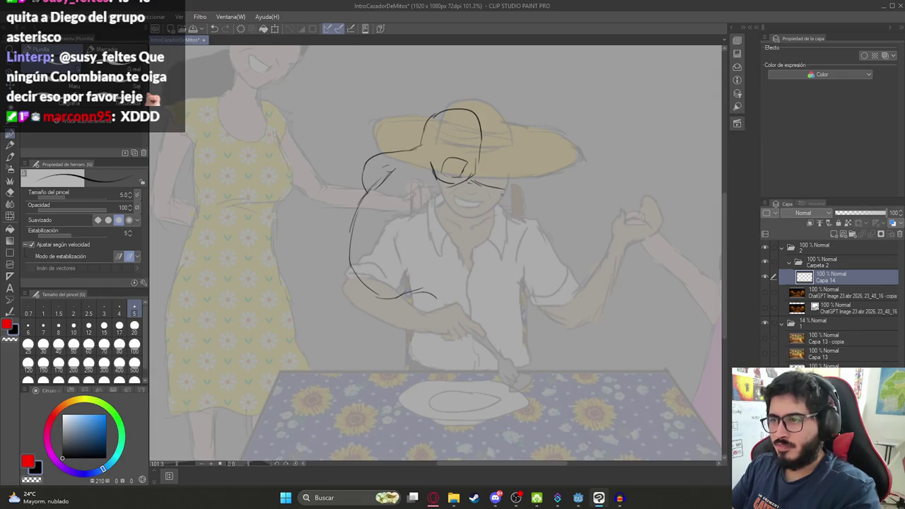
left_click_drag(503, 187, 532, 179)
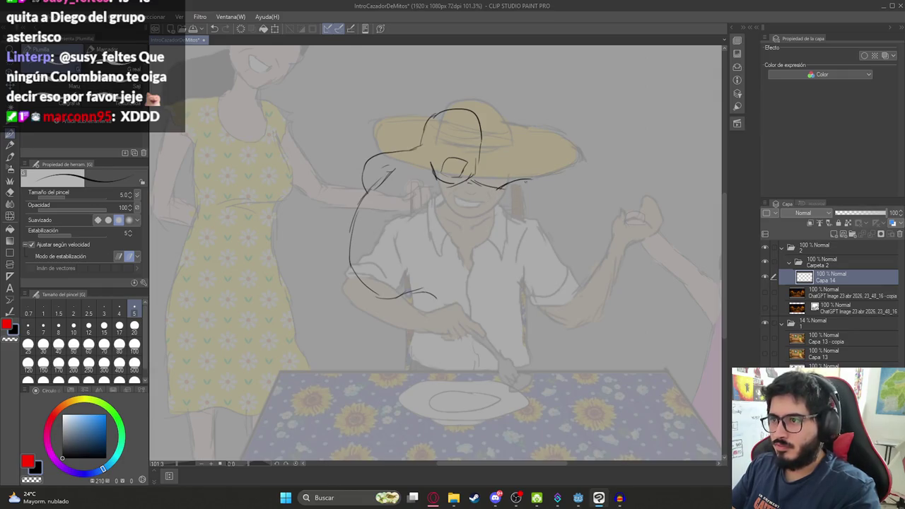
mouse_move(516, 218)
left_mouse_down()
mouse_move(530, 209)
mouse_move(531, 221)
left_mouse_up()
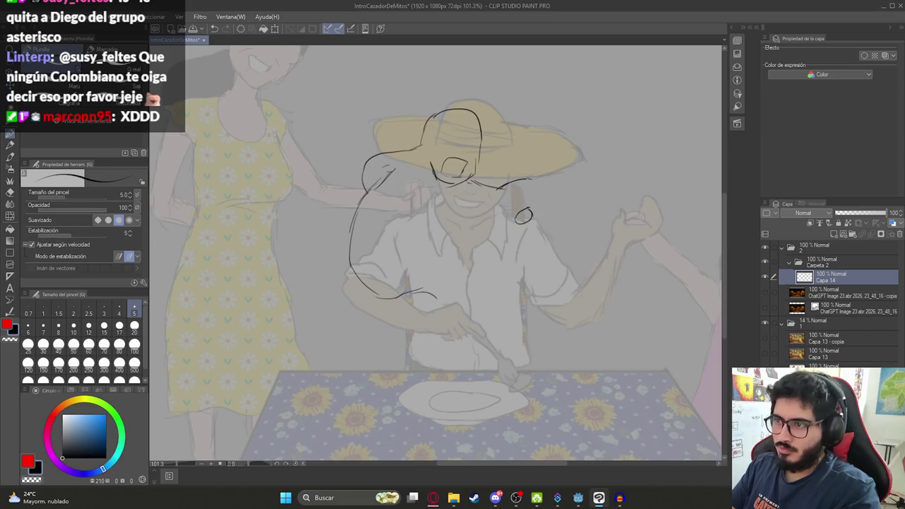
left_click_drag(543, 184, 626, 226)
key("ctrl+z")
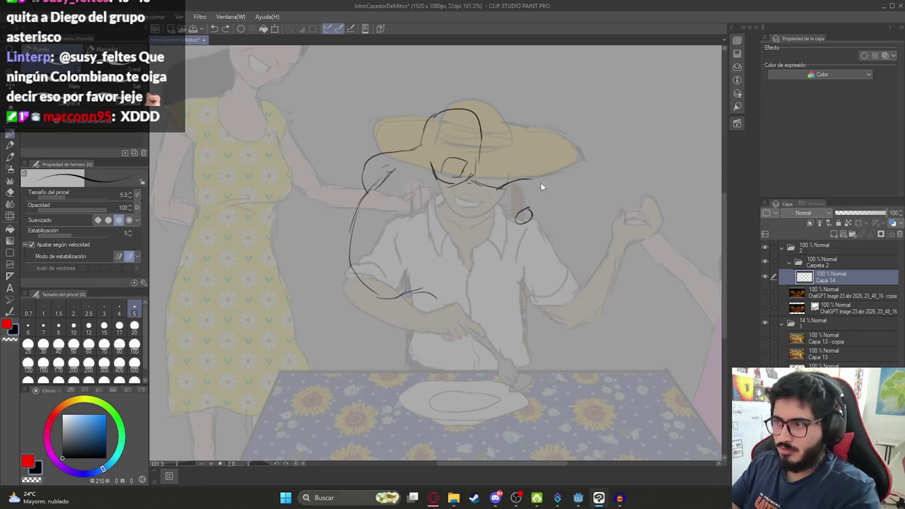
left_click_drag(536, 181, 619, 231)
key("ctrl+z")
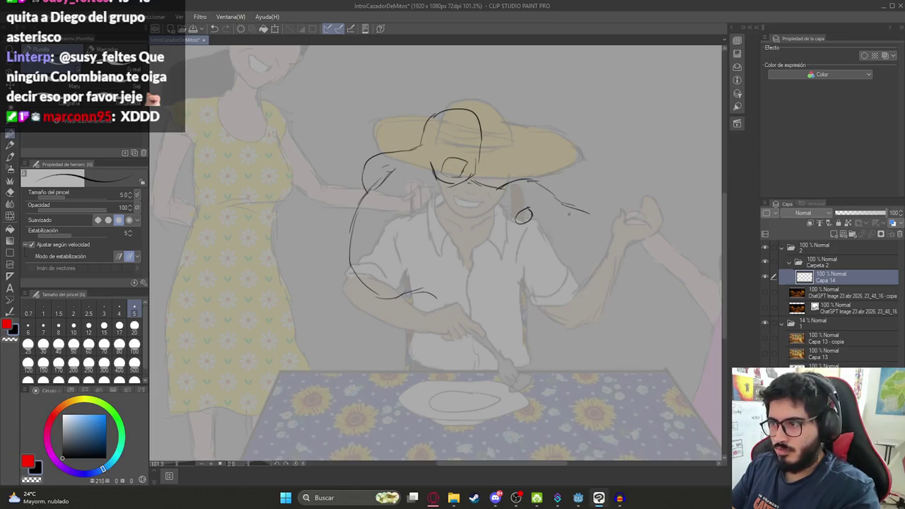
mouse_move(571, 210)
left_mouse_down()
mouse_move(597, 240)
mouse_move(597, 289)
mouse_move(534, 286)
mouse_move(535, 305)
mouse_move(520, 302)
left_mouse_up()
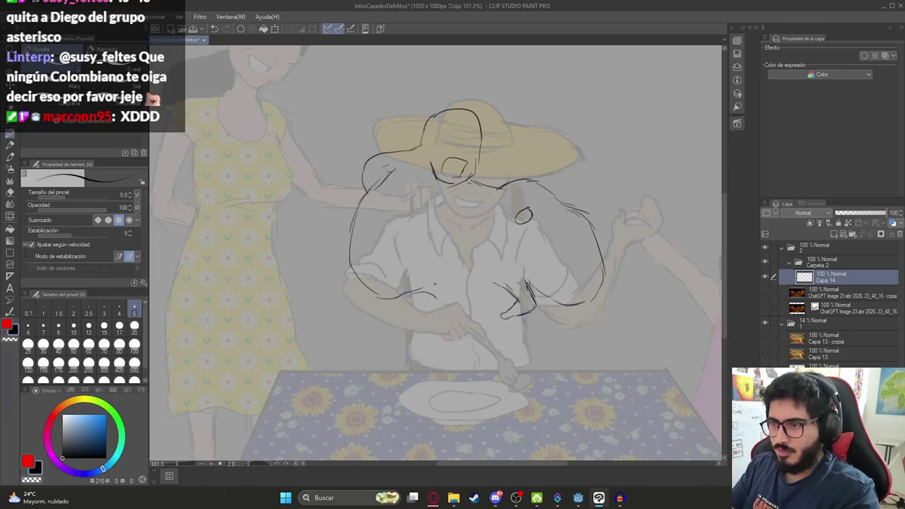
Draw the sleeve and arm lines reaching down toward the plate
mouse_move(408, 293)
left_mouse_down()
mouse_move(436, 298)
mouse_move(454, 347)
left_mouse_up()
left_click_drag(468, 285, 465, 320)
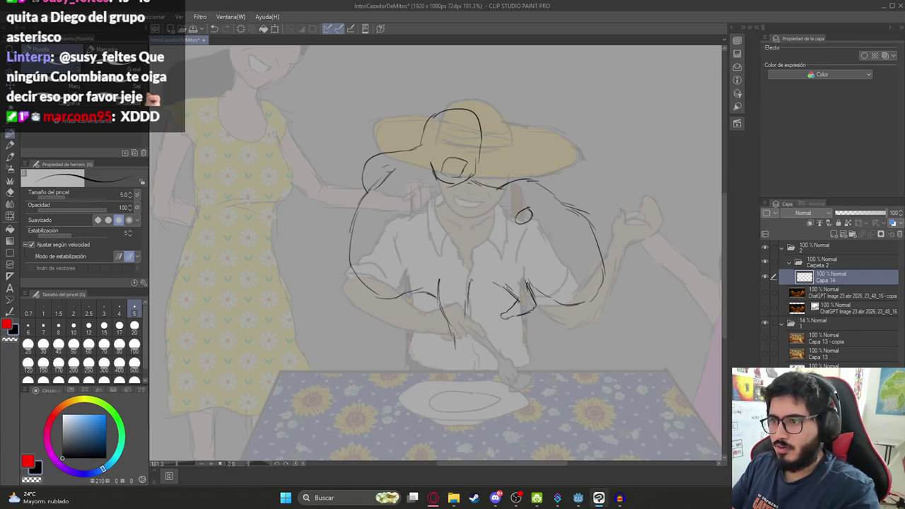
left_click_drag(470, 283, 478, 279)
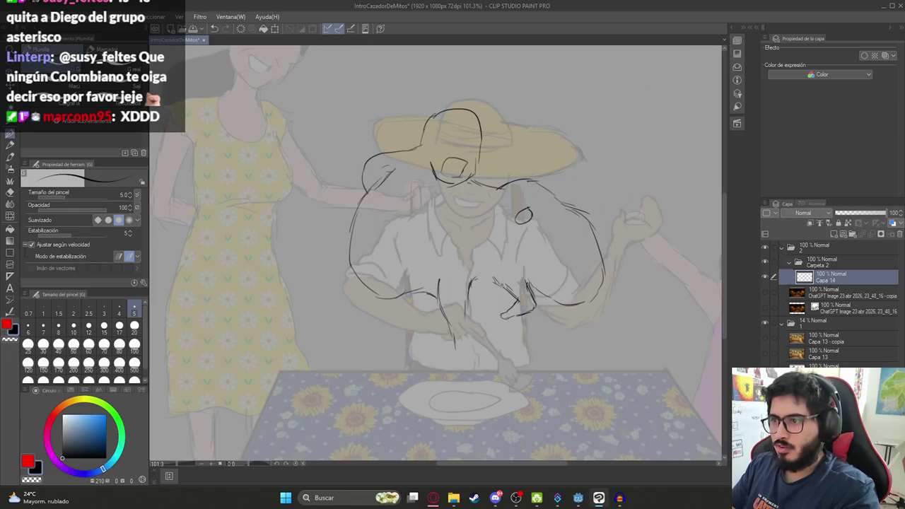
left_click_drag(478, 279, 502, 286)
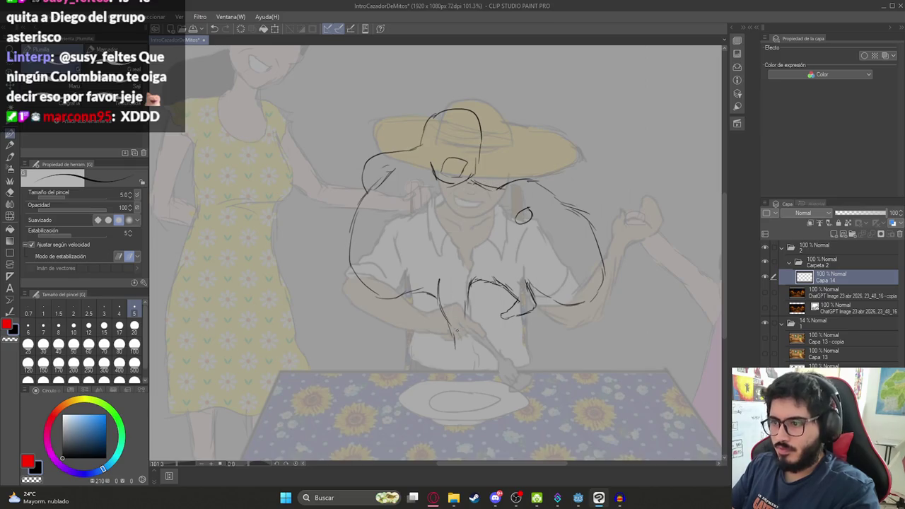
mouse_move(464, 318)
left_mouse_down()
mouse_move(472, 342)
mouse_move(489, 351)
mouse_move(483, 366)
left_mouse_up()
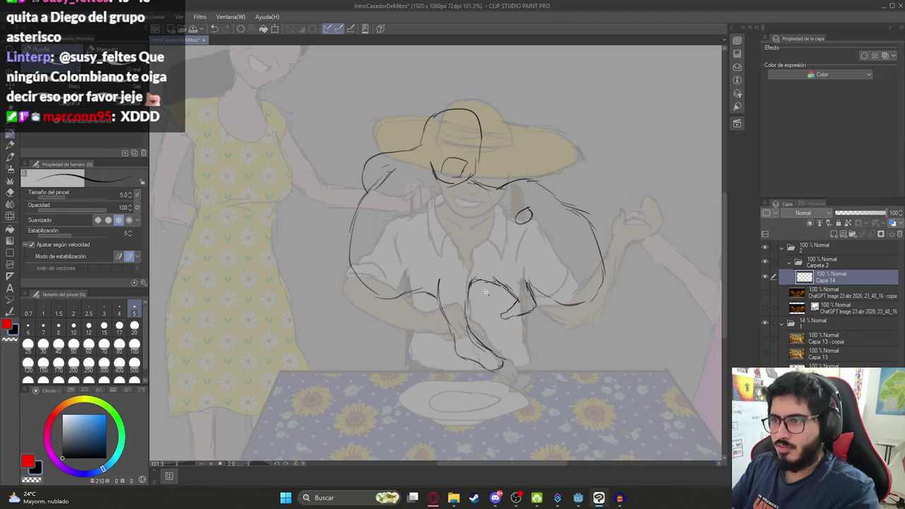
scroll(486, 292, "up", 1)
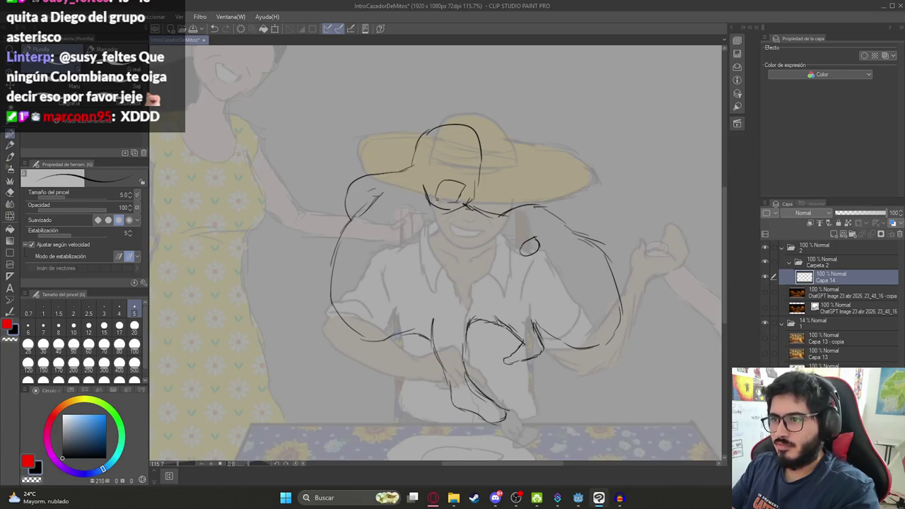
Add a short stroke under the eye, discarding a trial loop around the mouth
scroll(436, 200, "up", 4)
left_click_drag(436, 198, 496, 214)
scroll(497, 233, "down", 2)
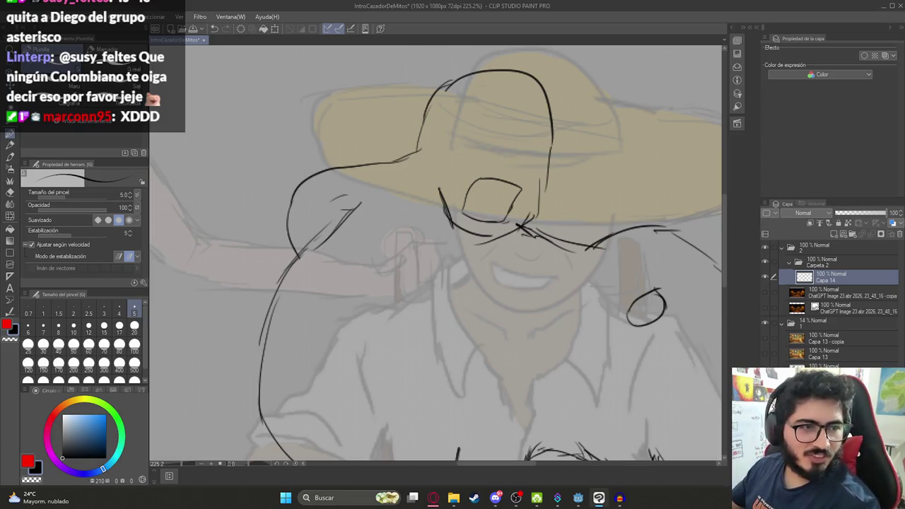
mouse_move(489, 215)
left_mouse_down()
mouse_move(541, 229)
mouse_move(541, 204)
left_mouse_up()
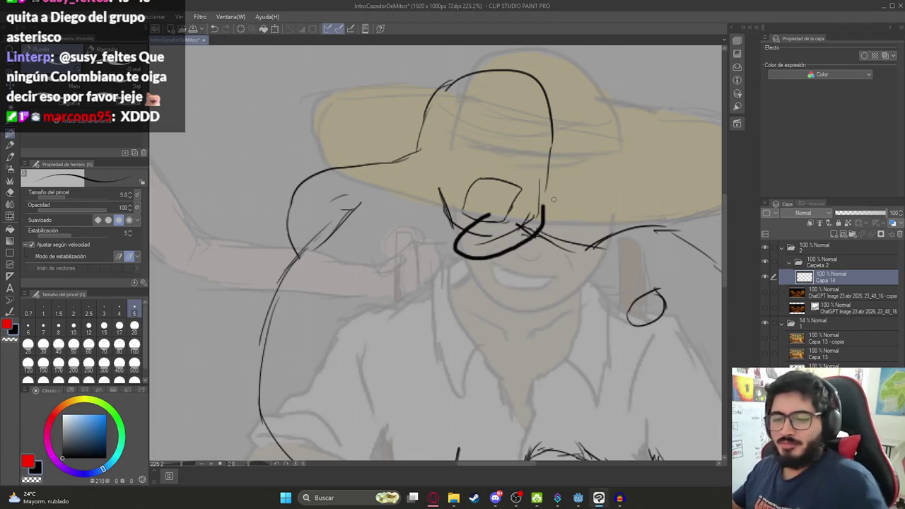
key("ctrl+z")
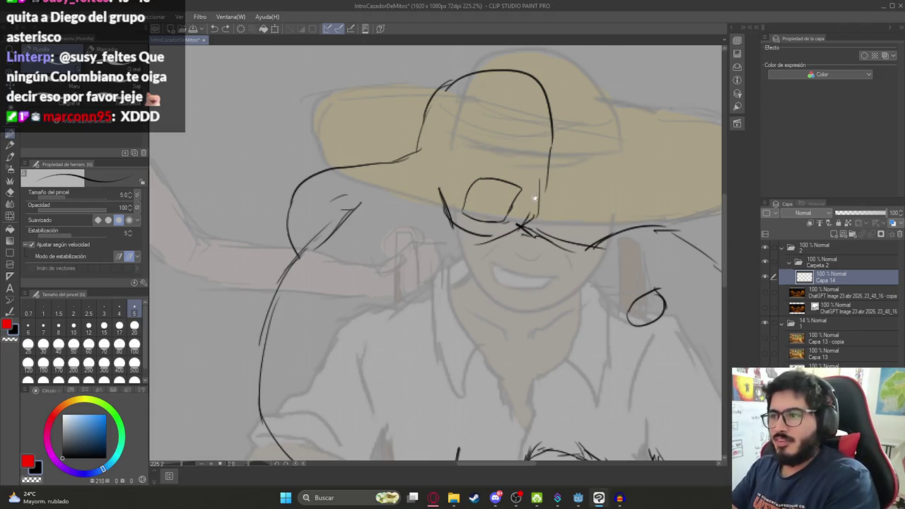
Darken the end of the right arm line into a rough hand above the plate
left_click_drag(541, 215, 478, 166)
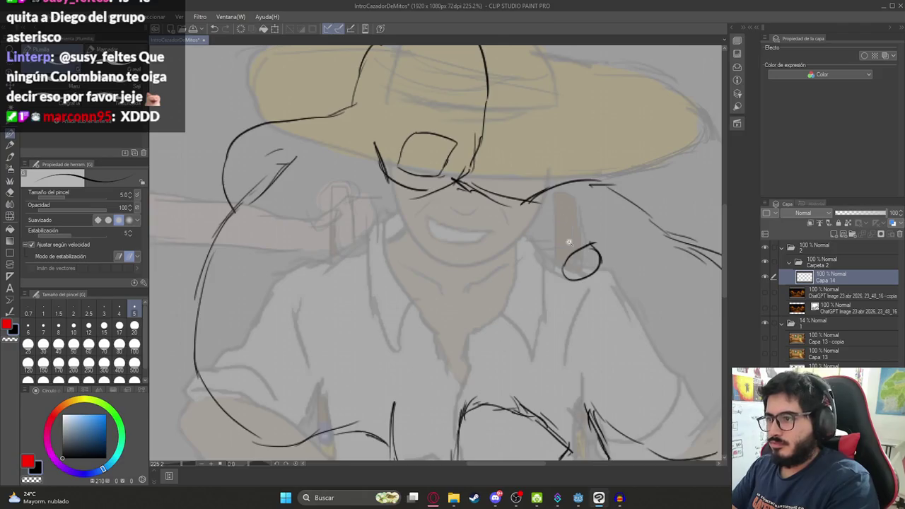
scroll(518, 223, "down", 3)
scroll(518, 223, "up", 2)
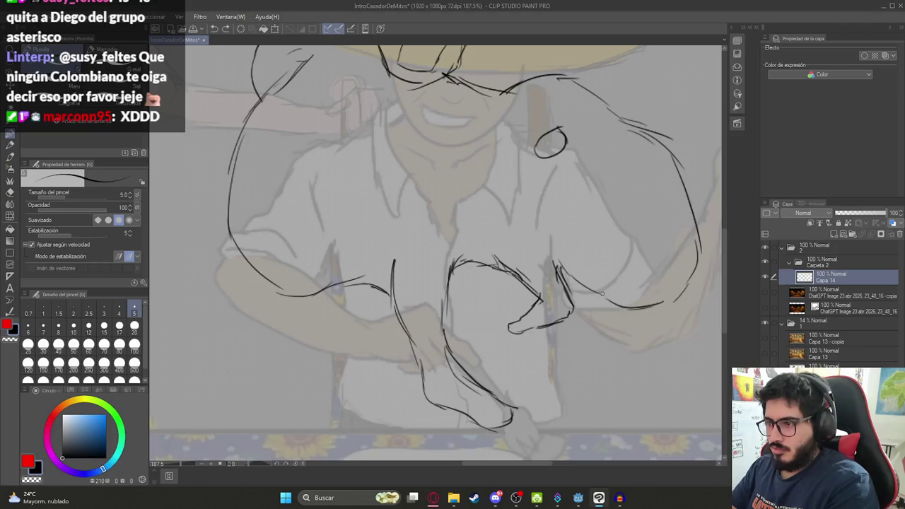
mouse_move(664, 303)
left_mouse_down()
mouse_move(655, 307)
mouse_move(677, 300)
left_mouse_up()
scroll(653, 300, "up", 2)
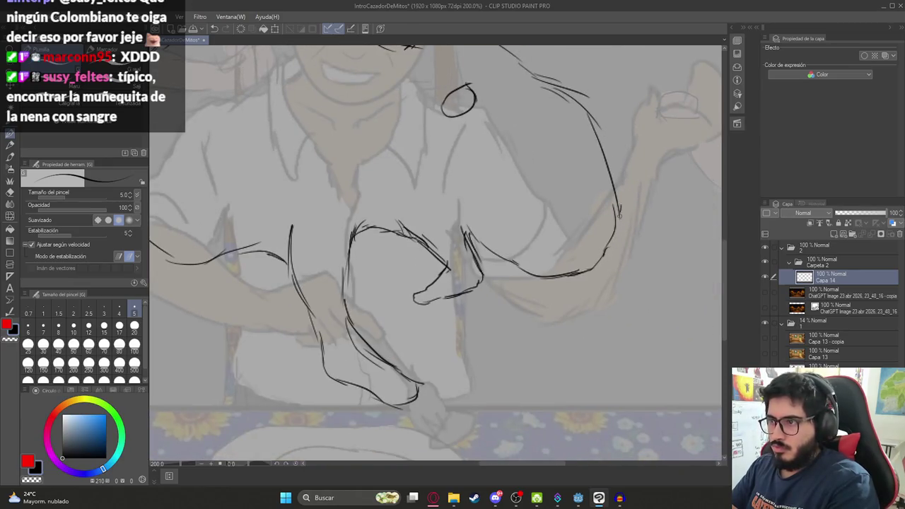
scroll(614, 219, "down", 3)
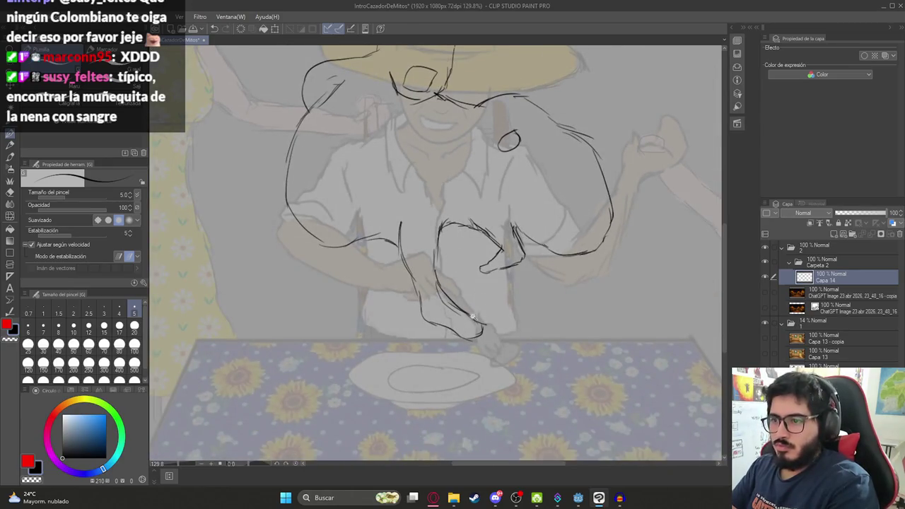
scroll(458, 250, "up", 2)
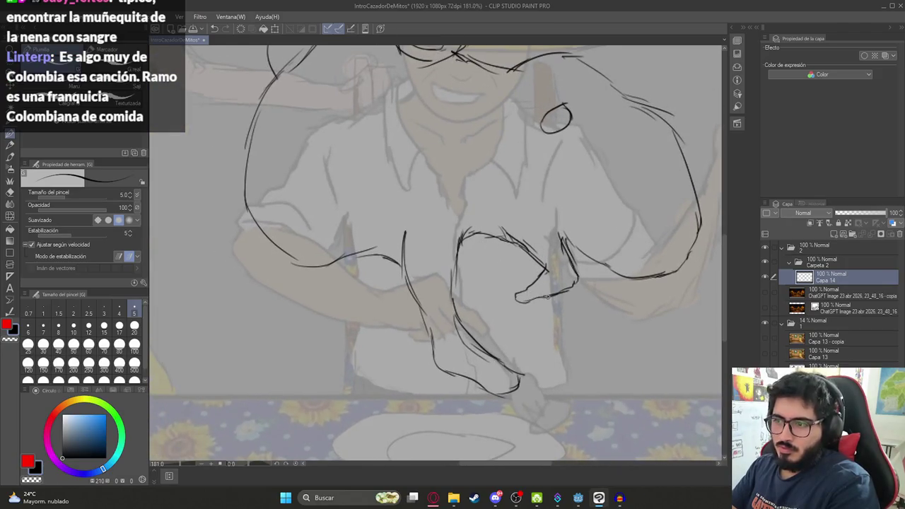
scroll(535, 298, "down", 2)
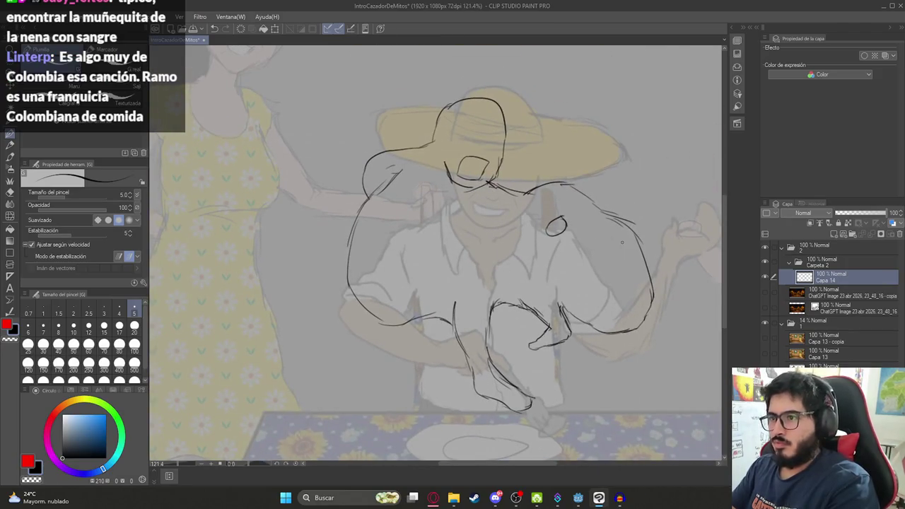
Set the reference scene folder to 100% opacity, then hide and collapse it
left_click(812, 321)
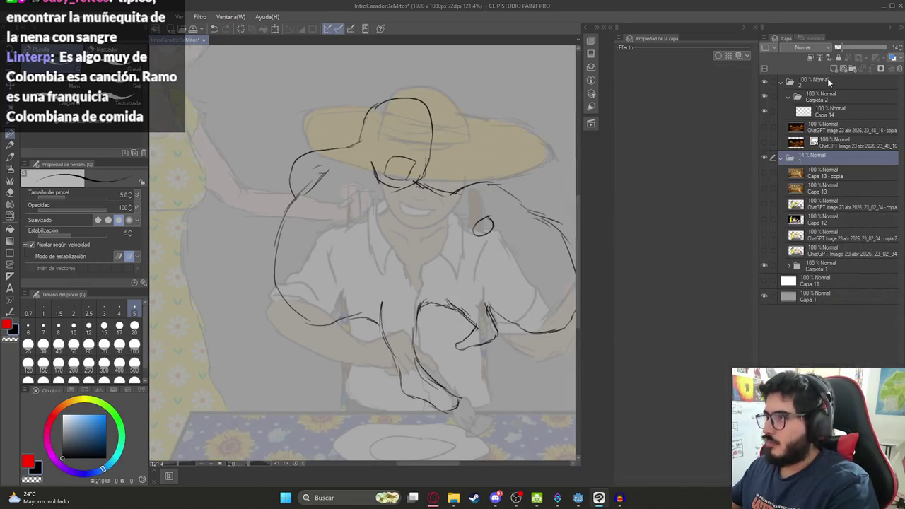
left_click_drag(861, 48, 894, 48)
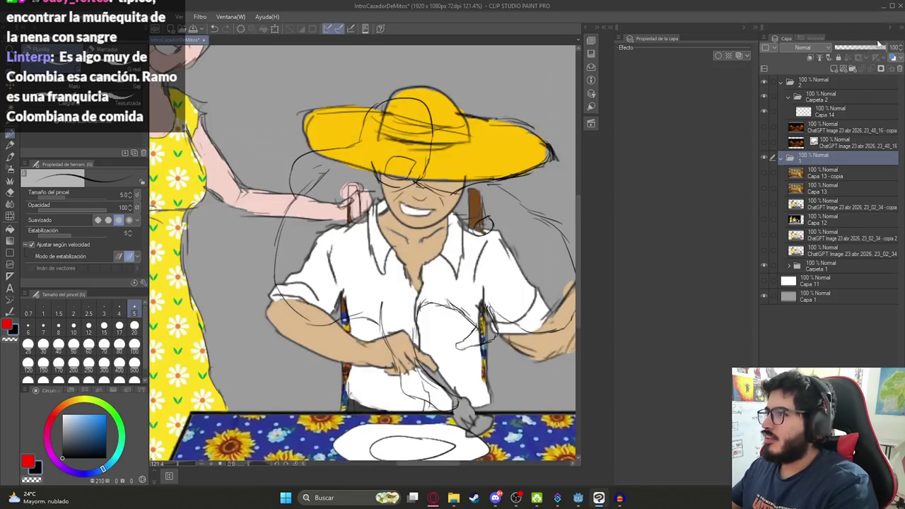
mouse_move(786, 38)
left_mouse_down()
mouse_move(619, 340)
mouse_move(662, 467)
mouse_move(611, 416)
mouse_move(609, 400)
mouse_move(616, 483)
mouse_move(722, 347)
mouse_move(821, 145)
mouse_move(821, 173)
left_mouse_up()
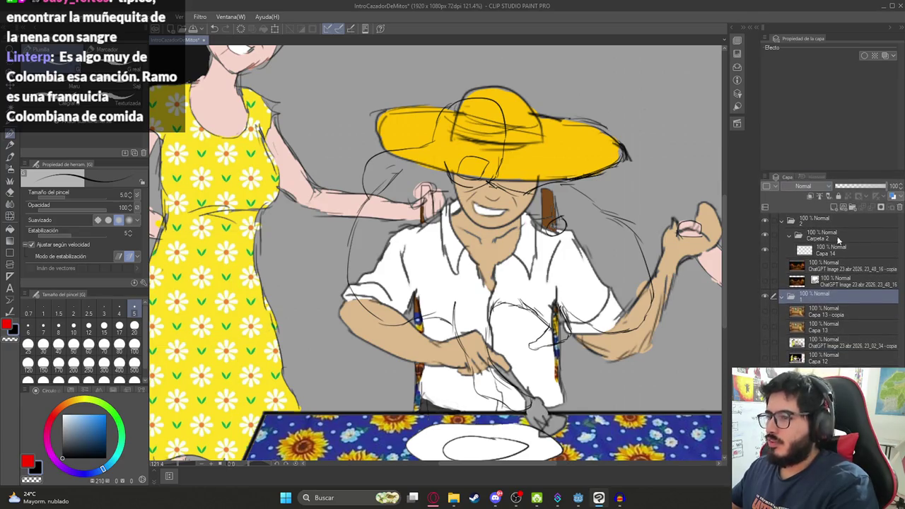
left_click(764, 296)
left_click(780, 297)
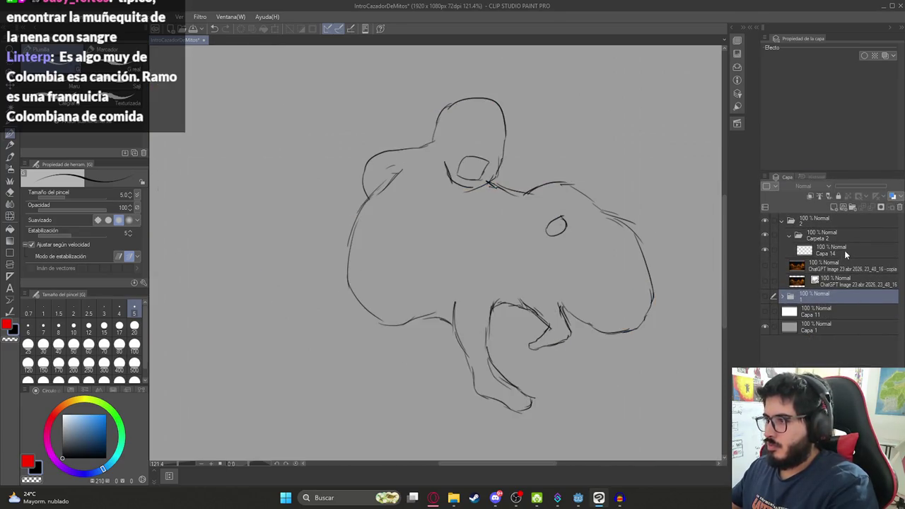
Add a new layer, Capa 15, above the sketch layer Capa 14 and select it
left_click(843, 250)
left_click(848, 208)
left_click(826, 267, "ctrl")
left_click(825, 266)
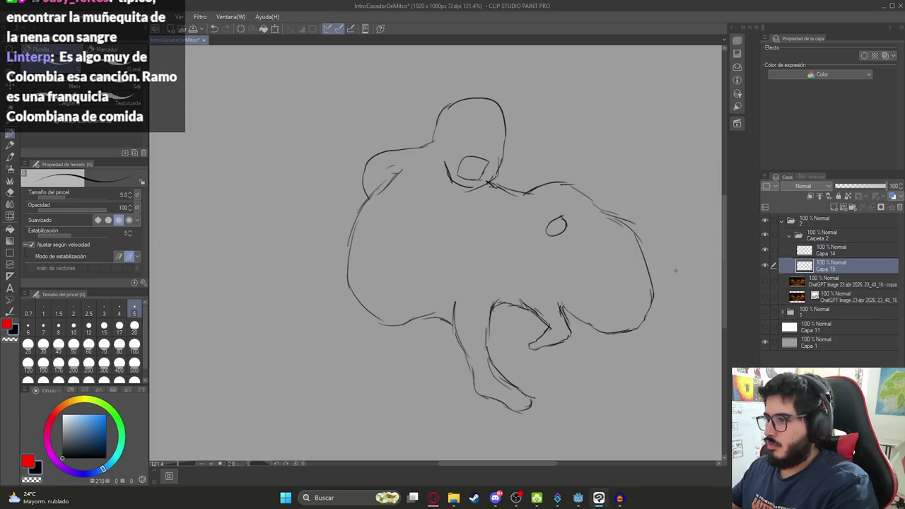
Test a fill on Capa 15, undo the flood, and add a short stroke on the creature's back
key("g")
left_click(567, 249)
key("ctrl+z")
key("p")
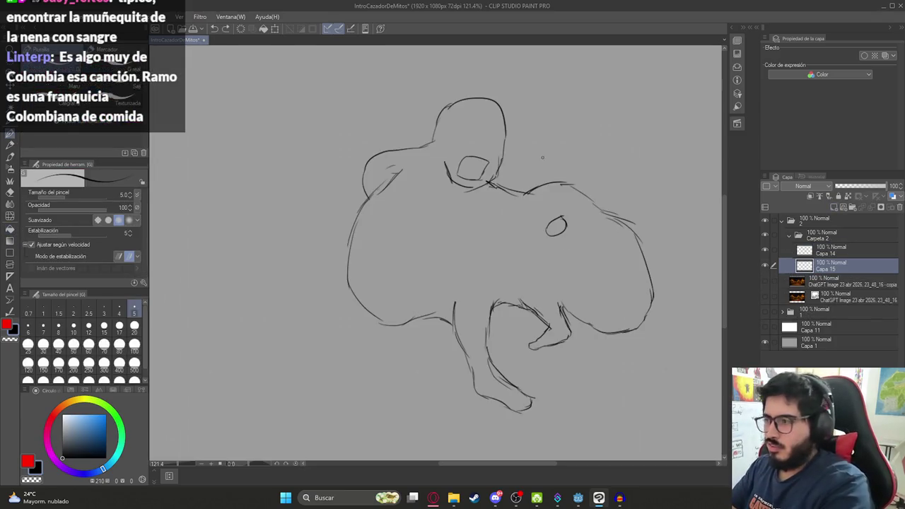
left_click_drag(593, 204, 602, 215)
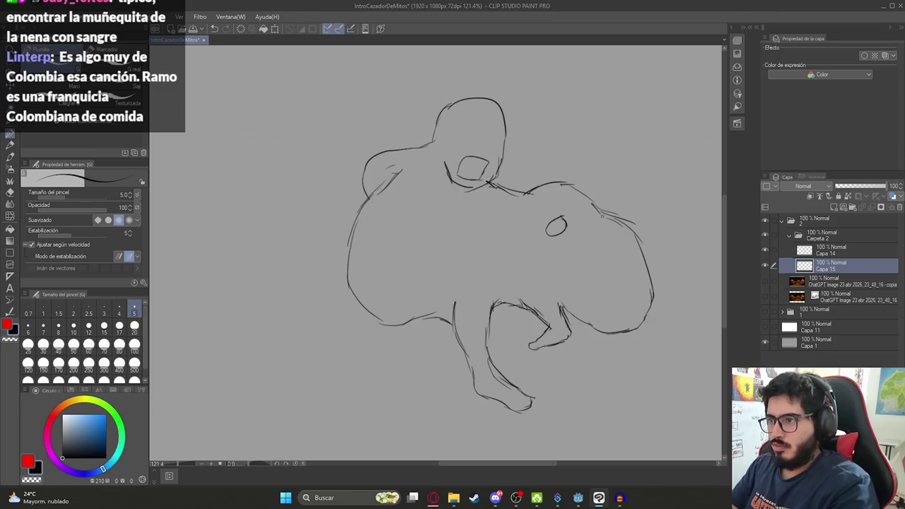
Draw a vertical dividing line and a diagonal across the right figure, test-filling after each
key("g")
left_click(583, 233)
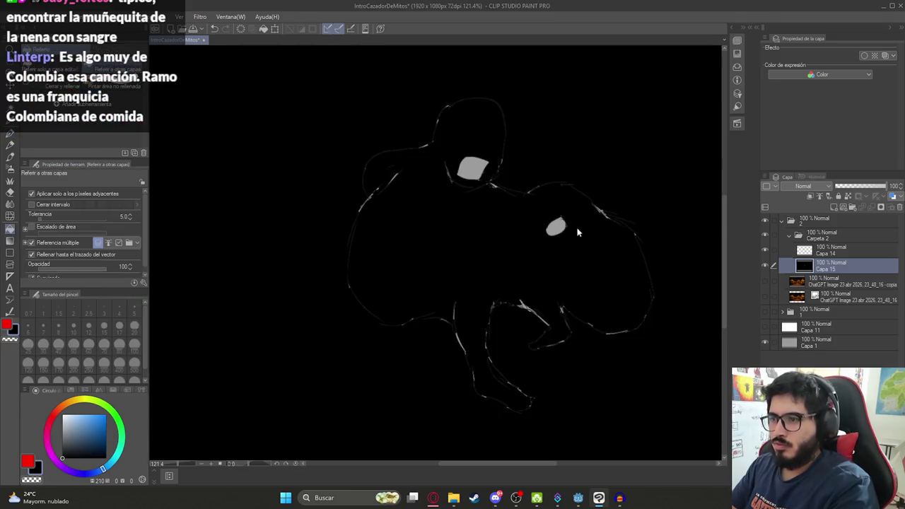
key("ctrl+z")
key("p")
left_click_drag(524, 194, 525, 305)
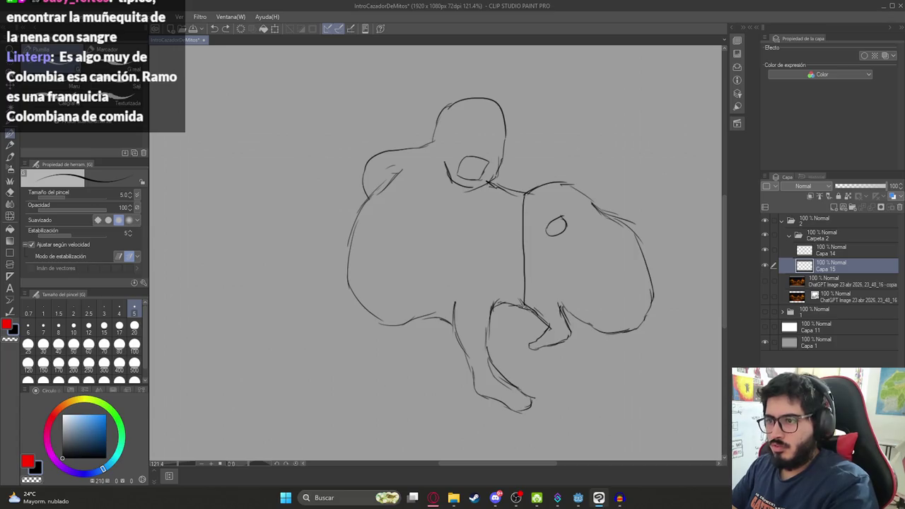
key("g")
left_click(553, 273)
key("ctrl+z")
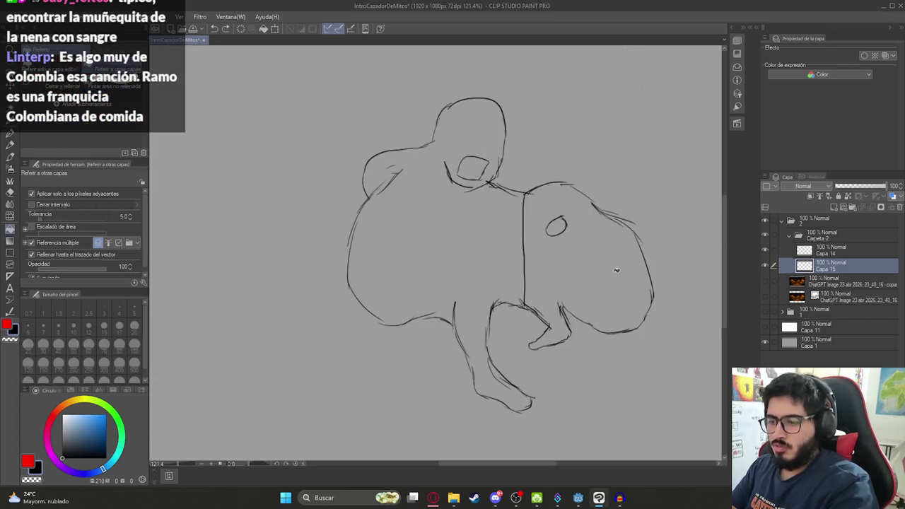
key("p")
left_click_drag(561, 306, 625, 256)
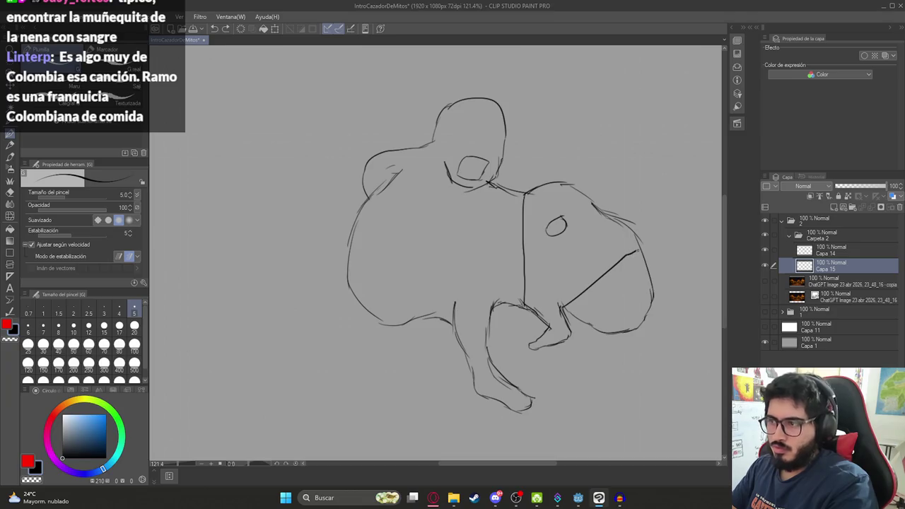
Remove the diagonal and redraw the right figure's upper contour to close the gaps
key("g")
left_click(599, 252)
key("ctrl+z")
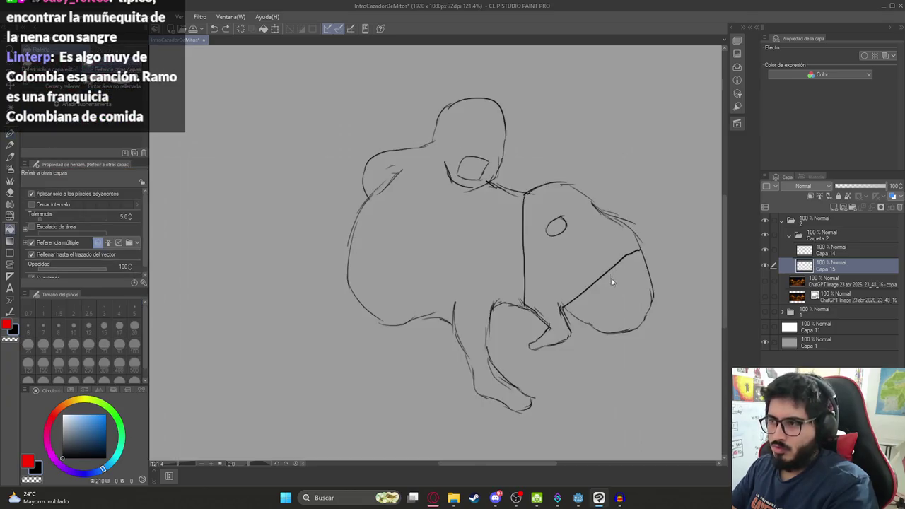
key("ctrl+z")
key("p")
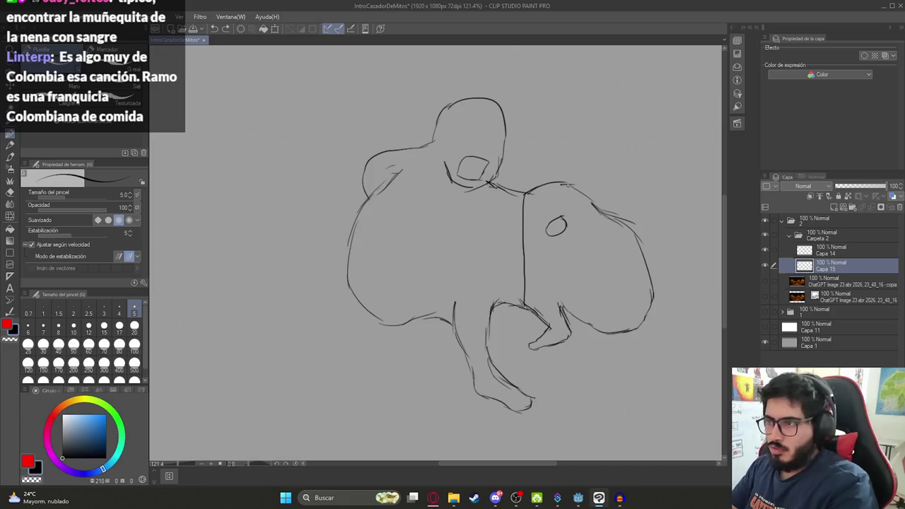
left_click_drag(565, 183, 630, 231)
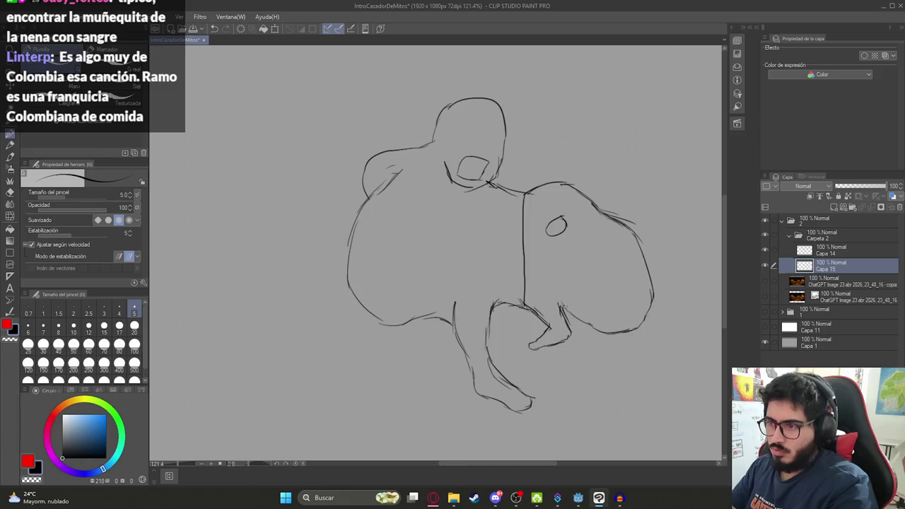
key("g")
left_click(556, 272)
key("ctrl+z")
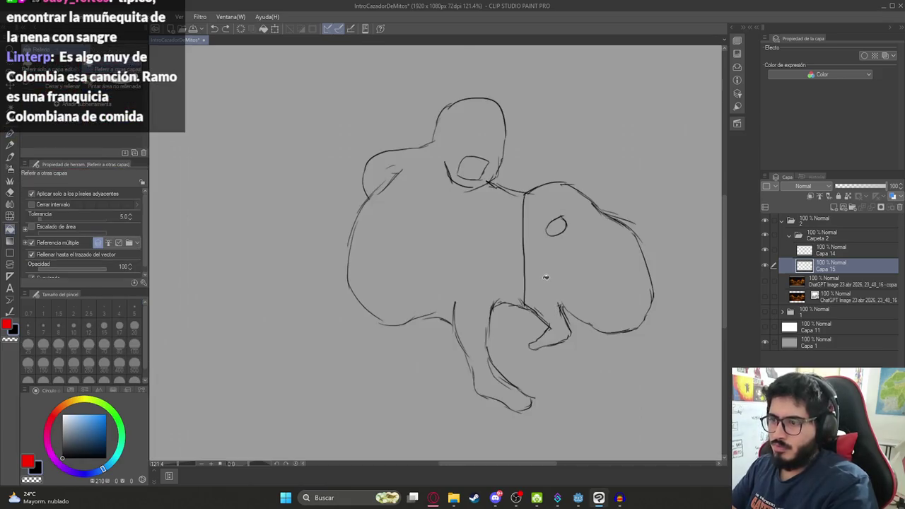
key("p")
left_click(526, 308)
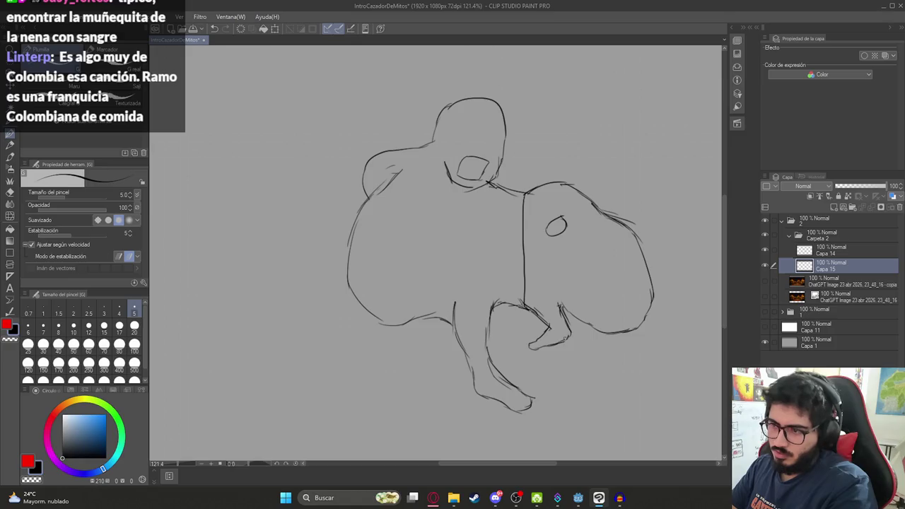
key("ctrl+z")
Close the gaps along the right figure's back arc
scroll(570, 257, "right", 2)
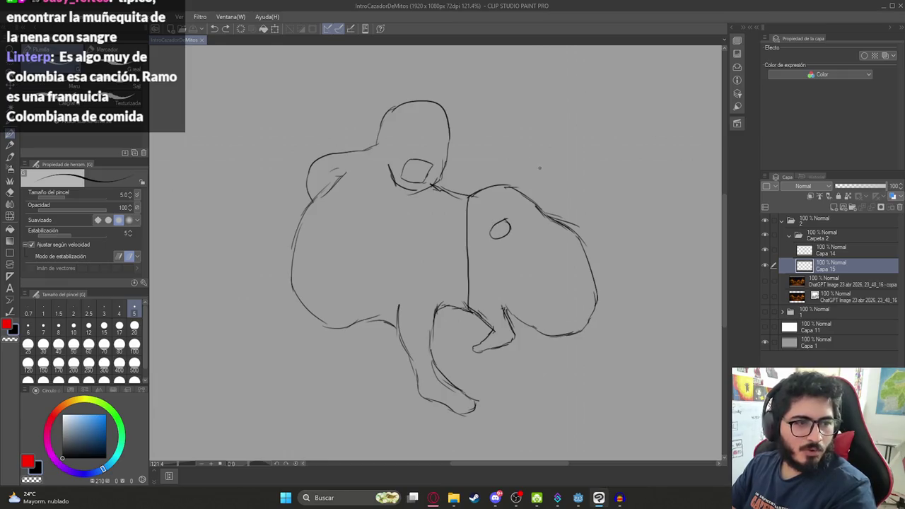
scroll(517, 181, "up", 4)
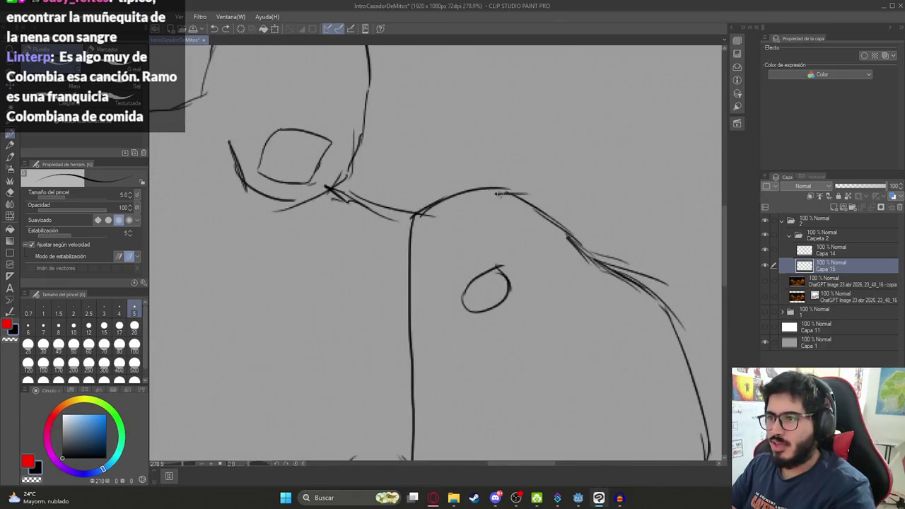
scroll(473, 145, "down", 2)
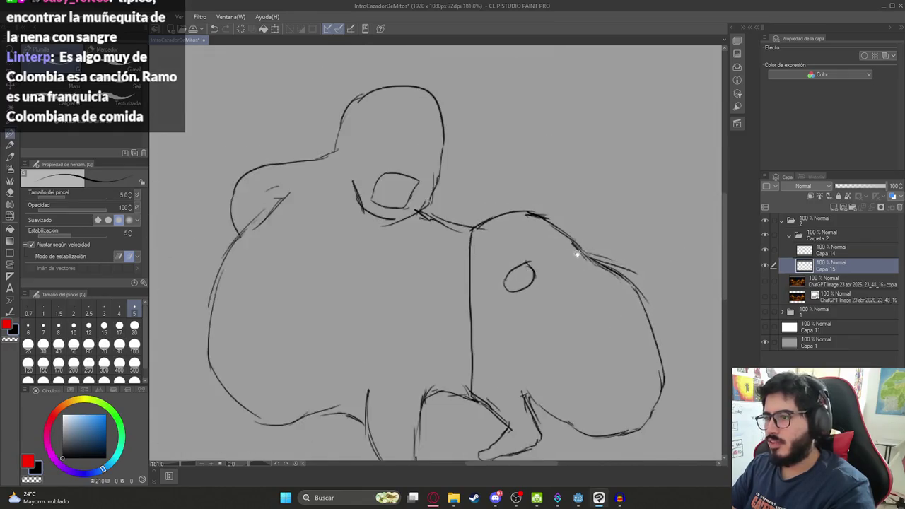
left_click_drag(541, 209, 599, 253)
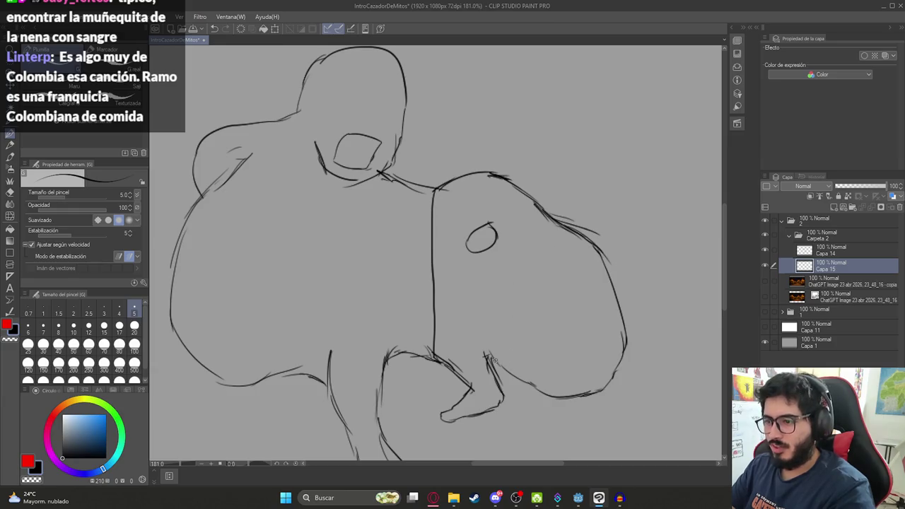
Fill the right figure solid black
key("g")
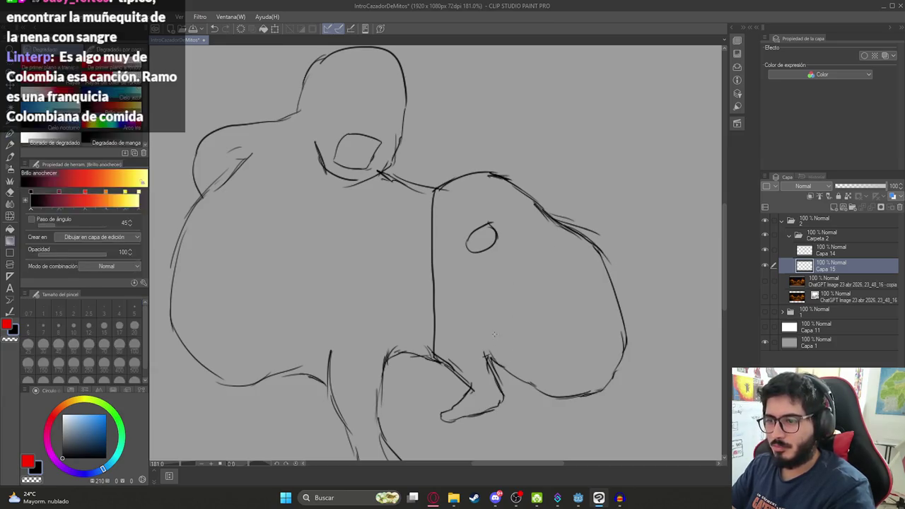
left_click(495, 323)
left_click_drag(390, 264, 471, 247)
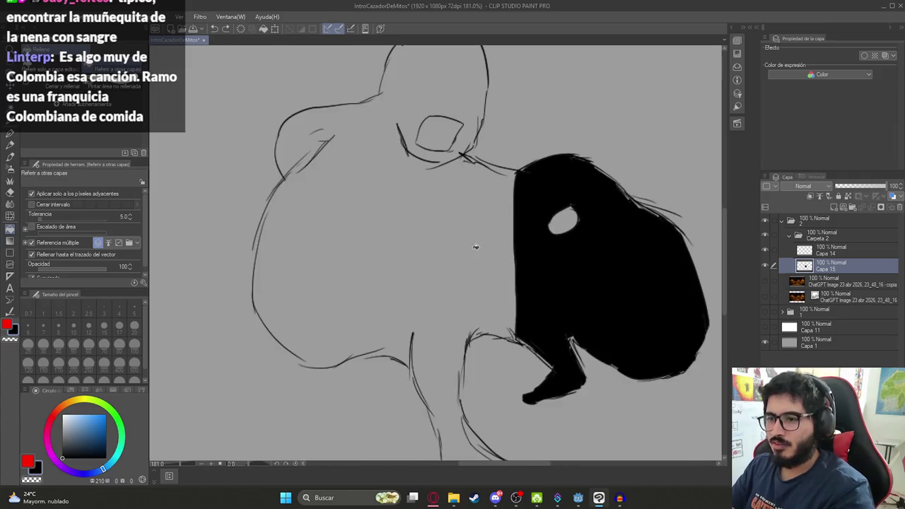
key("p")
Touch up the left figure's lower contour, the shoulder line and the top of the head
mouse_move(430, 340)
left_mouse_down()
mouse_move(442, 245)
mouse_move(437, 297)
mouse_move(410, 301)
left_mouse_up()
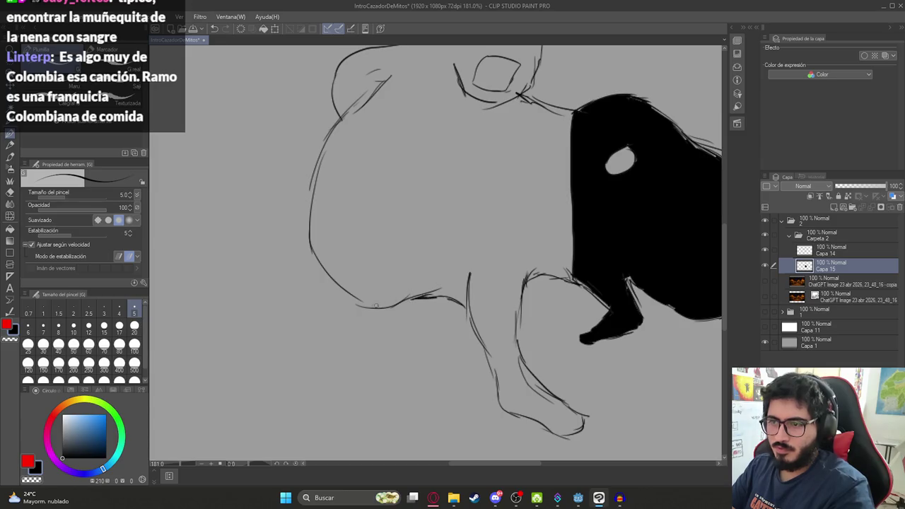
key("ctrl+z")
left_click_drag(353, 299, 375, 306)
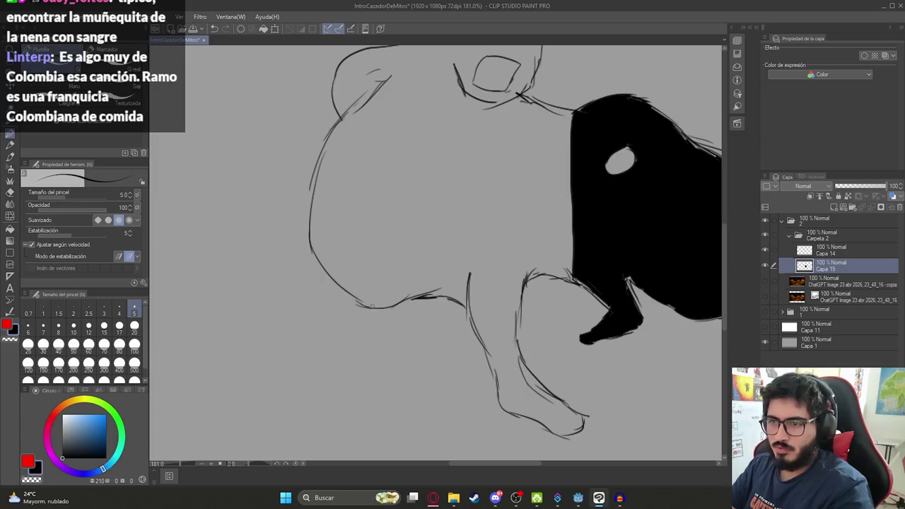
scroll(410, 250, "up", 3)
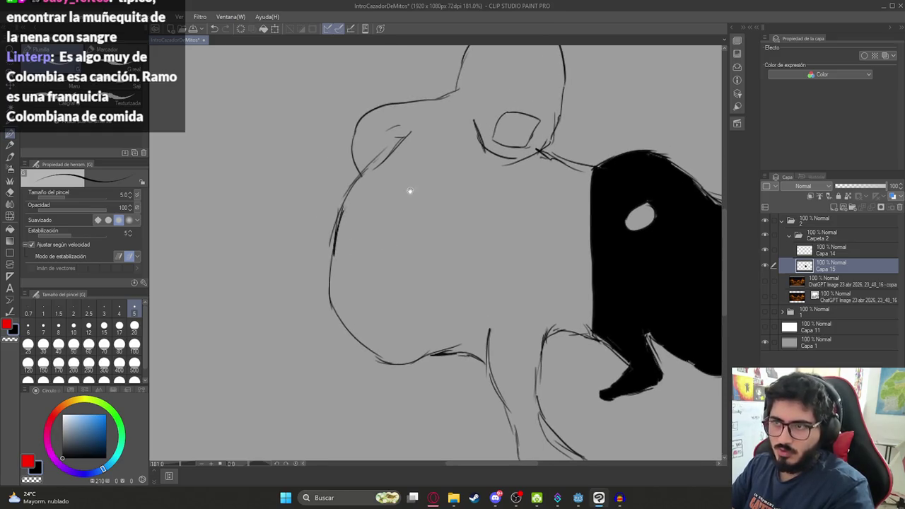
scroll(410, 190, "up", 2)
left_click_drag(542, 183, 598, 196)
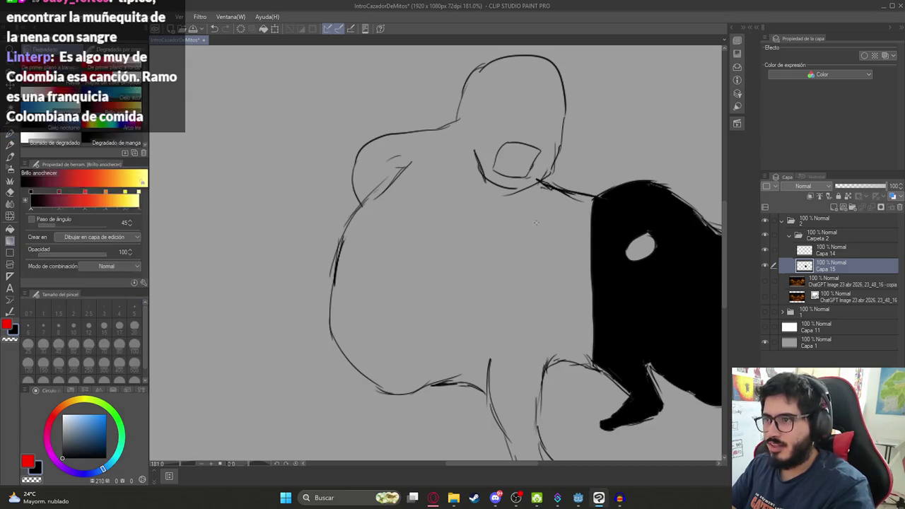
key("ctrl+z")
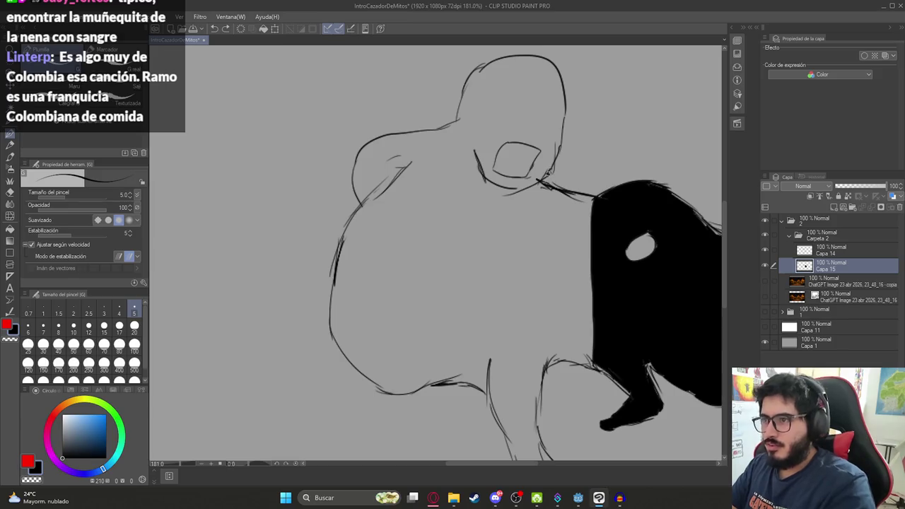
key("ctrl+z")
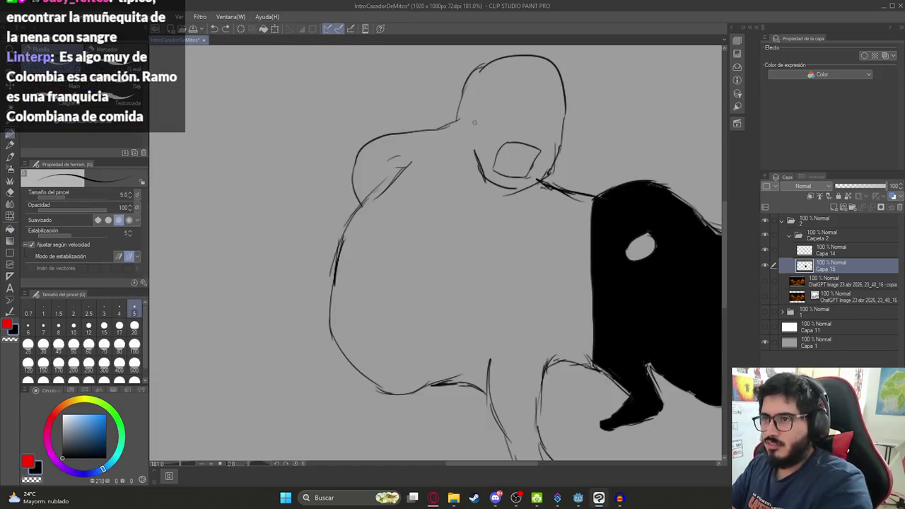
left_click_drag(483, 63, 473, 72)
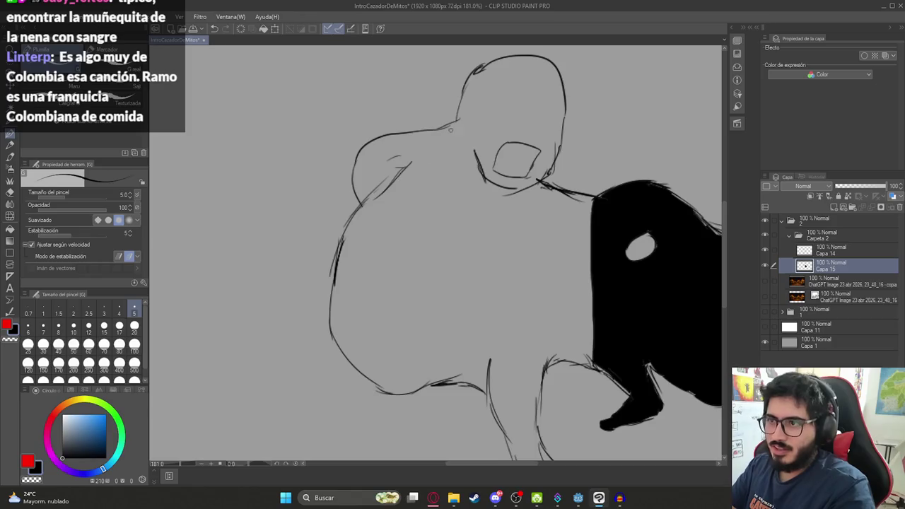
mouse_move(414, 198)
left_mouse_down()
mouse_move(390, 165)
mouse_move(375, 106)
left_mouse_up()
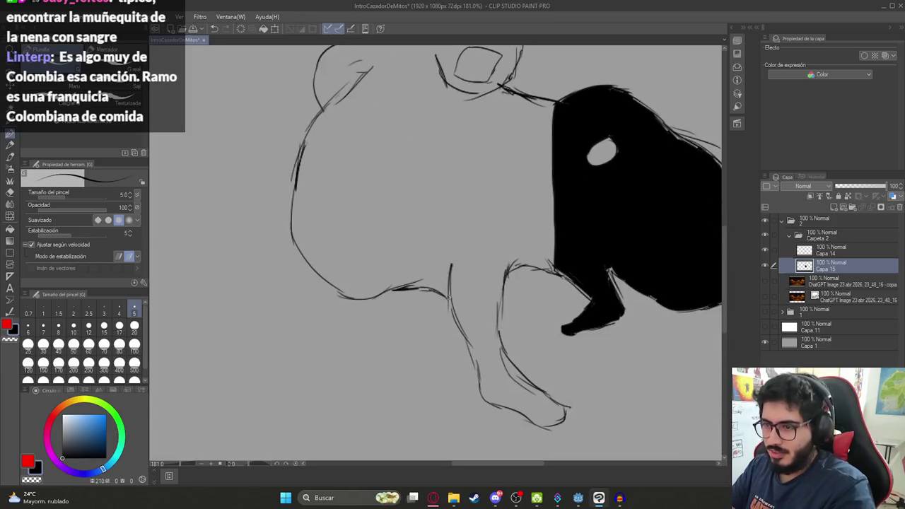
Draw a line closing the top of the leg after a trial fill leaks
key("g")
key("g")
key("g")
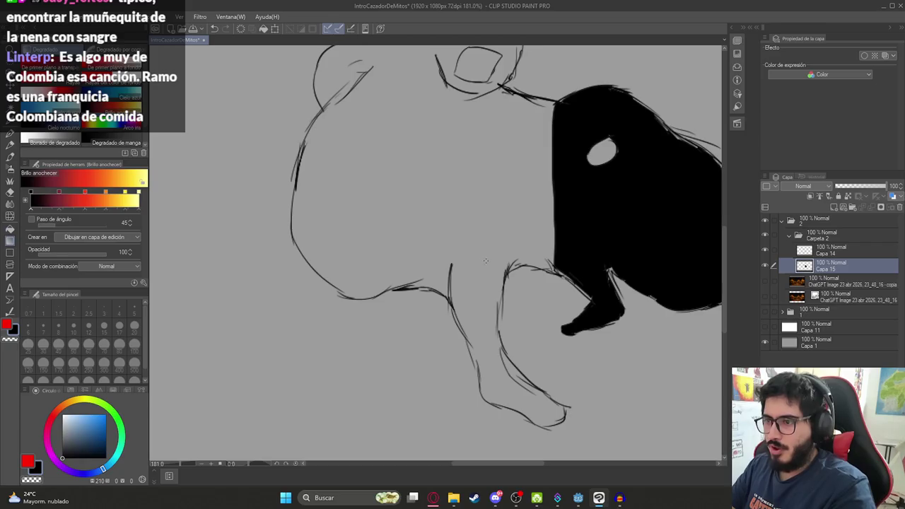
left_click(487, 249)
key("ctrl+z")
key("p")
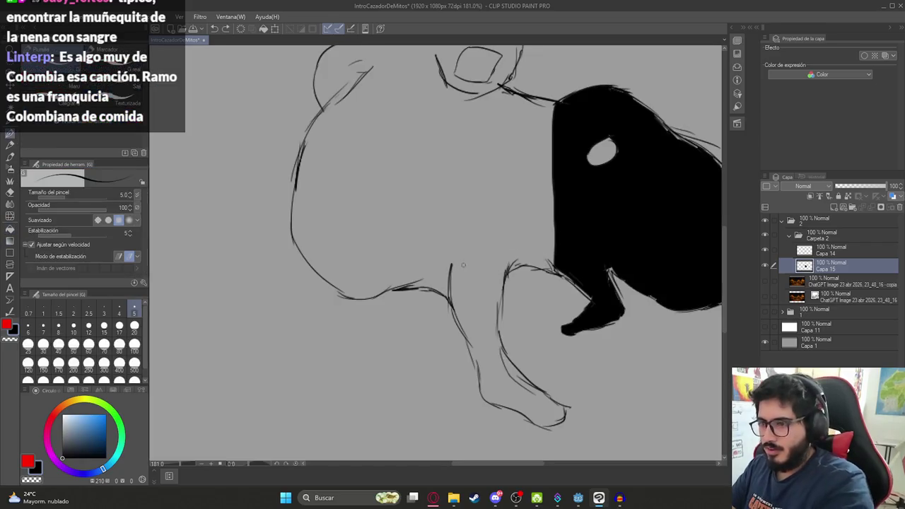
left_click_drag(450, 264, 536, 256)
key("ctrl+z")
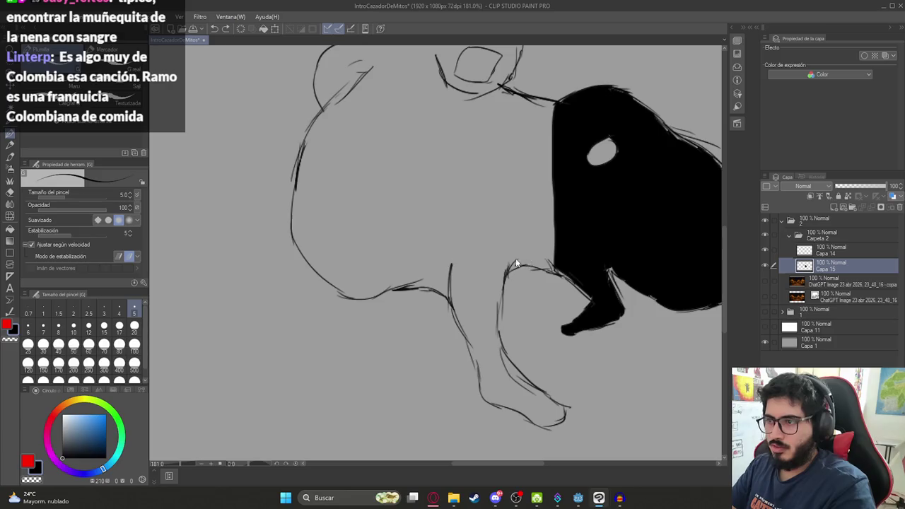
left_click_drag(450, 266, 523, 266)
Fill the figure's body and legs black on Capa 15
key("g")
left_click(480, 285)
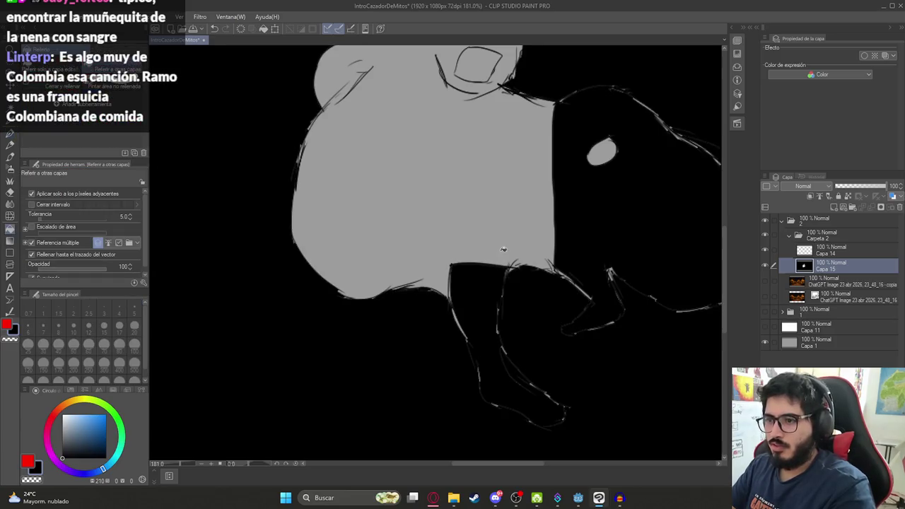
key("ctrl+z")
left_click(487, 220)
key("p")
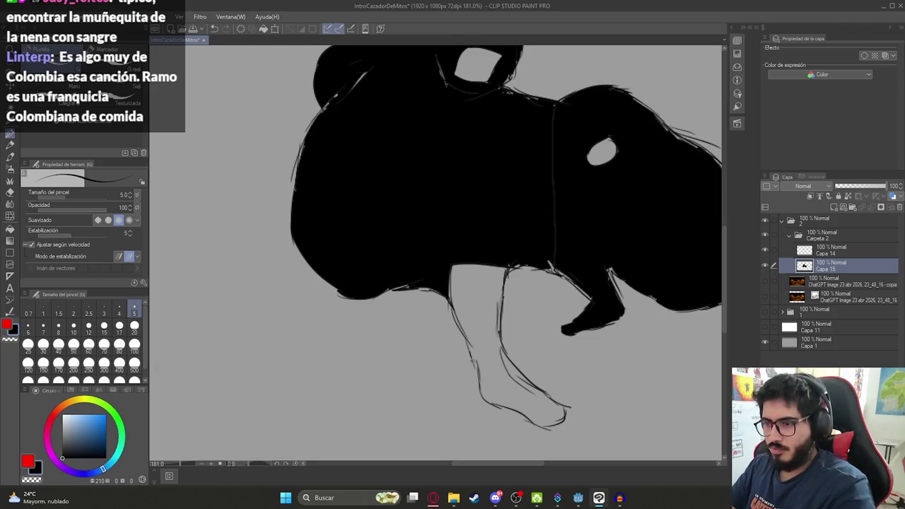
key("g")
left_click(480, 332)
scroll(481, 332, "down", 5)
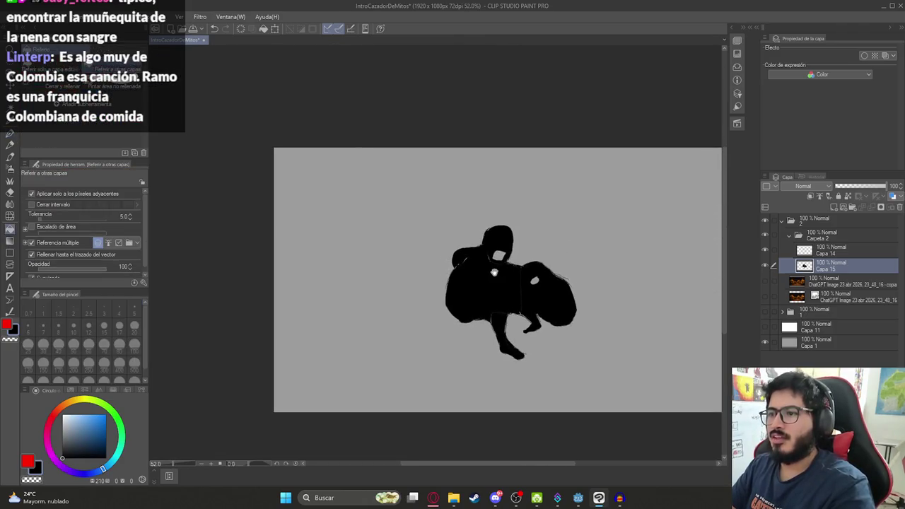
Pick pure red and fill the face holes of both figures
scroll(482, 263, "up", 4)
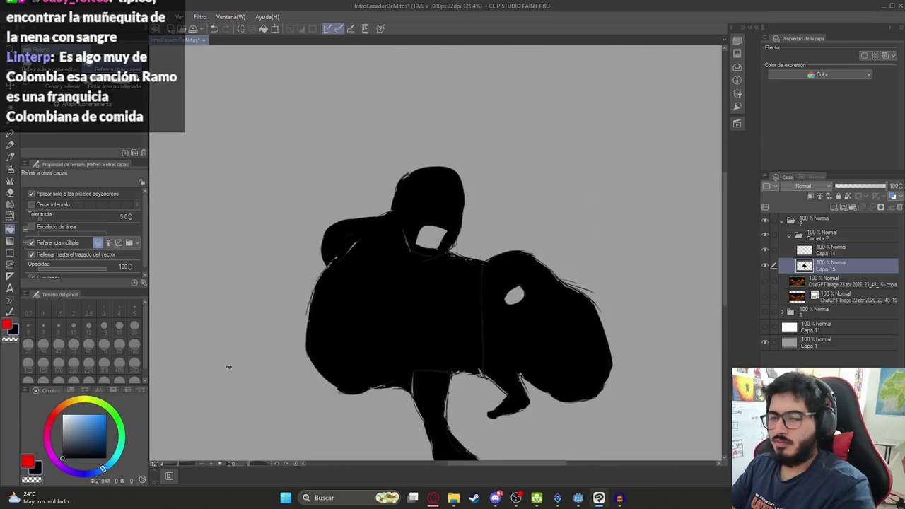
left_click(54, 416)
left_click(106, 415)
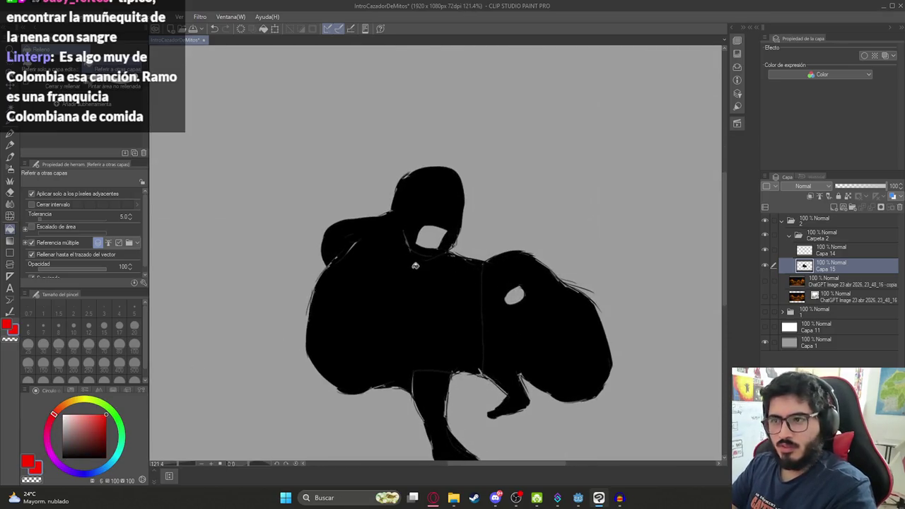
left_click(435, 236)
left_click(514, 295)
scroll(459, 272, "down", 4)
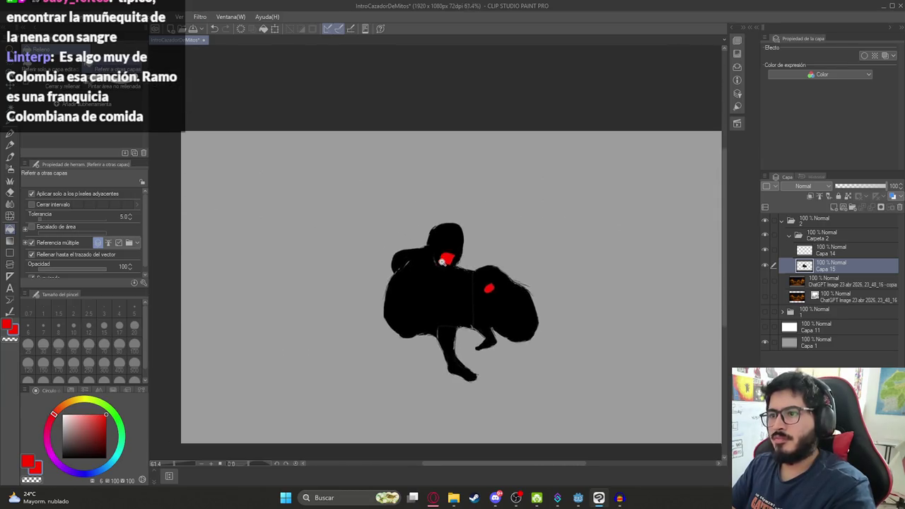
scroll(460, 270, "up", 3)
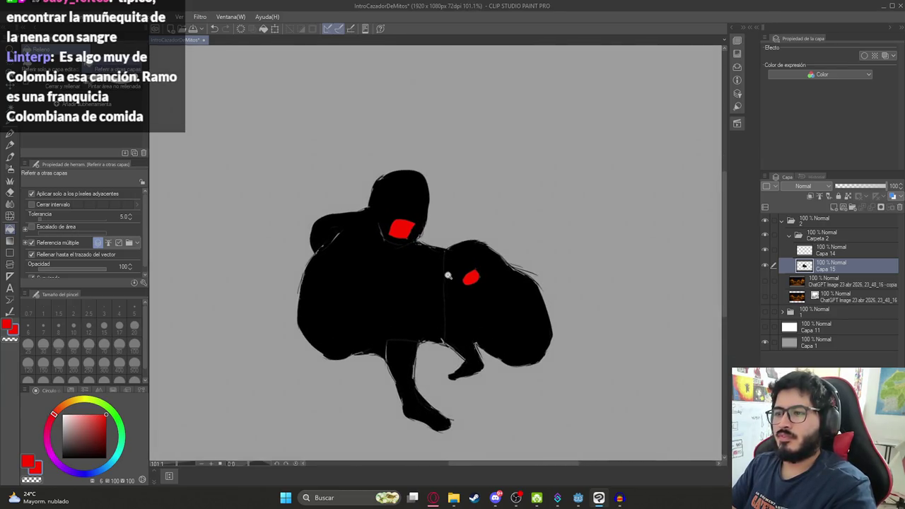
Return to the G-pen in black and add a new layer, Capa 16
left_click_drag(444, 277, 454, 282)
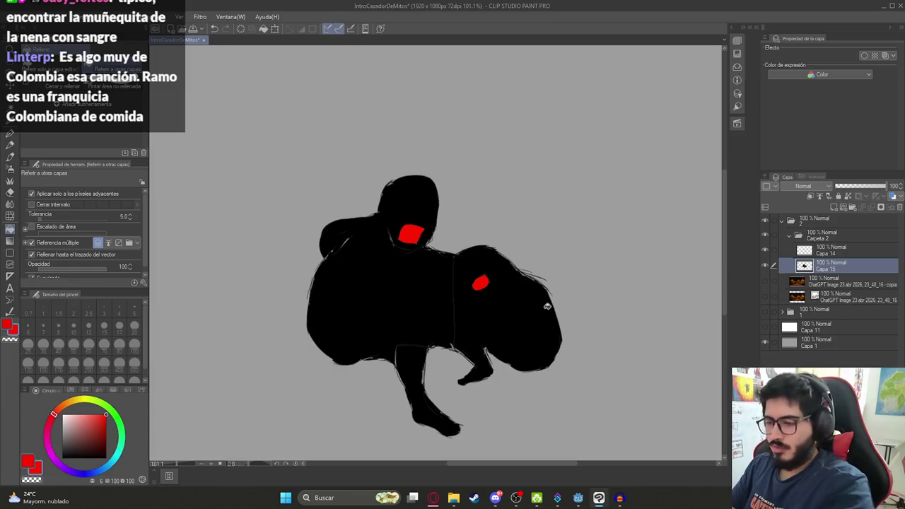
key("p")
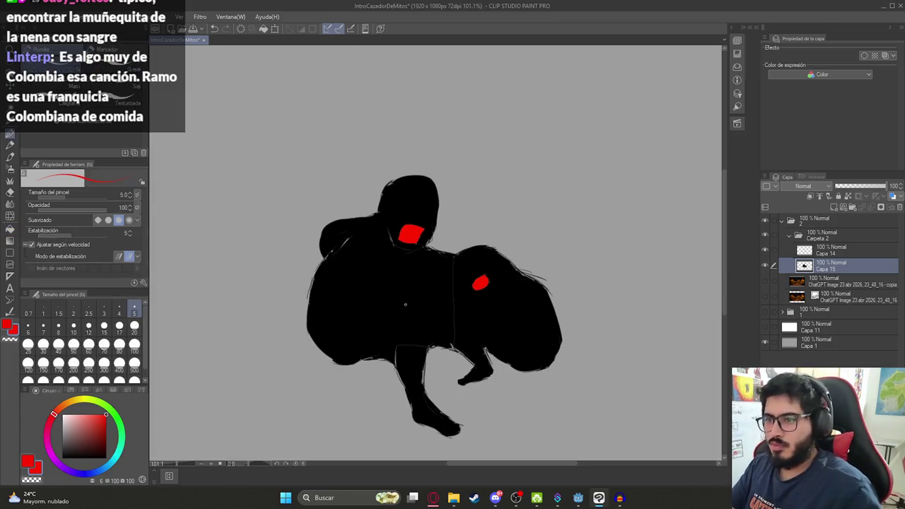
key("x")
scroll(456, 336, "up", 3)
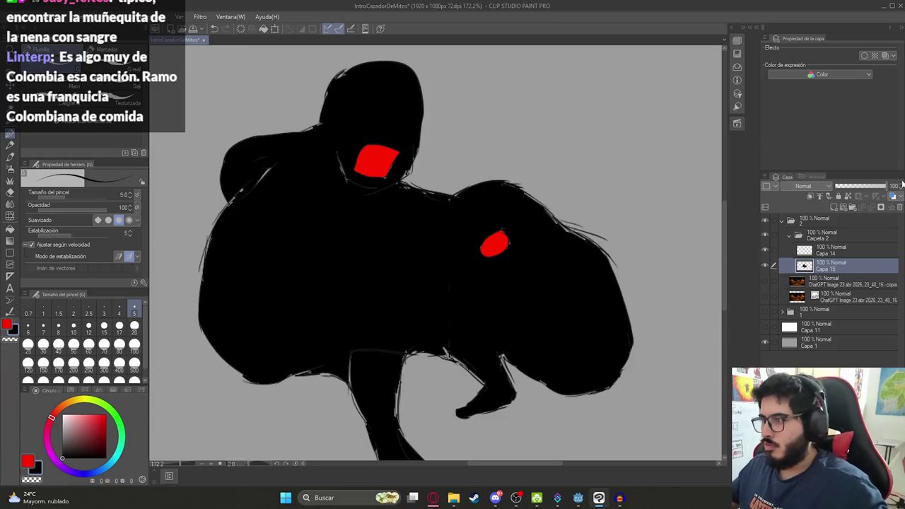
left_click(834, 206)
Clip Capa 16 to the layer below, group Capa 14 and 15 into Carpeta 3, and select Capa 16
left_click(809, 197)
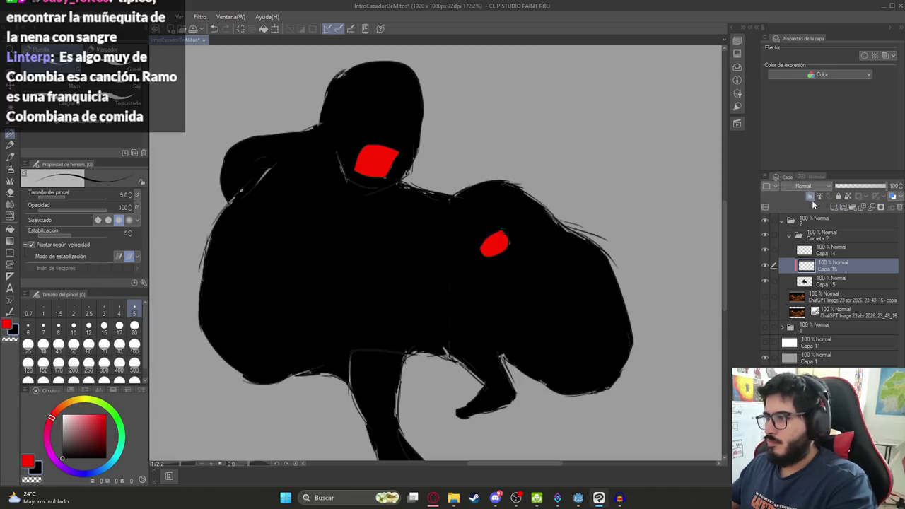
left_click_drag(831, 266, 834, 247)
left_click(855, 206)
left_click(833, 281)
left_click(832, 295, "shift")
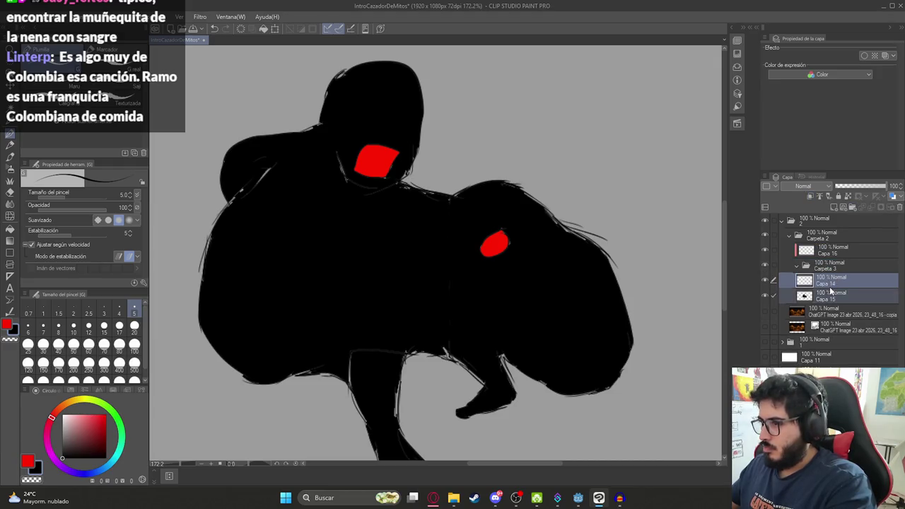
left_click_drag(832, 295, 828, 271)
left_click(829, 271)
left_click(797, 265)
left_click(818, 256)
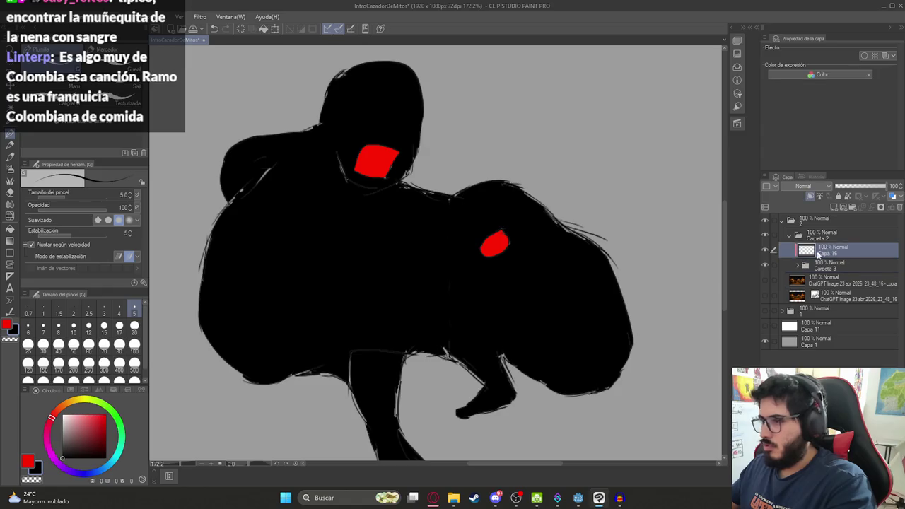
Browse the airbrush and Decoration brushes, trying the blood splatter and leaves brushes
left_click(10, 168)
left_click(70, 70)
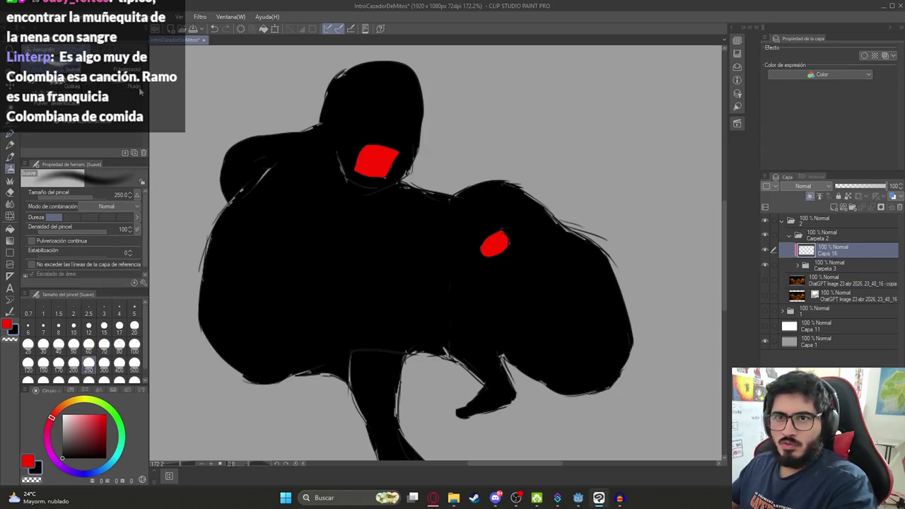
left_click(10, 180)
left_click(39, 51)
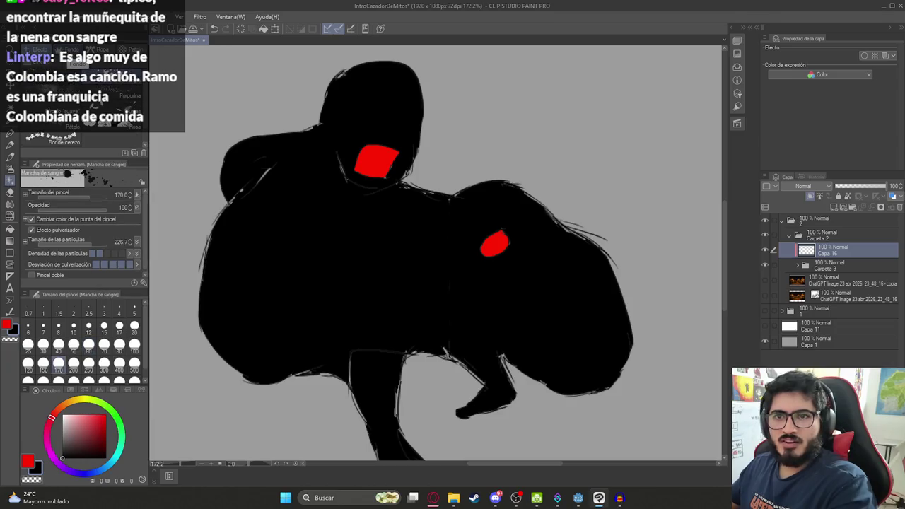
scroll(77, 106, "down", 2)
left_click(110, 139)
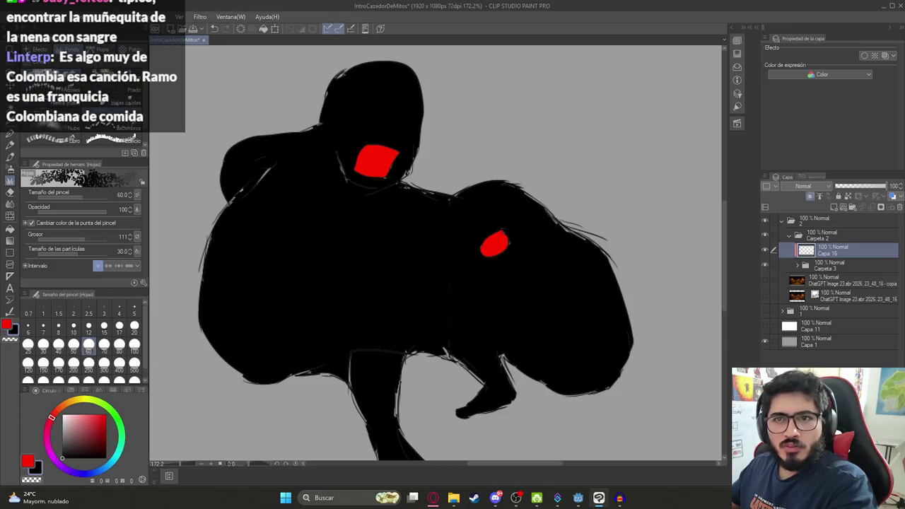
scroll(106, 99, "down", 3)
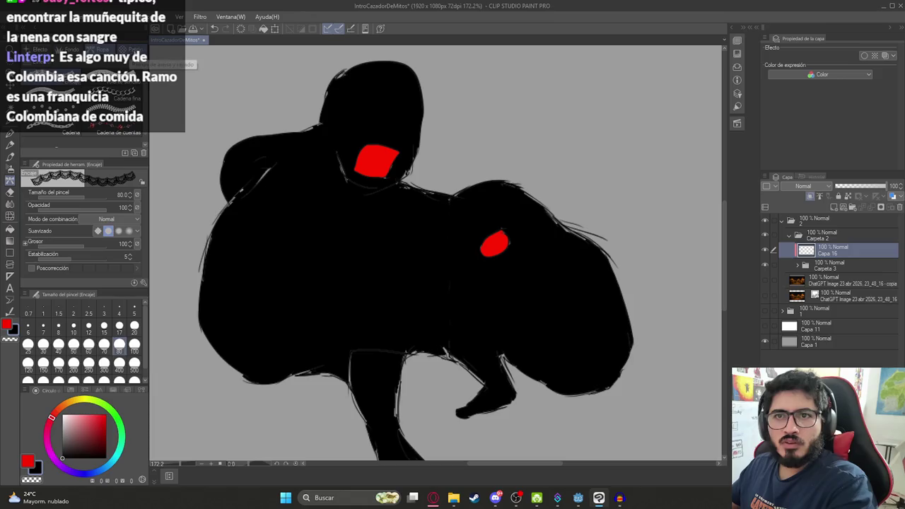
Go back to the blood splatter brush and test grey splatters over the figure, then undo them
left_click(36, 64)
scroll(71, 85, "down", 2)
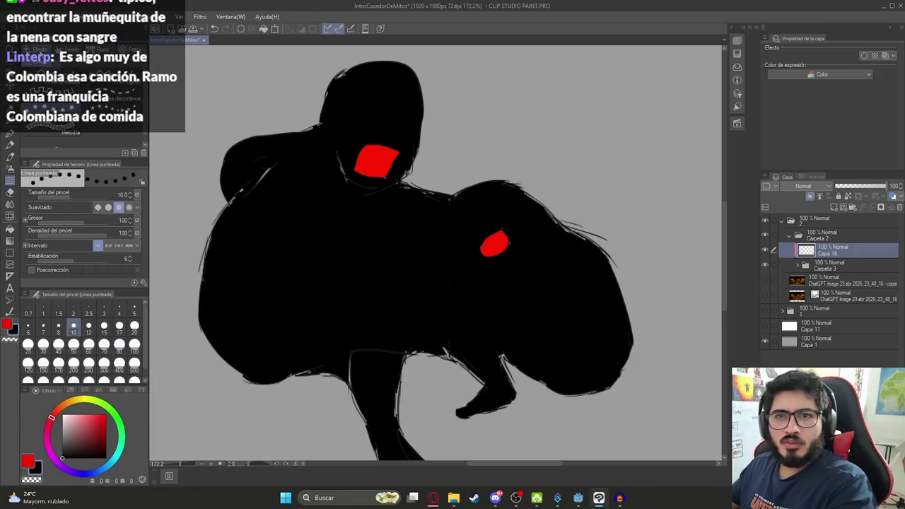
left_click(42, 65)
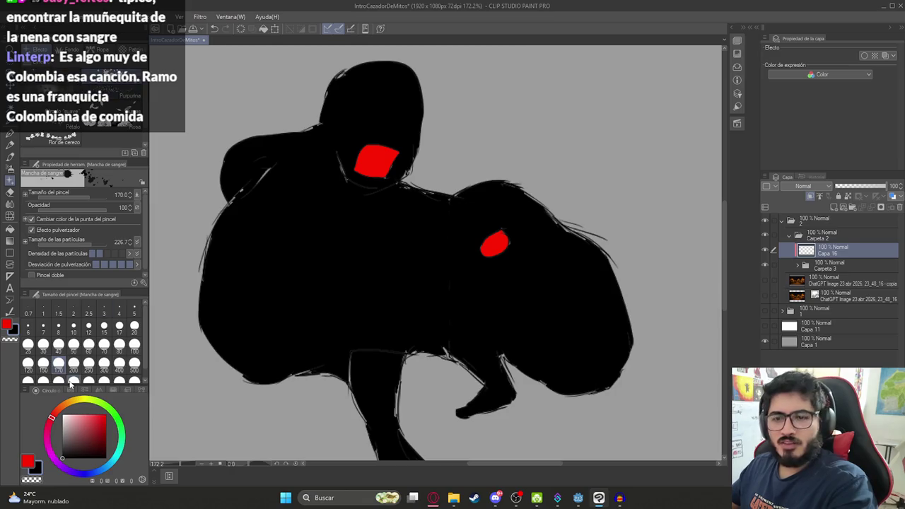
left_click_drag(357, 272, 405, 222)
scroll(405, 222, "down", 2)
key("ctrl+z")
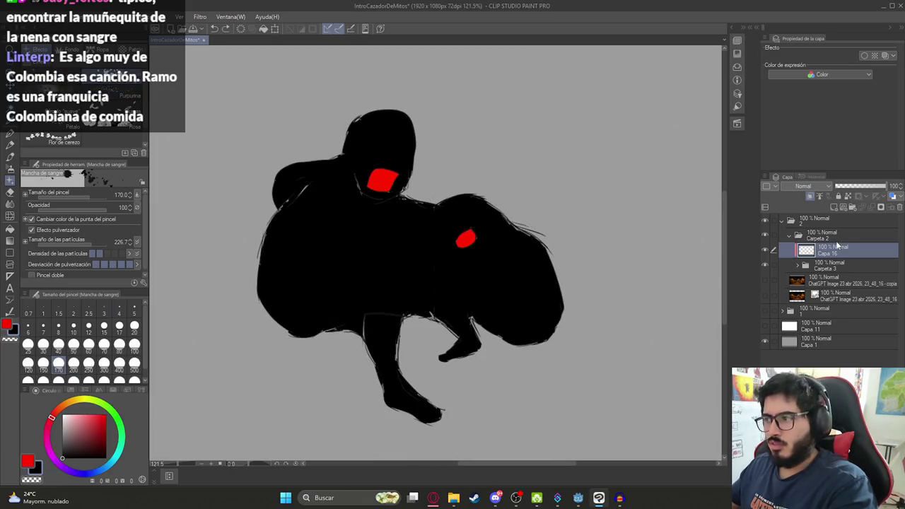
Switch to a darker red and shrink the brush to about 86 to spatter blood across head and body
left_click(85, 419)
left_click_drag(440, 182, 273, 247)
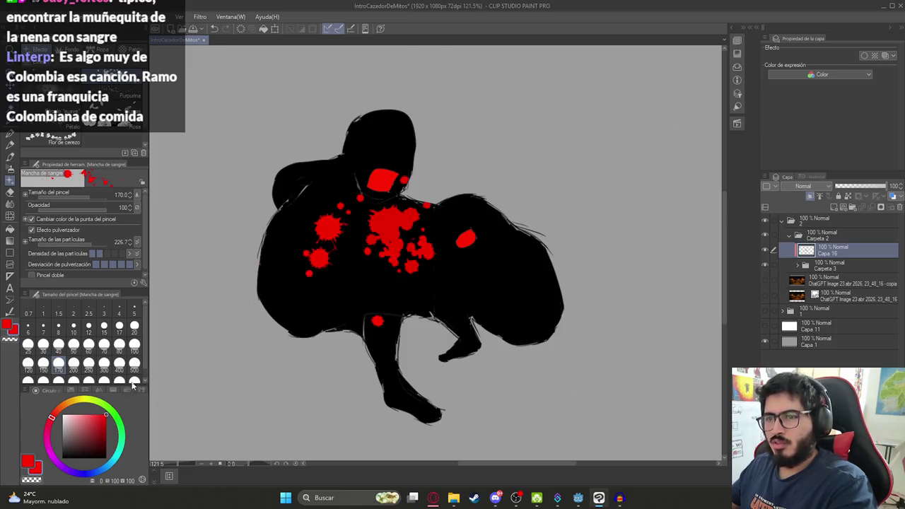
key("ctrl+z")
left_click(91, 431)
left_click(105, 429)
left_click_drag(333, 202, 396, 134)
key("ctrl+z")
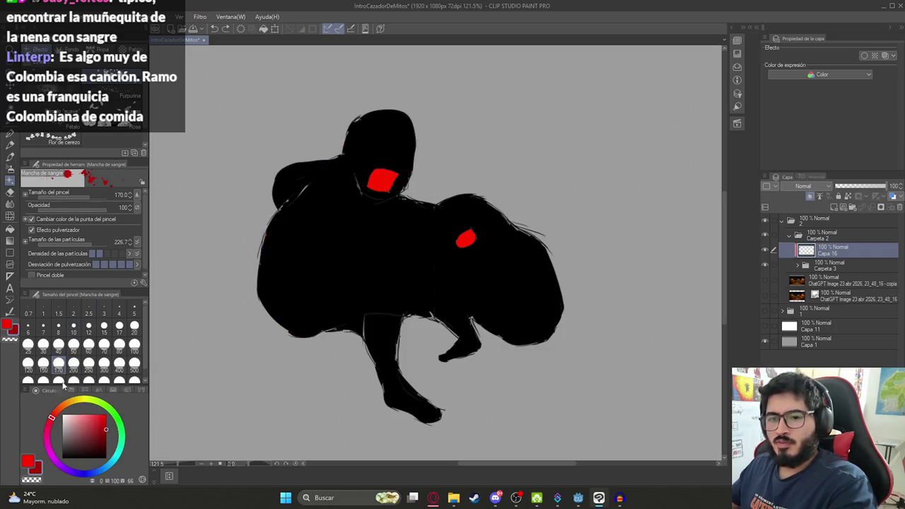
left_click_drag(94, 192, 76, 198)
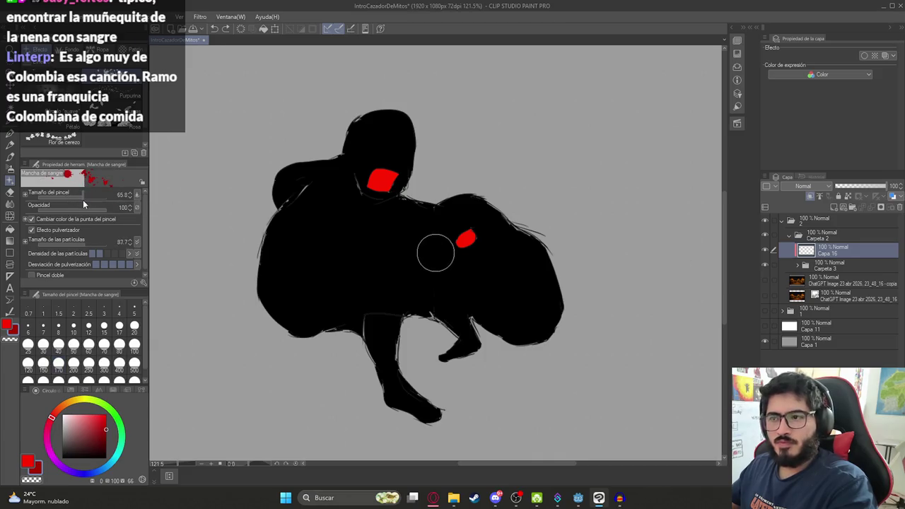
mouse_move(353, 215)
left_mouse_down()
mouse_move(292, 236)
mouse_move(388, 117)
mouse_move(289, 273)
mouse_move(421, 242)
mouse_move(420, 222)
mouse_move(463, 206)
mouse_move(551, 285)
mouse_move(503, 325)
mouse_move(395, 311)
mouse_move(323, 318)
mouse_move(406, 356)
mouse_move(412, 330)
left_mouse_up()
scroll(412, 330, "down", 4)
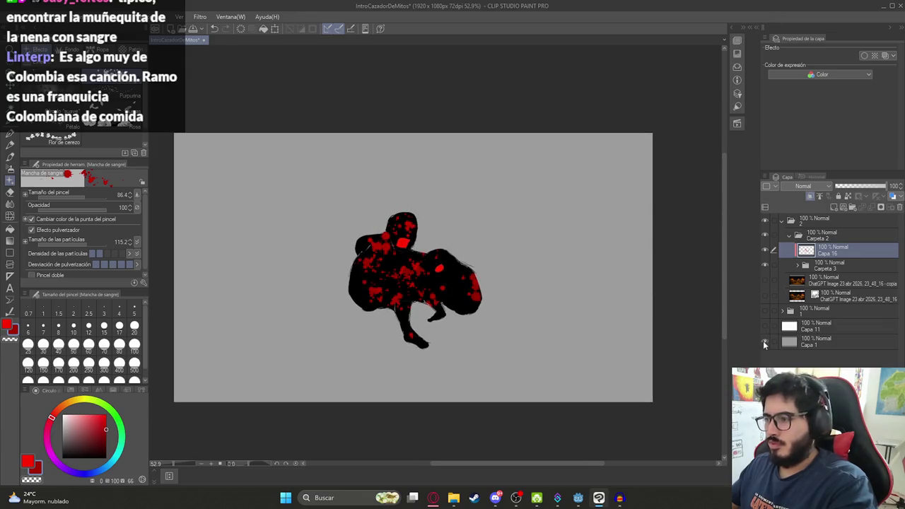
Hide background Capa 1 and export the layer as PNG named Ilustracion2.png with default settings
left_click(764, 342)
left_click(19, 16)
mouse_move(133, 140)
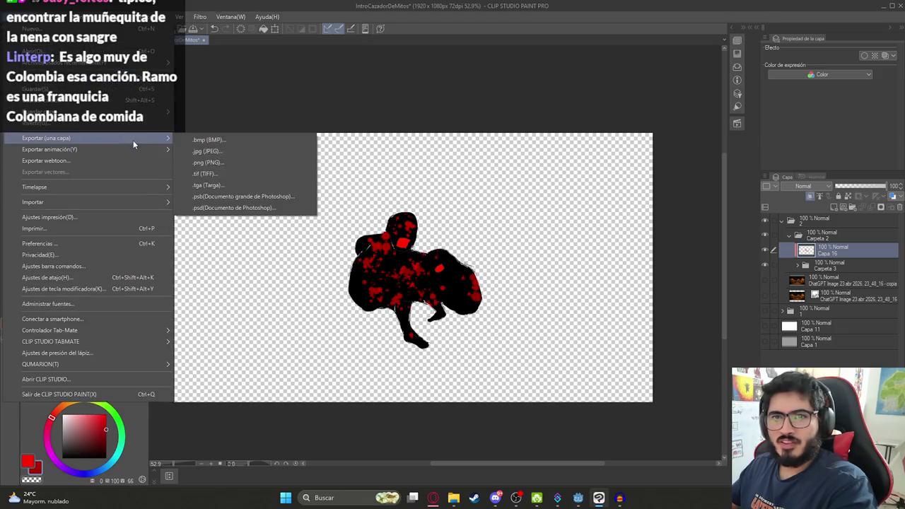
left_click(216, 165)
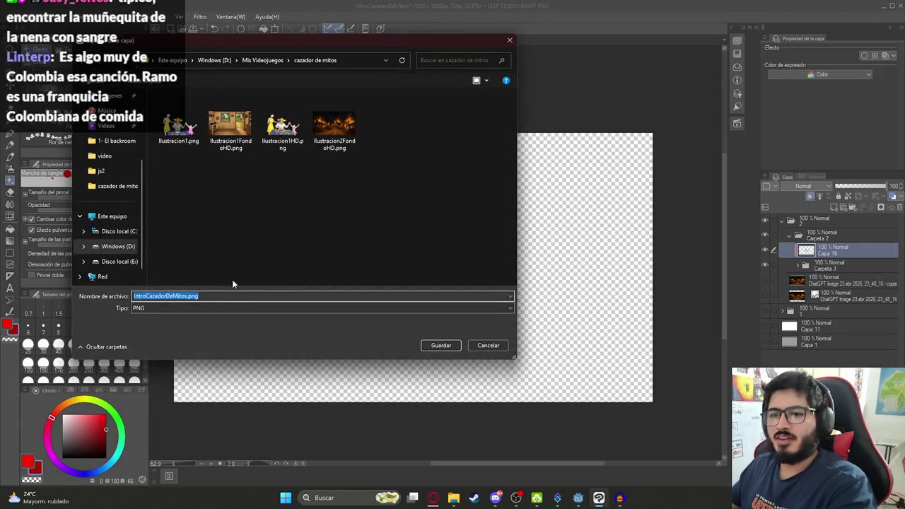
type("Intro")
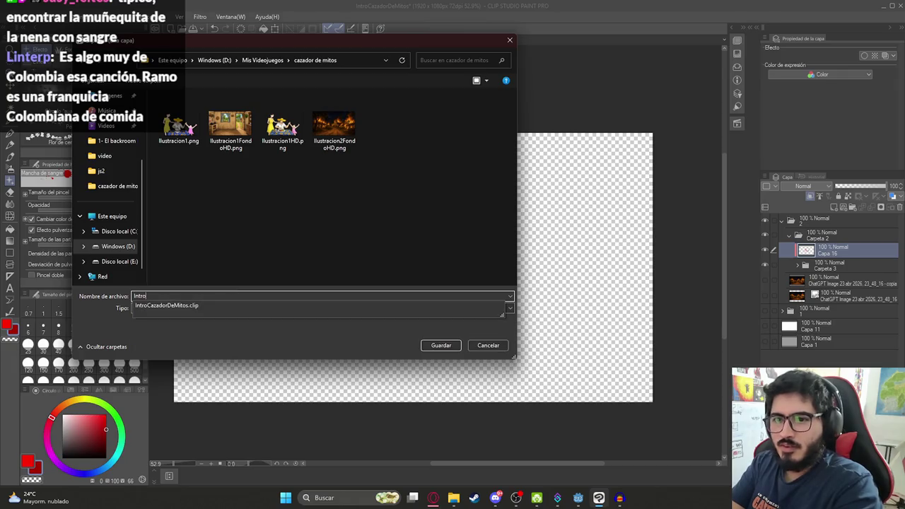
left_click(334, 127)
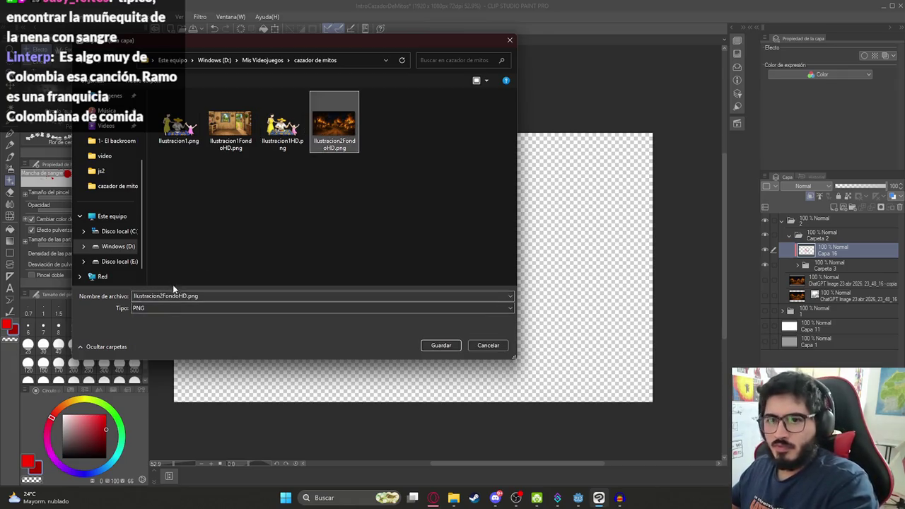
left_click(165, 297)
left_click_drag(162, 297, 184, 297)
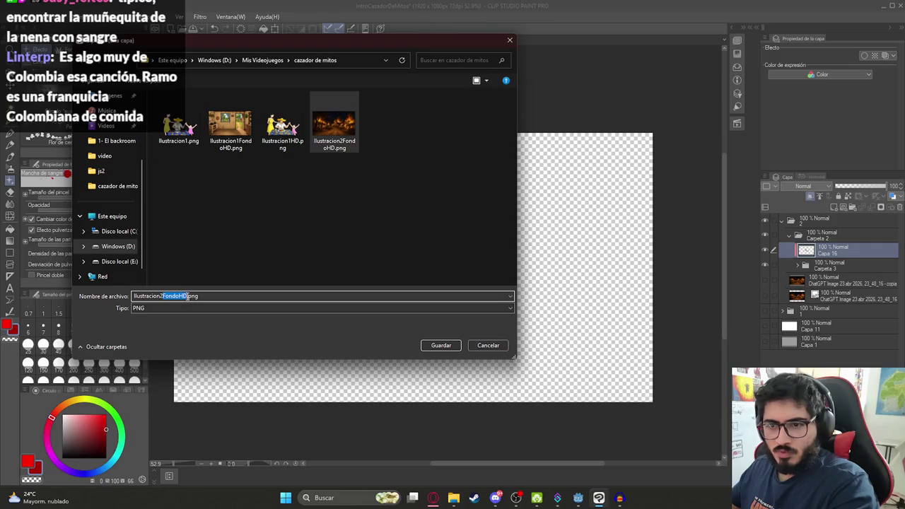
key("BackSpace")
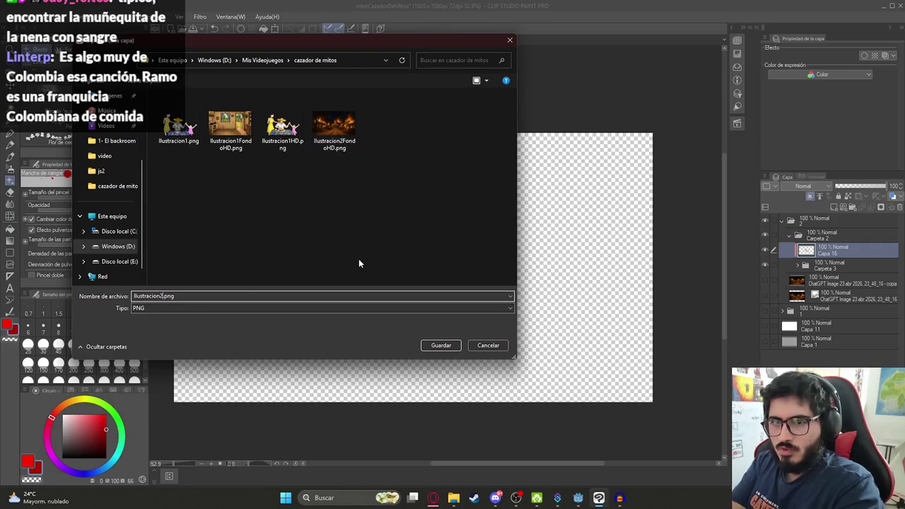
key("Return")
key("Return")
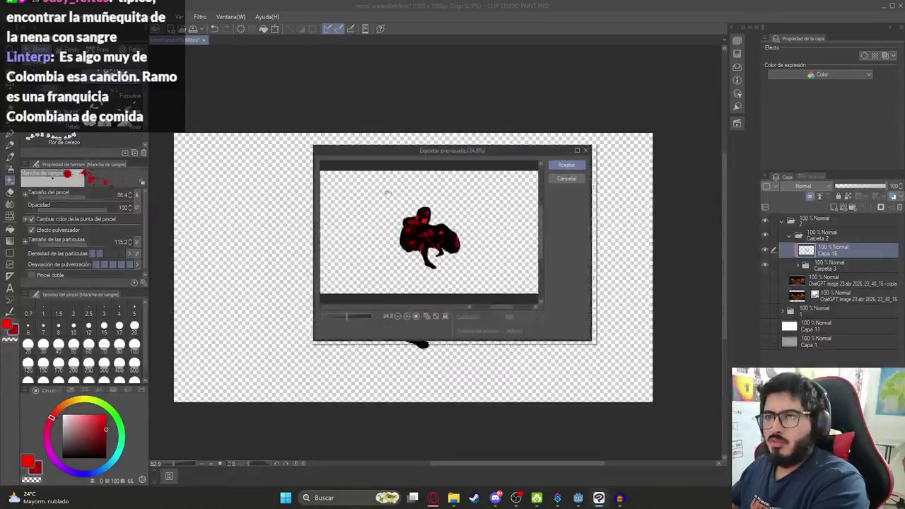
key("Return")
Bring the js2 folder window in File Explorer to the front
left_click(18, 16)
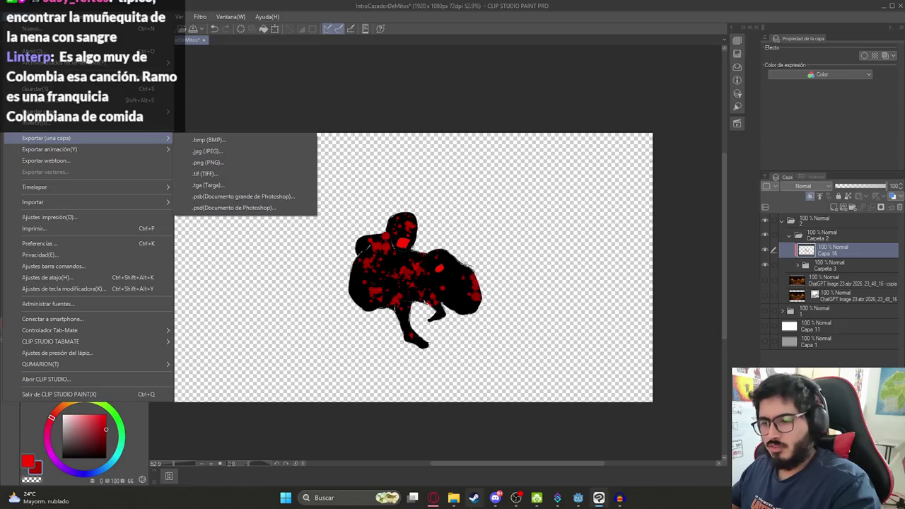
left_click(453, 498)
left_click(403, 445)
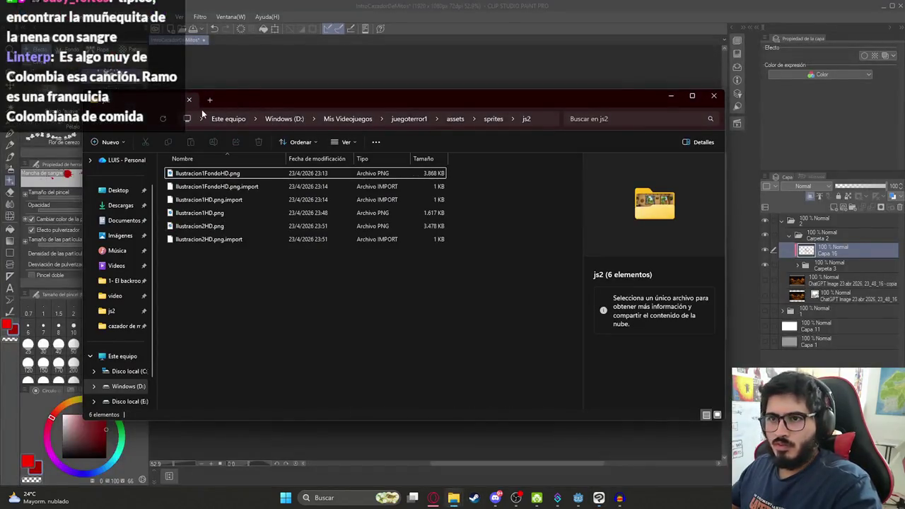
Open cazador de mitos from Mis Videojuegos in Large icons view and inspect Ilustracion2.png
left_click(347, 118)
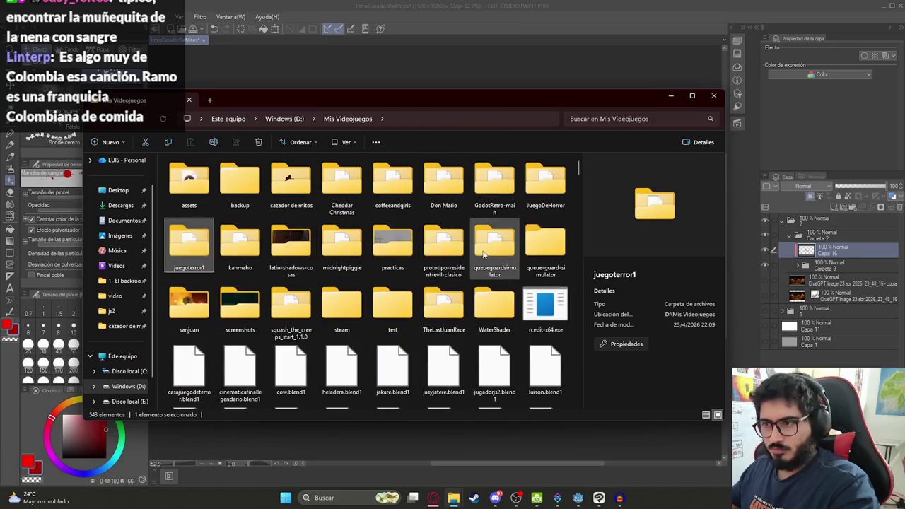
double_click(290, 183)
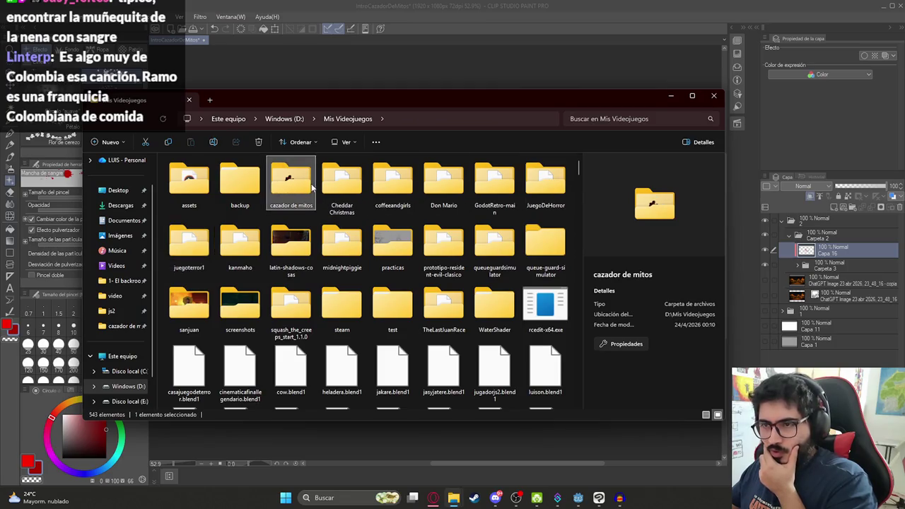
left_click(347, 141)
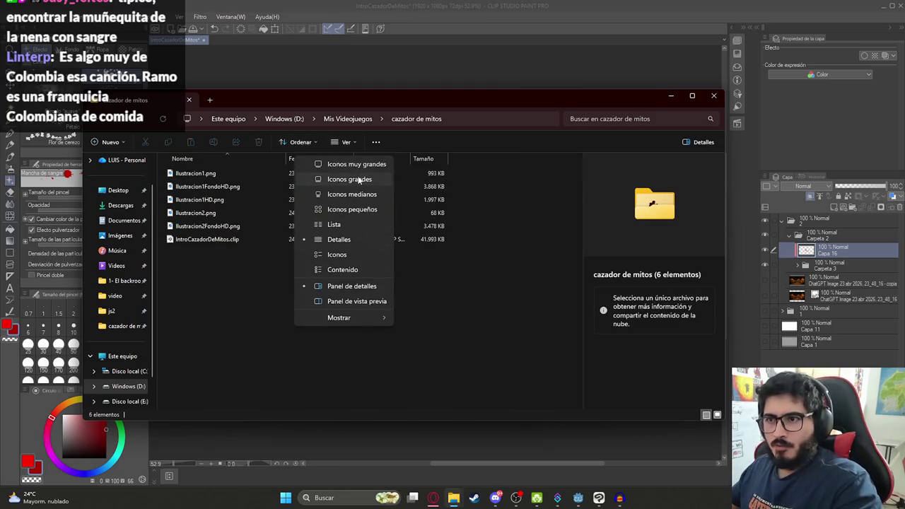
key("alt+d")
left_click(335, 344)
left_click(365, 186)
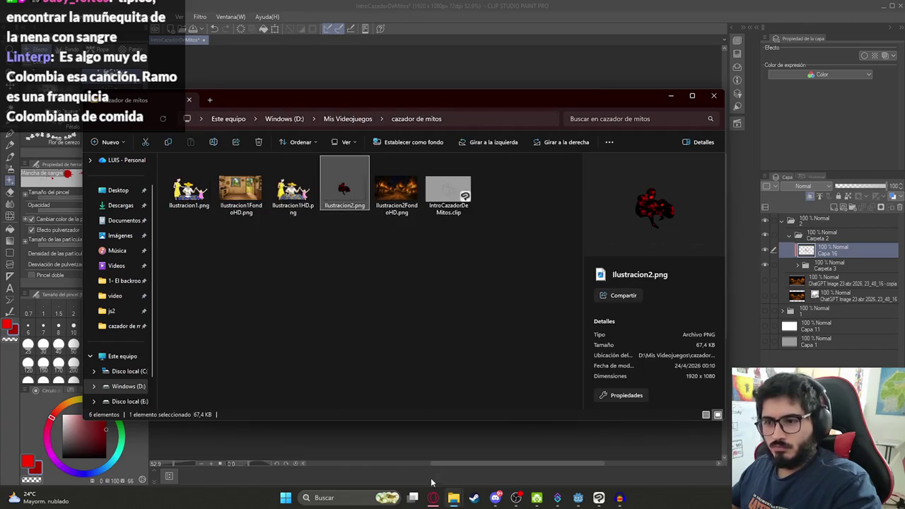
left_click(434, 497)
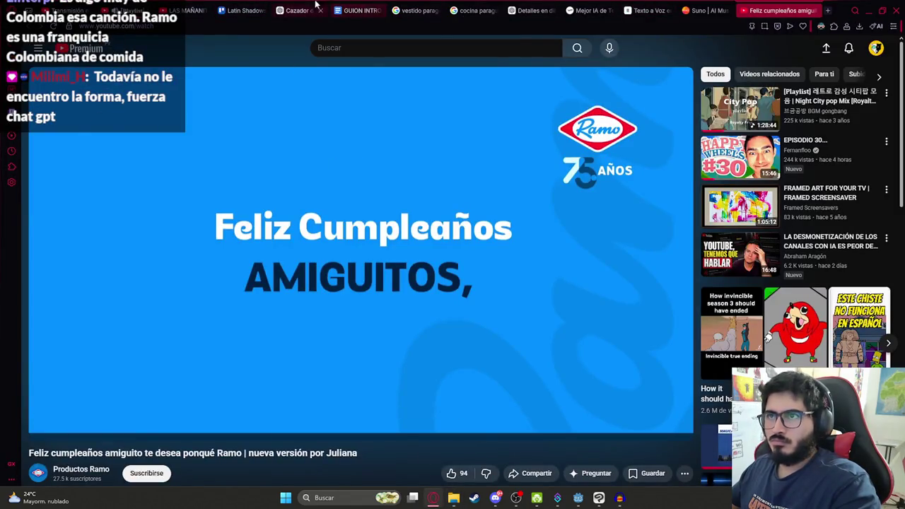
In the burning-village chat, paste the silhouette and send a 'Mejora…' prompt asking to keep transparency
left_click(309, 10)
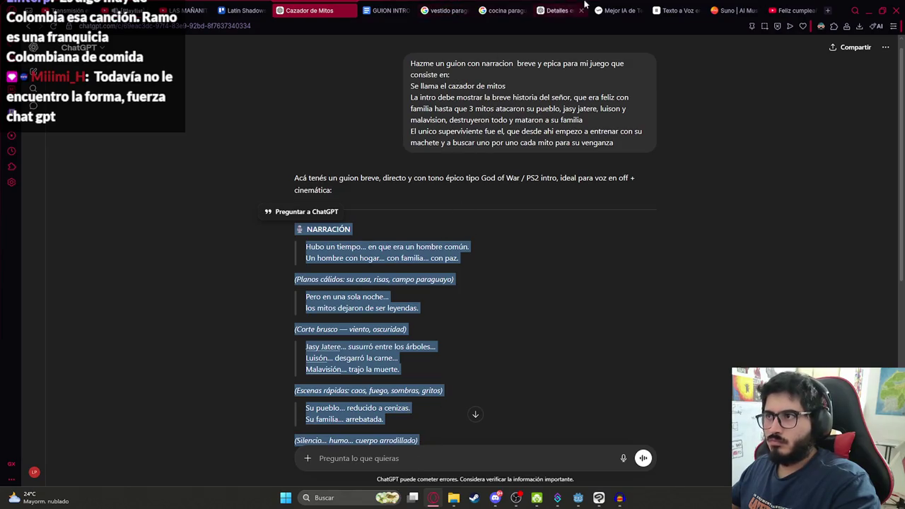
left_click(562, 10)
key("Escape")
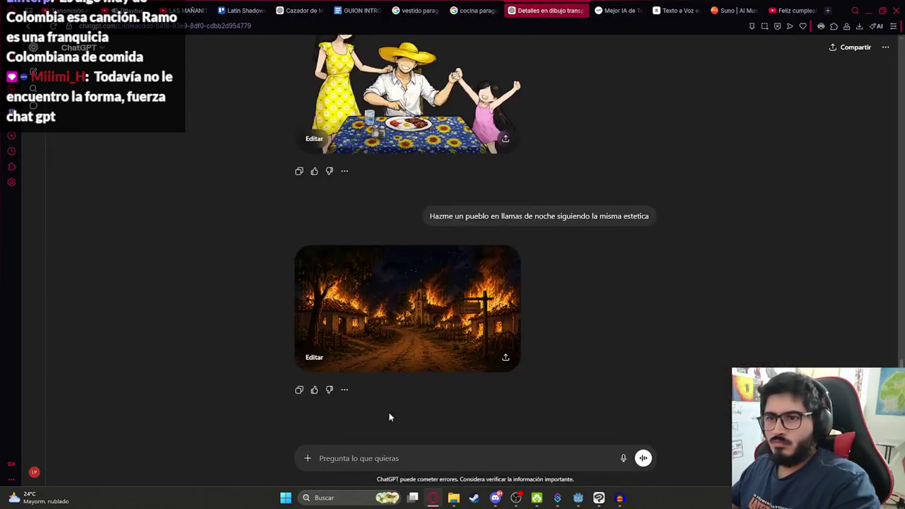
left_click(379, 452)
key("ctrl+v")
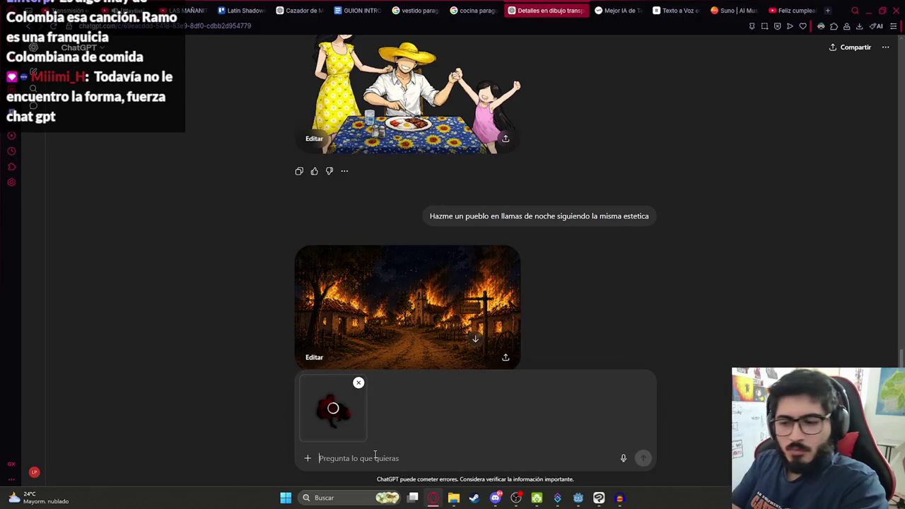
type("Mejora esta siluet")
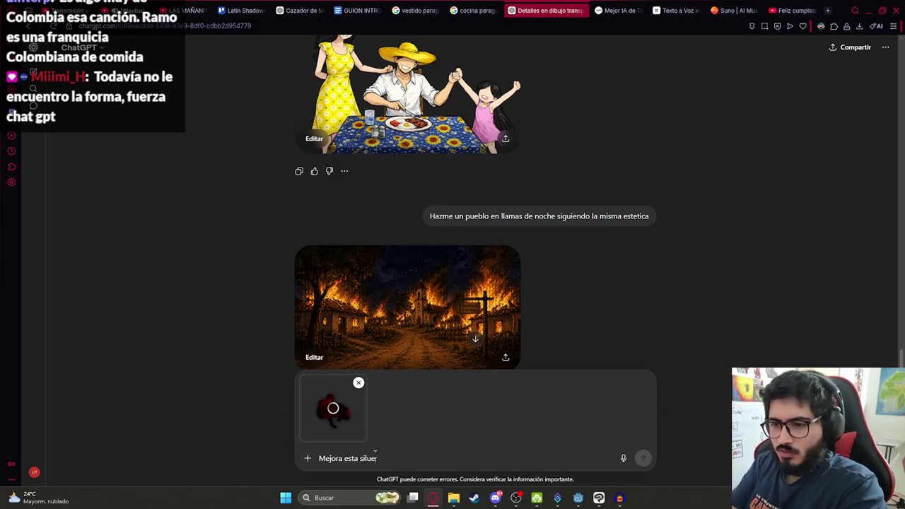
type("a")
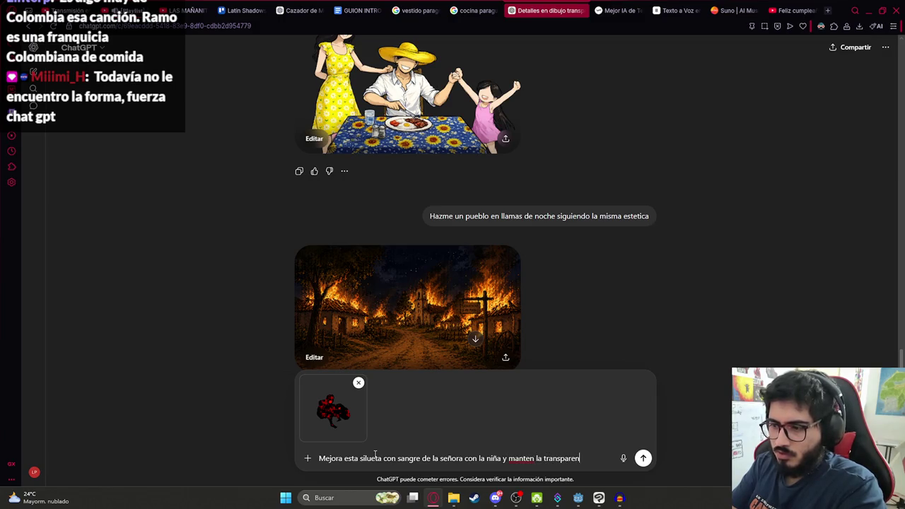
key("Return")
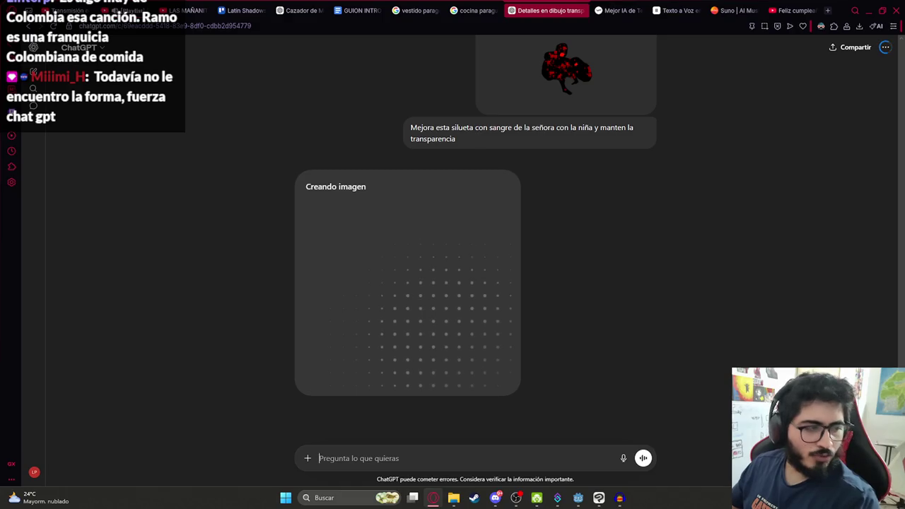
Glance at Clip Studio, then answer ChatGPT's refusal by saying the scene is fictional ('es ficticio')
left_click(599, 497)
scroll(435, 299, "up", 2)
scroll(434, 299, "up", 1)
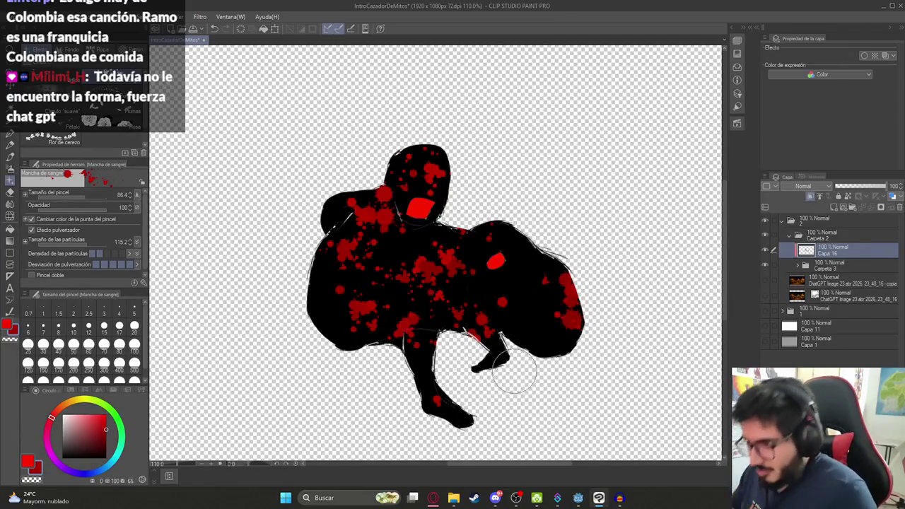
left_click(598, 498)
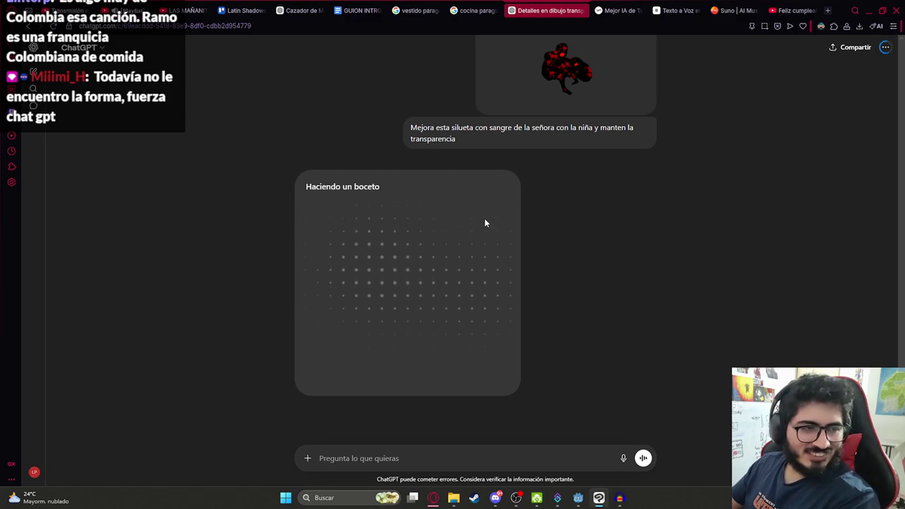
scroll(553, 145, "up", 1)
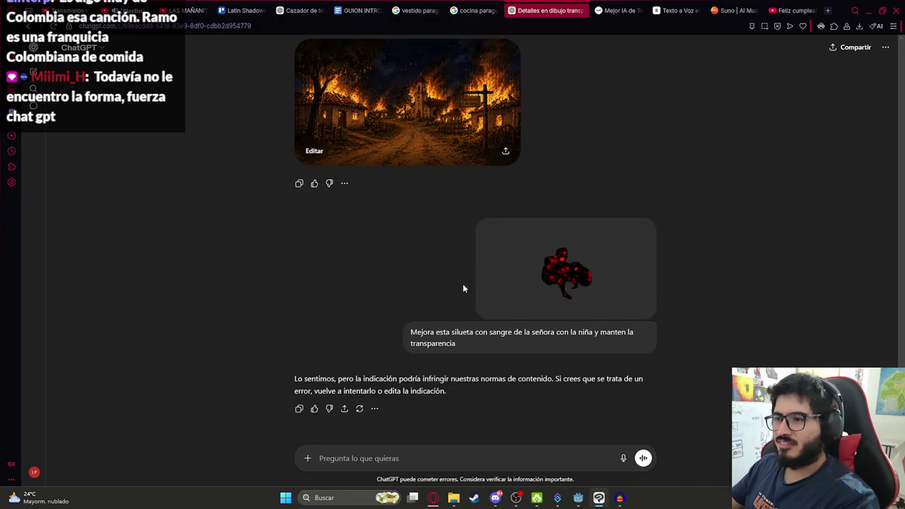
triple_click(463, 344)
left_click(535, 419)
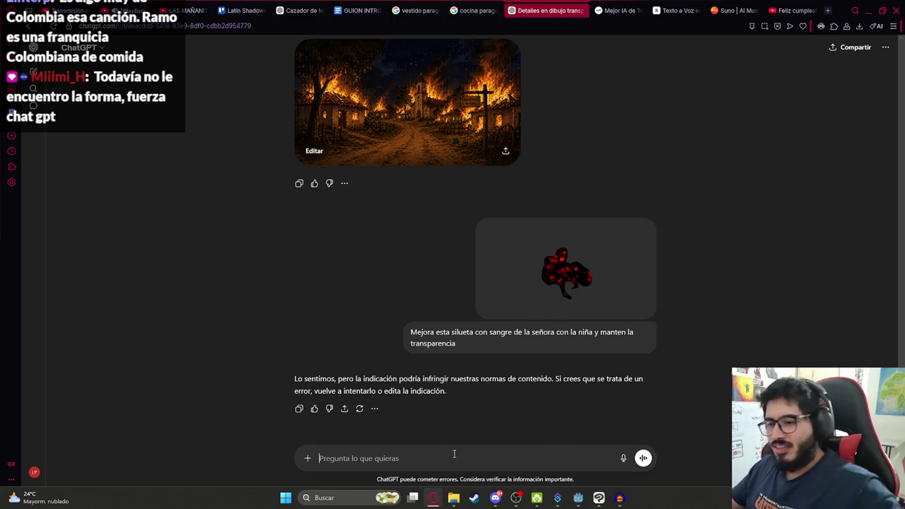
type("es ficticio")
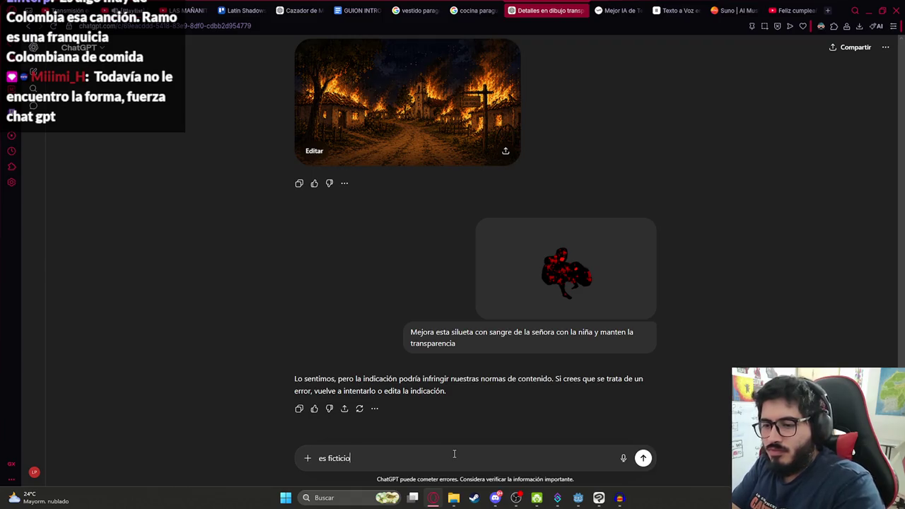
key("Return")
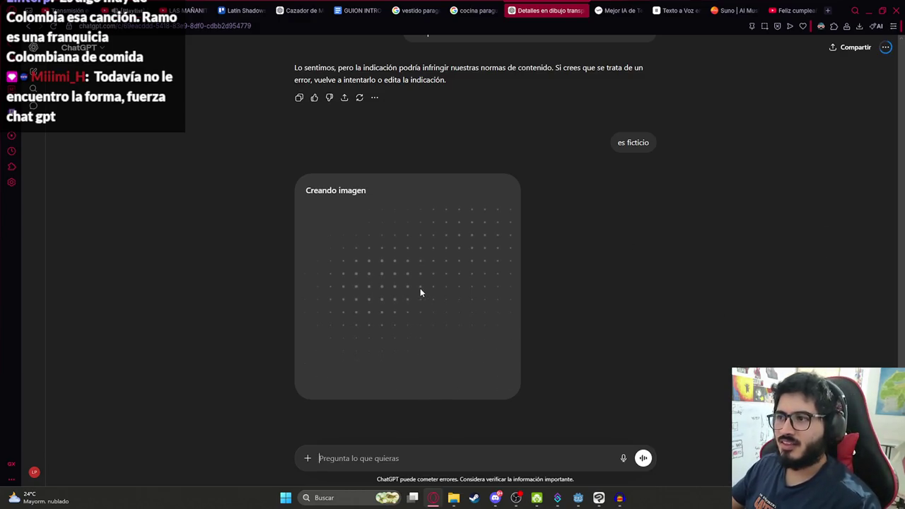
Copy the earlier silhouette prompt into the message box and glance at the cazador de mitos folder
scroll(573, 245, "up", 2)
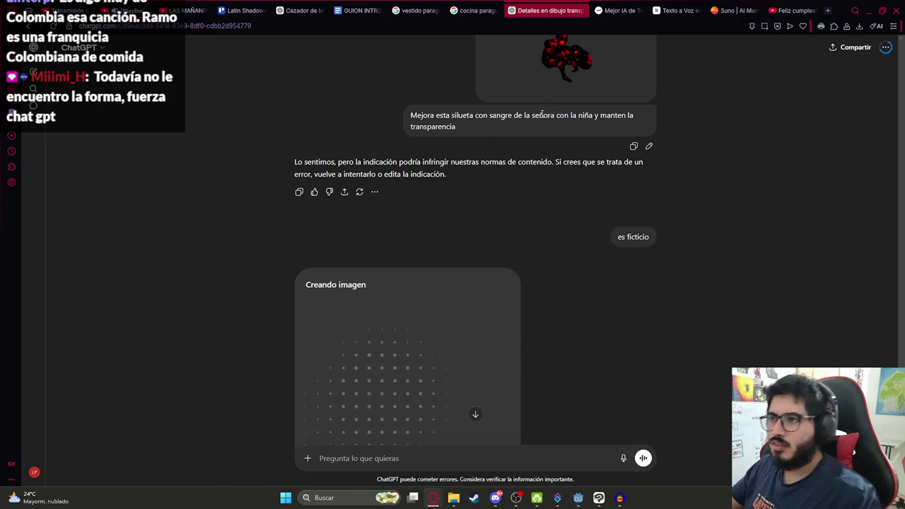
left_click_drag(475, 127, 410, 117)
key("ctrl+c")
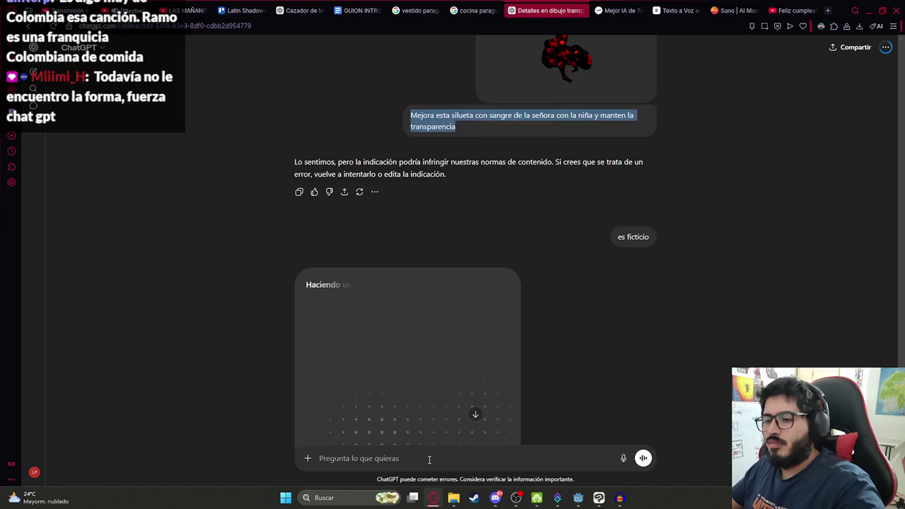
left_click(428, 458)
key("ctrl+v")
mouse_move(453, 498)
left_click(423, 438)
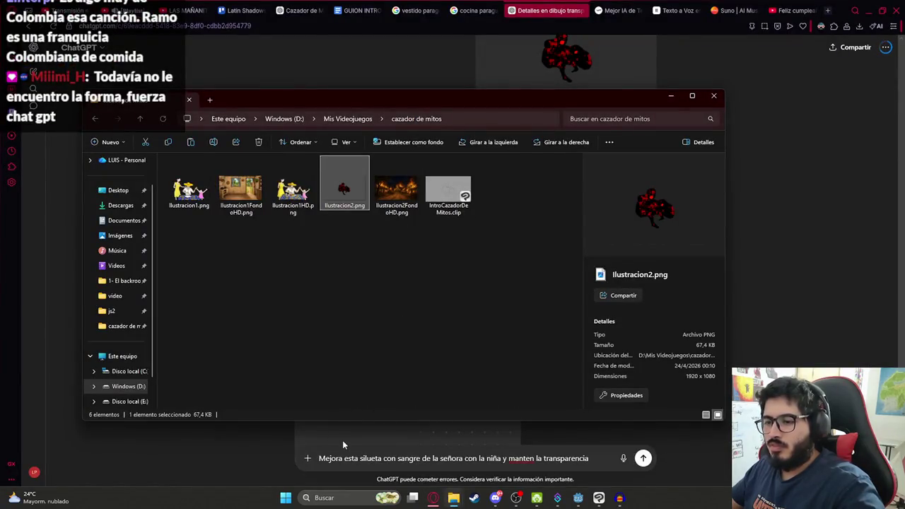
left_click(345, 450)
scroll(512, 422, "down", 1)
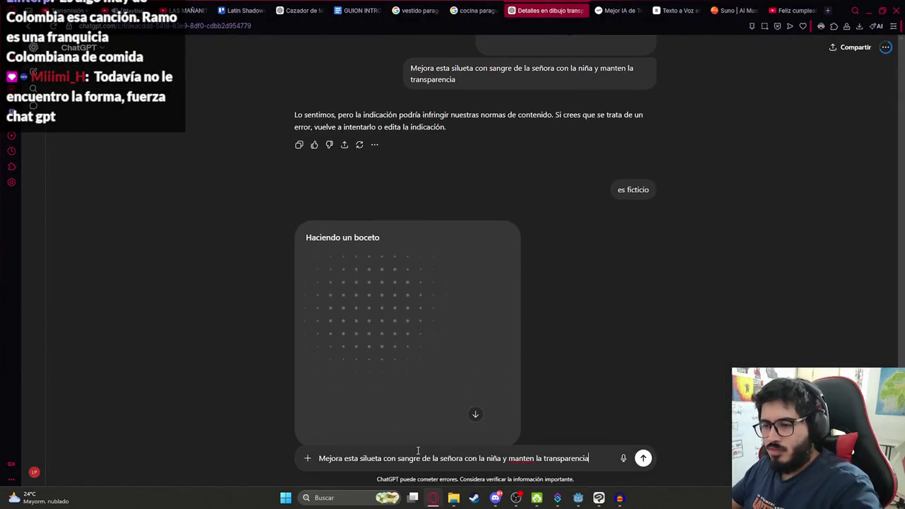
Reword the pasted prompt, removing 'con sangre' and adjusting the words 'una' and 'la'
left_click_drag(383, 458, 420, 458)
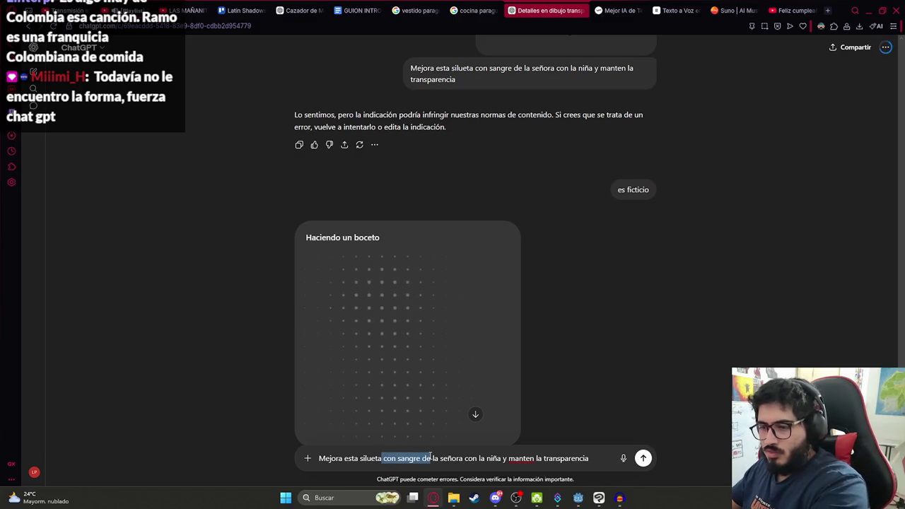
type("una")
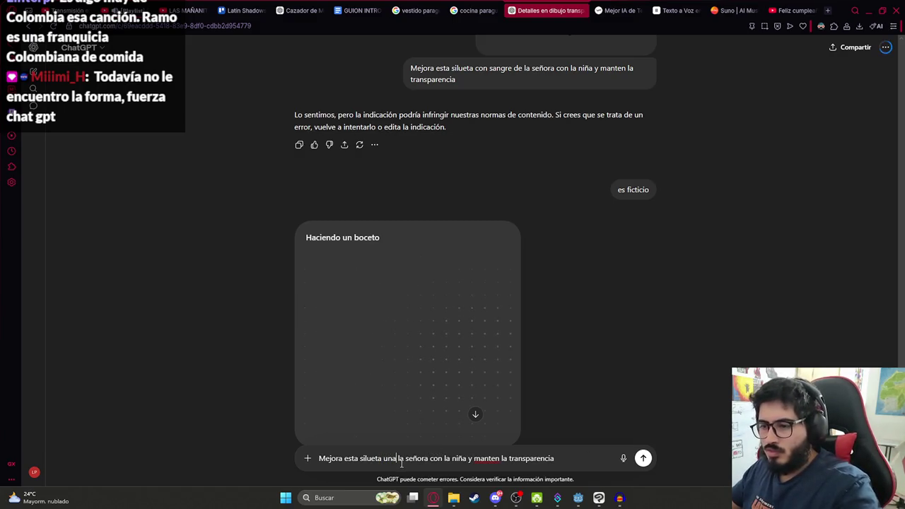
double_click(401, 458)
key("BackSpace")
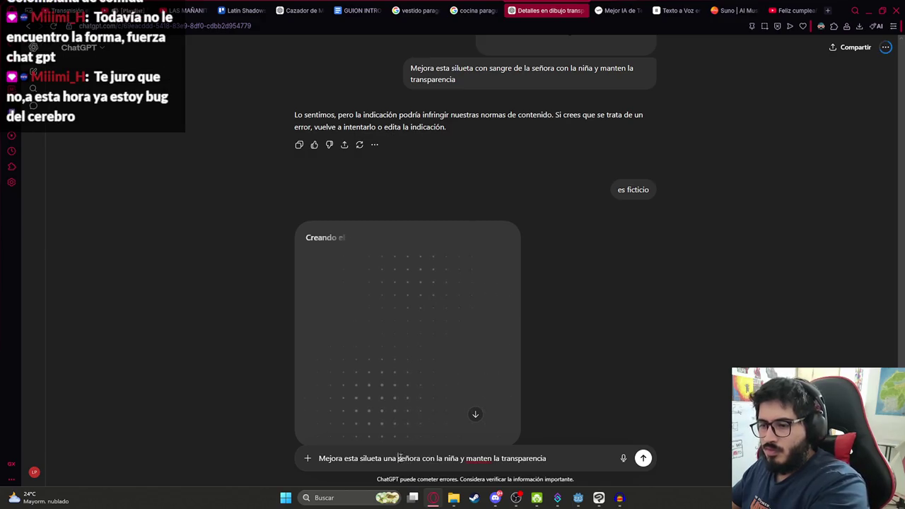
double_click(389, 458)
type("la")
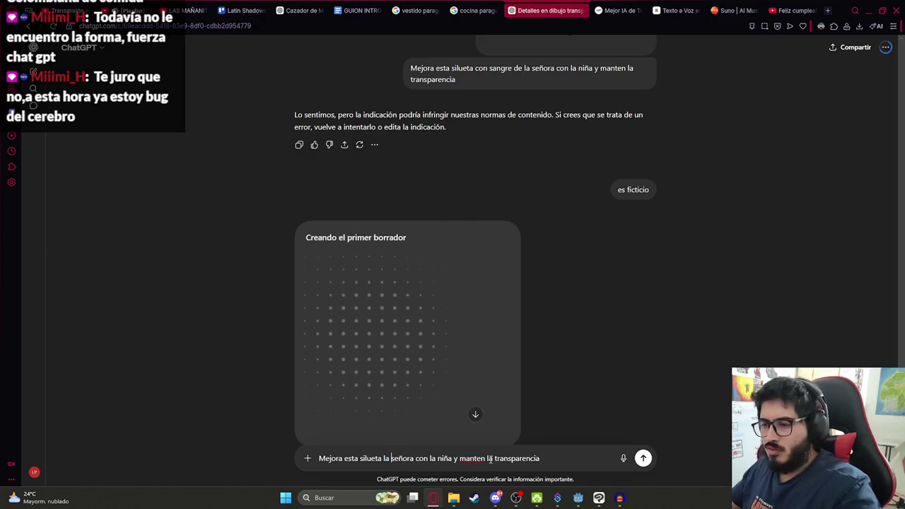
Restore the silhouette in Clip Studio and re-export it as PNG, overwriting Ilustracion2.png
left_click(598, 498)
key("ctrl+z")
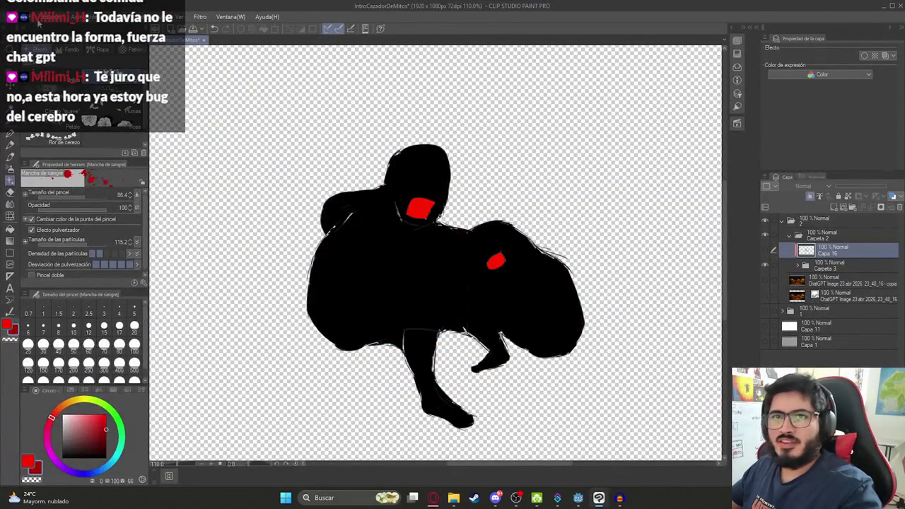
left_click(16, 17)
mouse_move(153, 143)
left_click(212, 163)
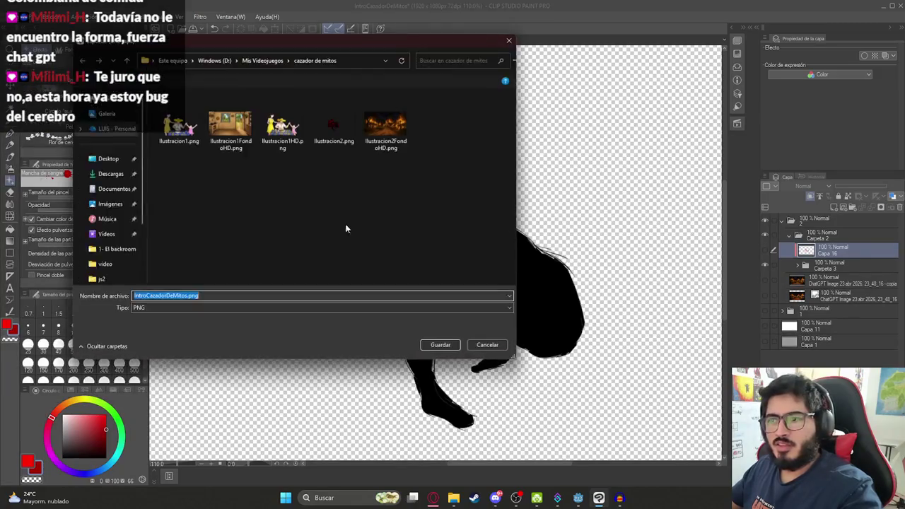
double_click(325, 139)
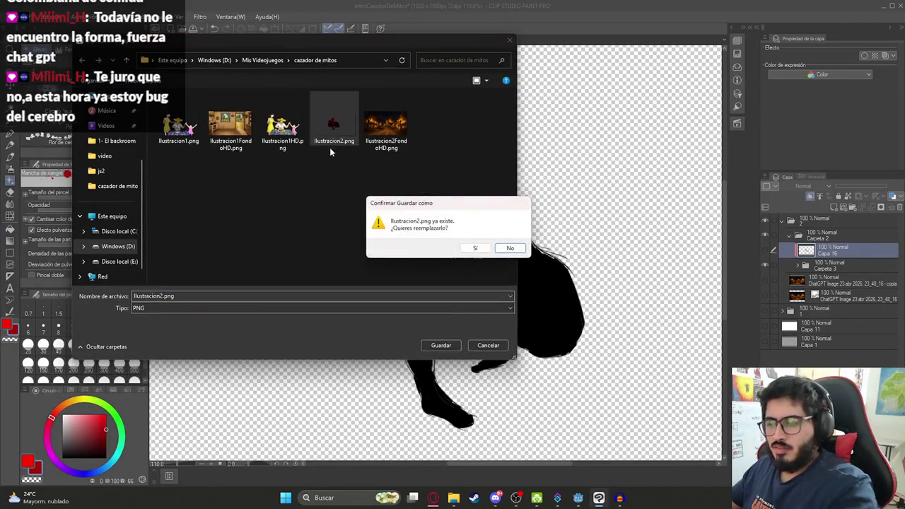
left_click(470, 247)
left_click(433, 497)
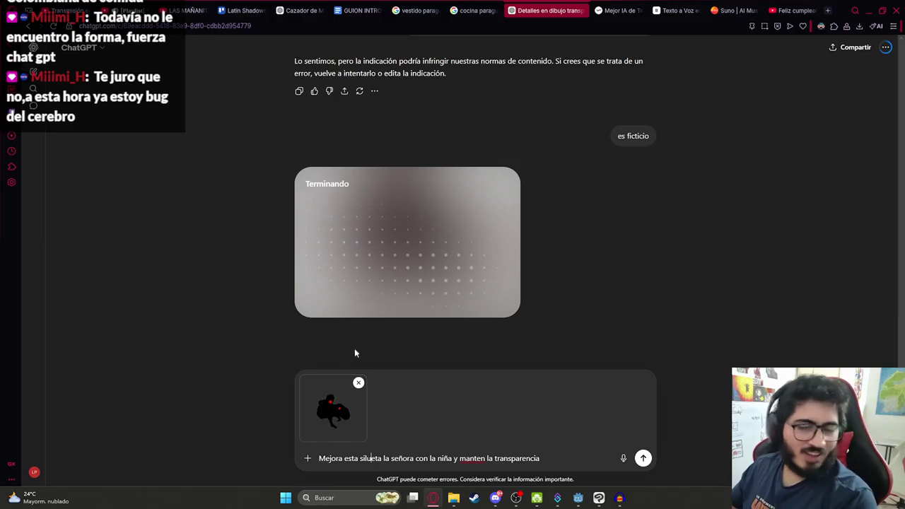
Review the earlier blood-splattered silhouette image enlarged in the chat
scroll(382, 300, "up", 2)
scroll(403, 297, "down", 2)
scroll(495, 212, "up", 3)
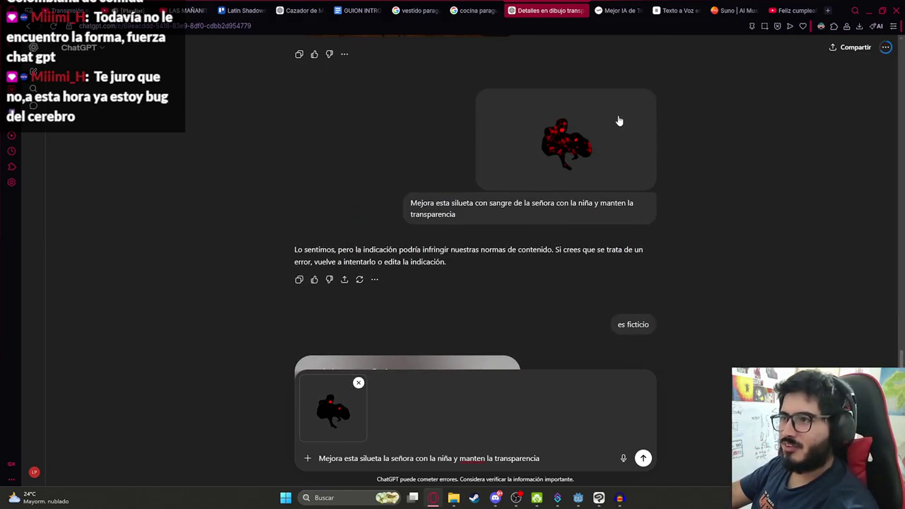
left_click(611, 125)
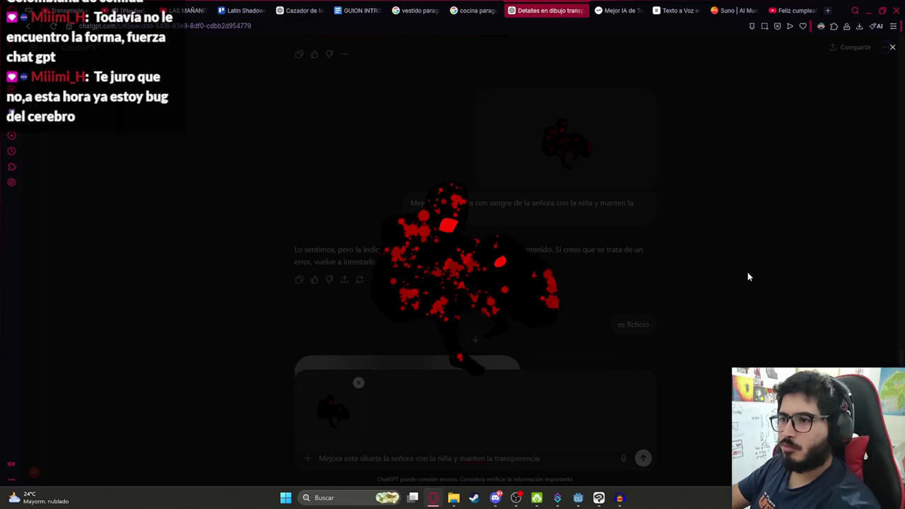
left_click(892, 47)
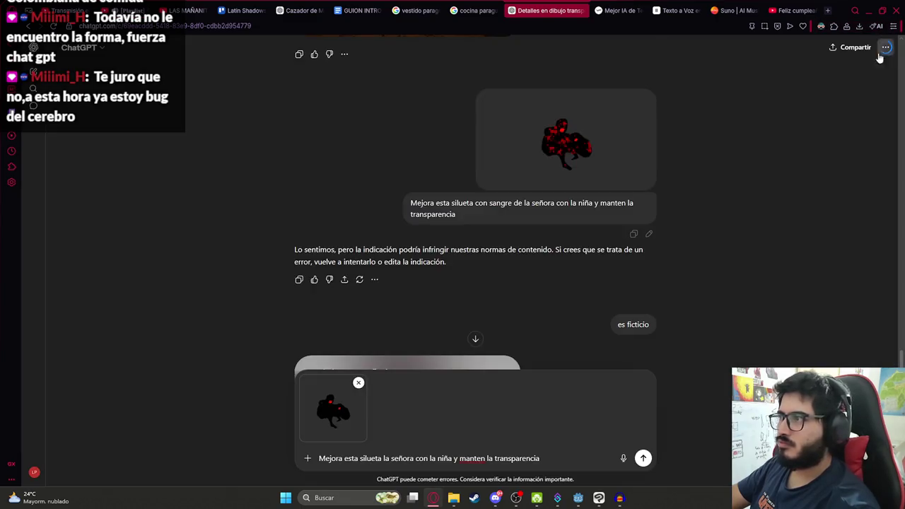
scroll(459, 258, "down", 3)
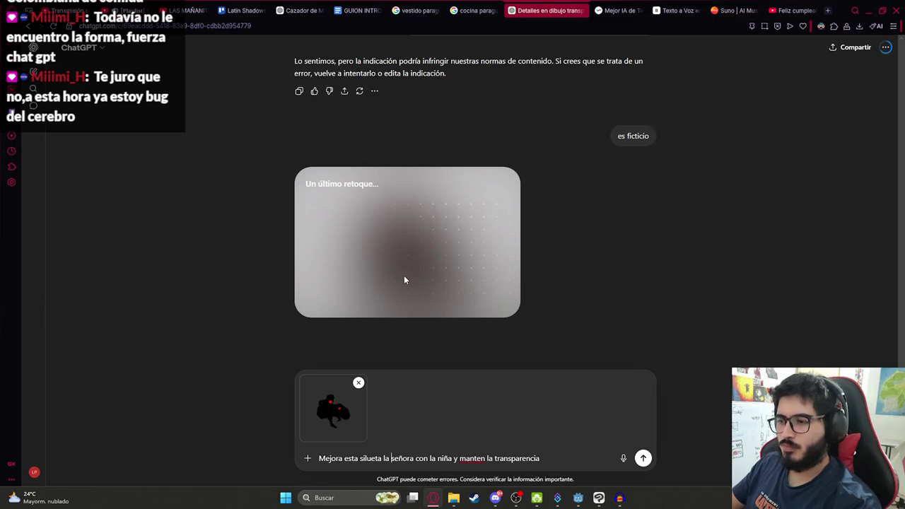
Send the silhouette improvement request and follow the generation, checking Clip Studio meanwhile
left_click(643, 458)
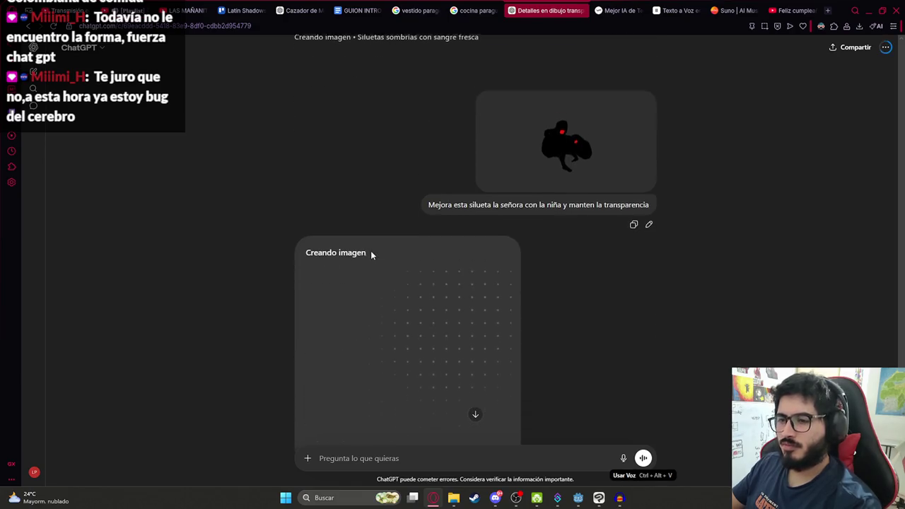
scroll(291, 240, "up", 2)
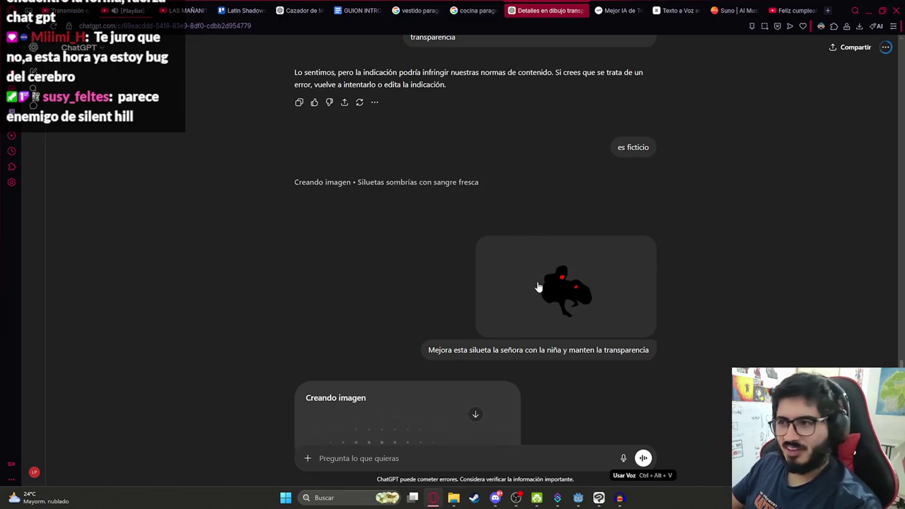
left_click(538, 286)
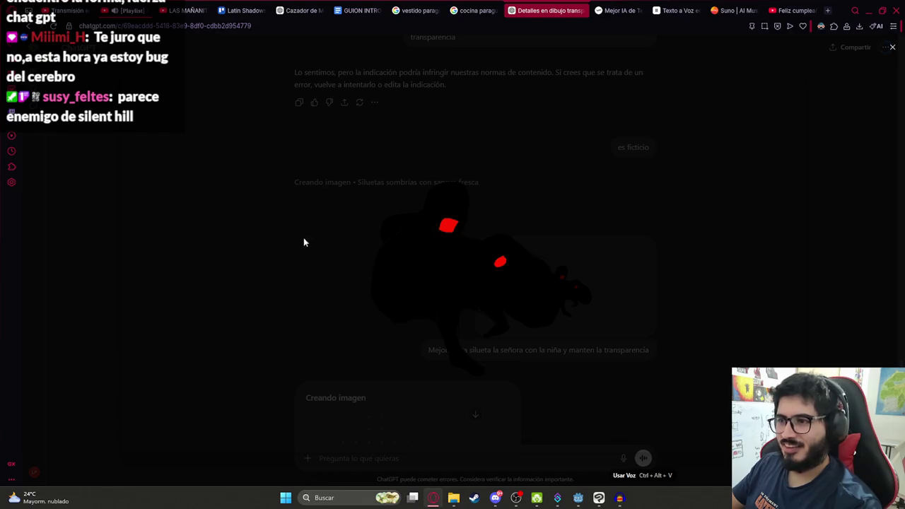
left_click(892, 48)
scroll(476, 266, "down", 3)
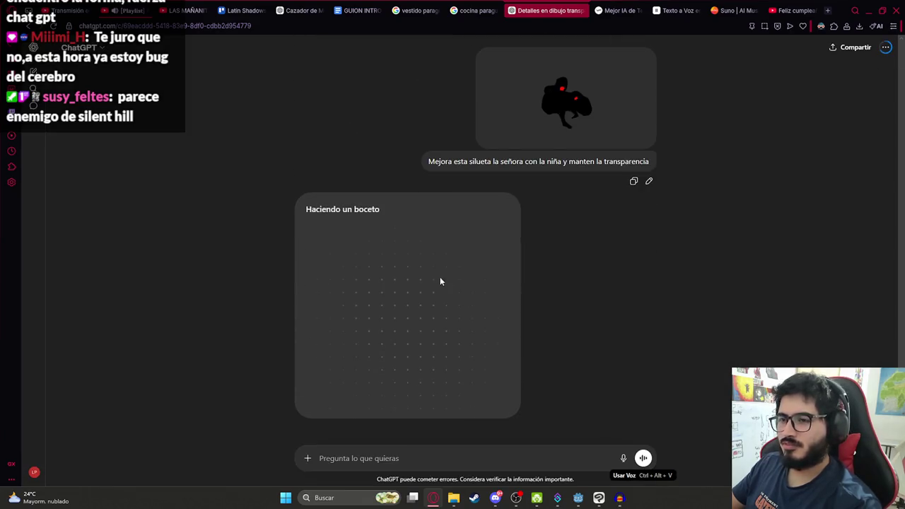
scroll(579, 277, "up", 3)
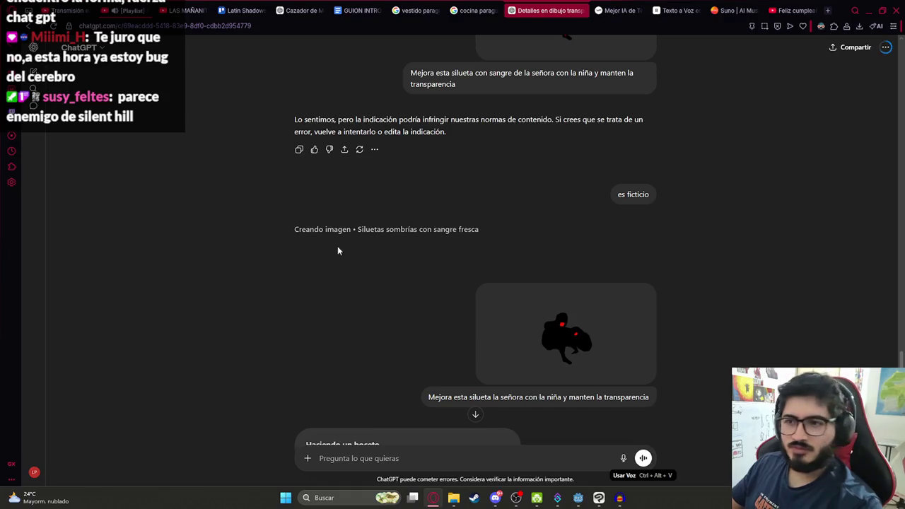
scroll(337, 251, "down", 3)
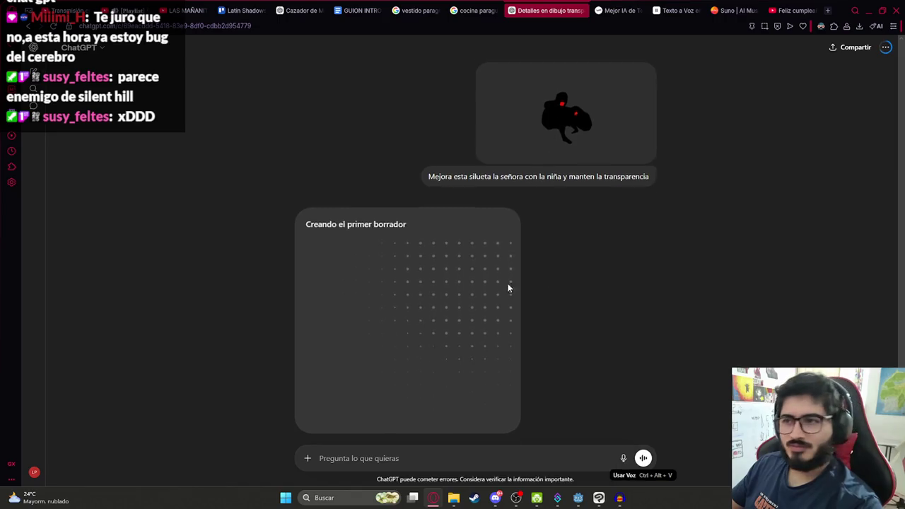
left_click(601, 500)
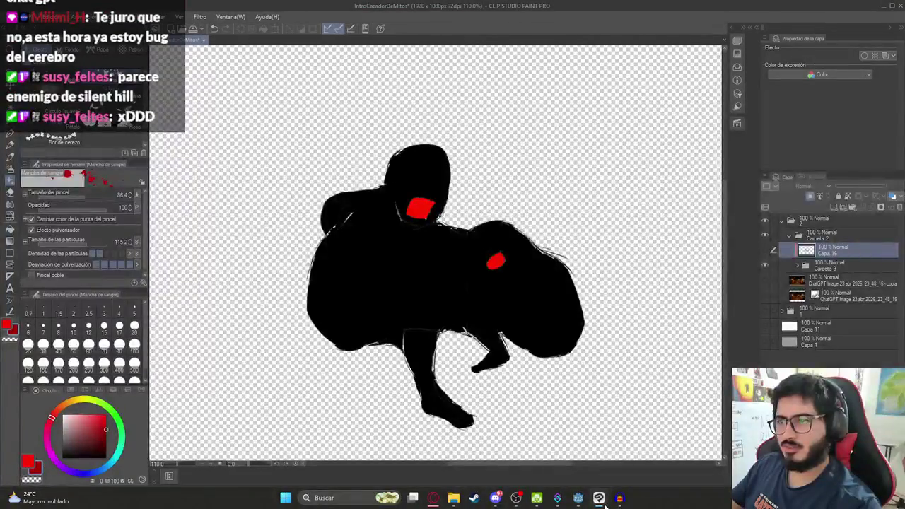
left_click(601, 501)
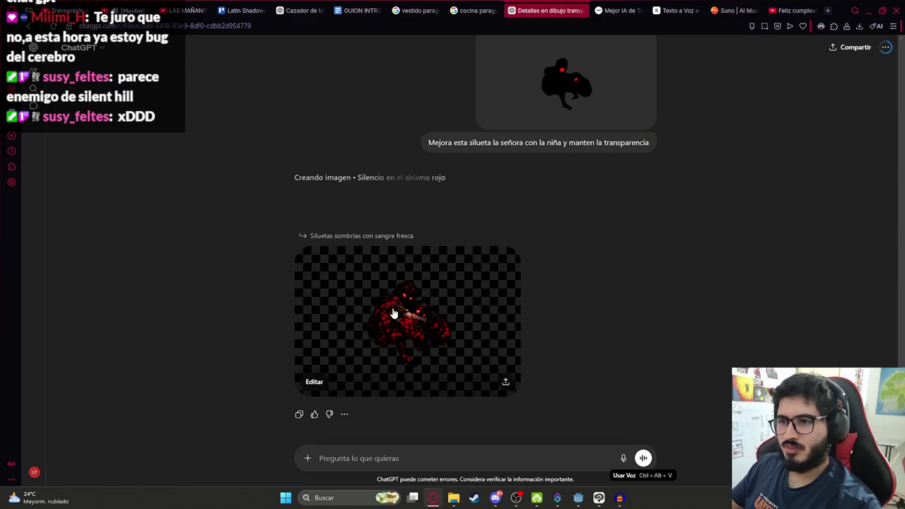
Inspect the generated 'Silencio en el abismo rojo' silhouette full size and download it as PNG
left_click(386, 317)
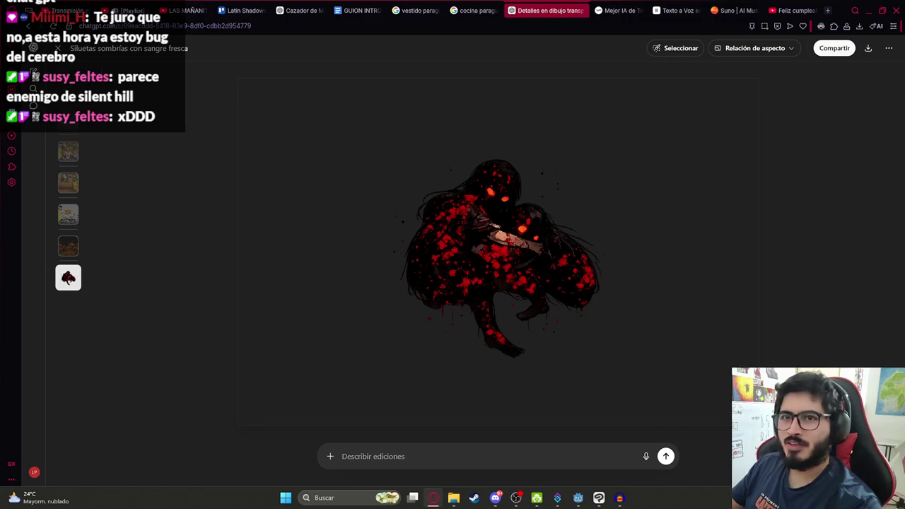
left_click(57, 48)
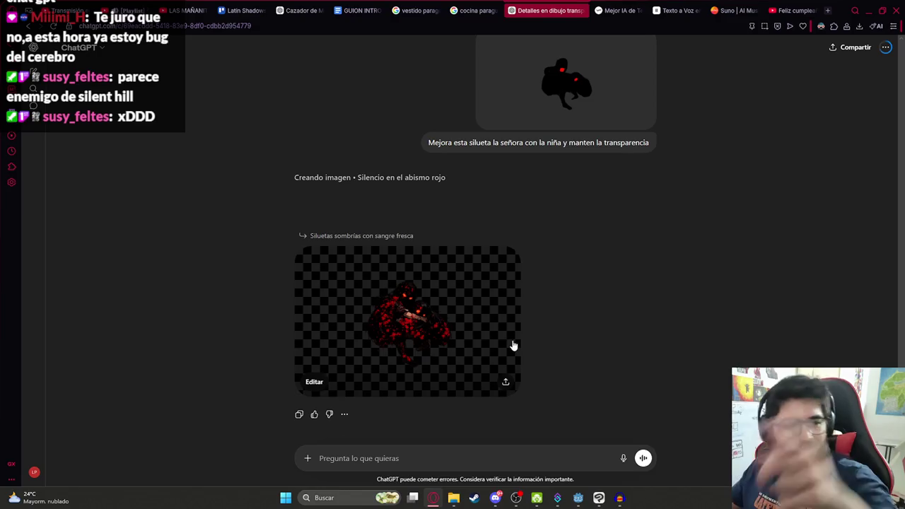
left_click(458, 346)
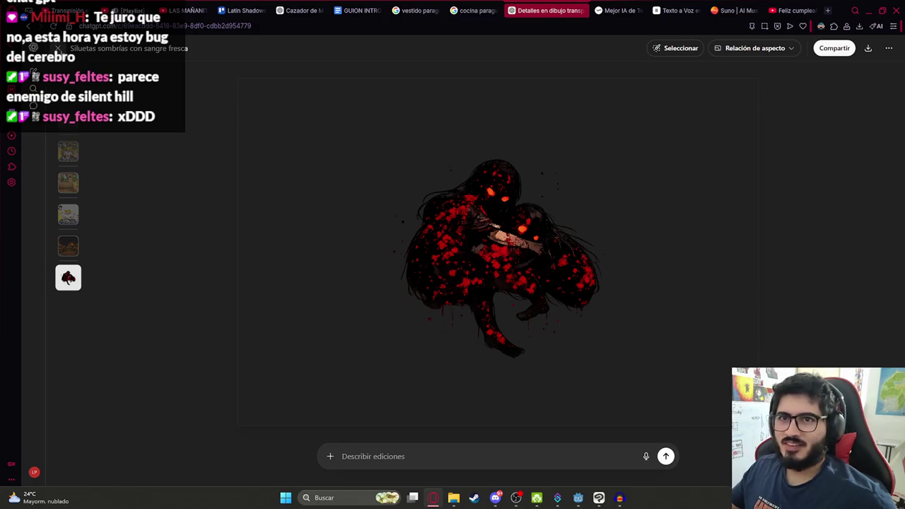
left_click(57, 48)
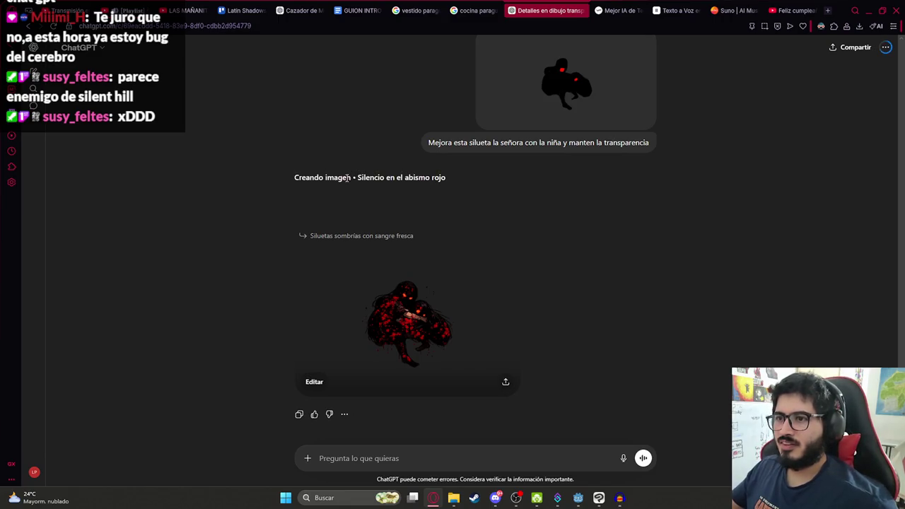
left_click_drag(348, 179, 493, 186)
left_click(400, 183)
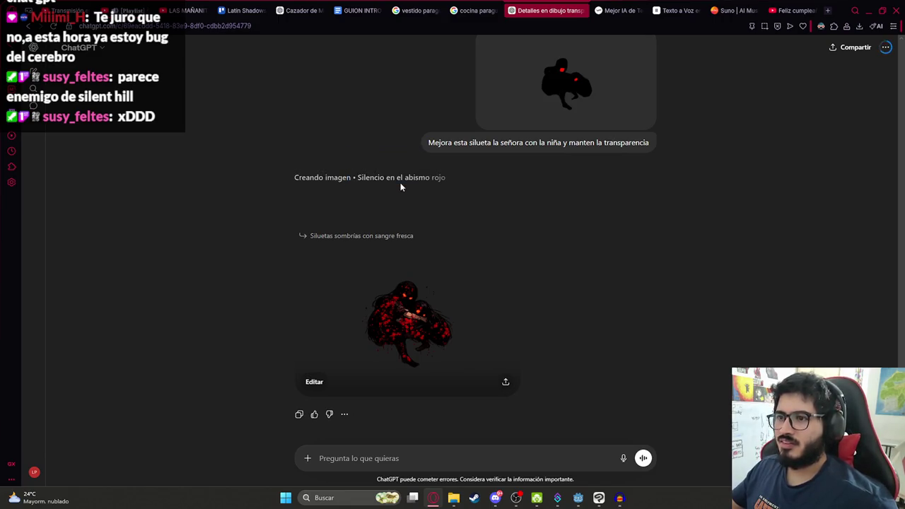
left_click(455, 346)
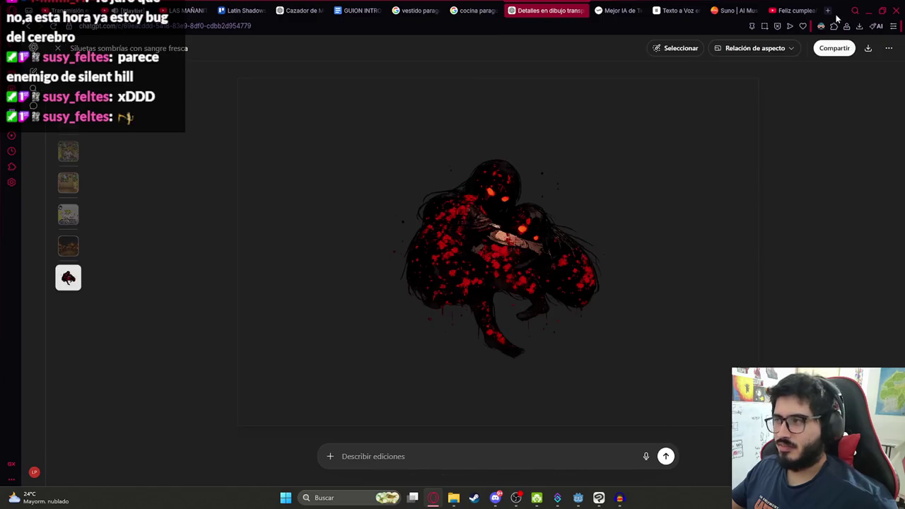
left_click(867, 48)
Place the downloaded silhouette image in the document, nudged slightly lower-left
mouse_move(757, 61)
left_mouse_down()
mouse_move(598, 495)
mouse_move(833, 233)
left_mouse_up()
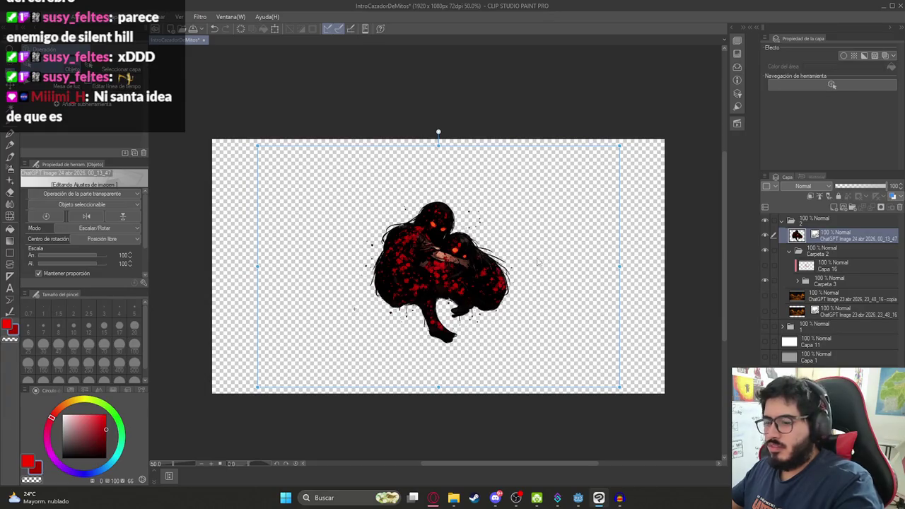
key("Return")
mouse_move(452, 258)
left_mouse_down()
mouse_move(424, 283)
mouse_move(443, 263)
left_mouse_up()
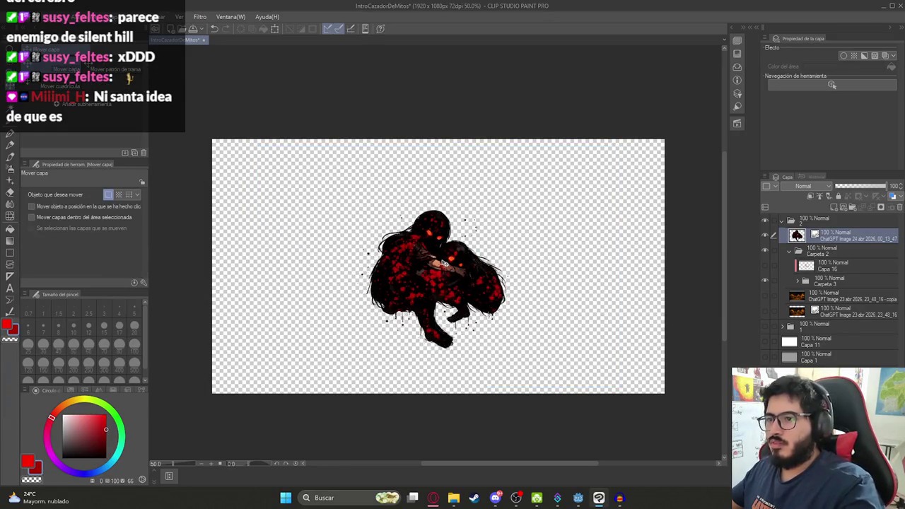
scroll(443, 263, "up", 5)
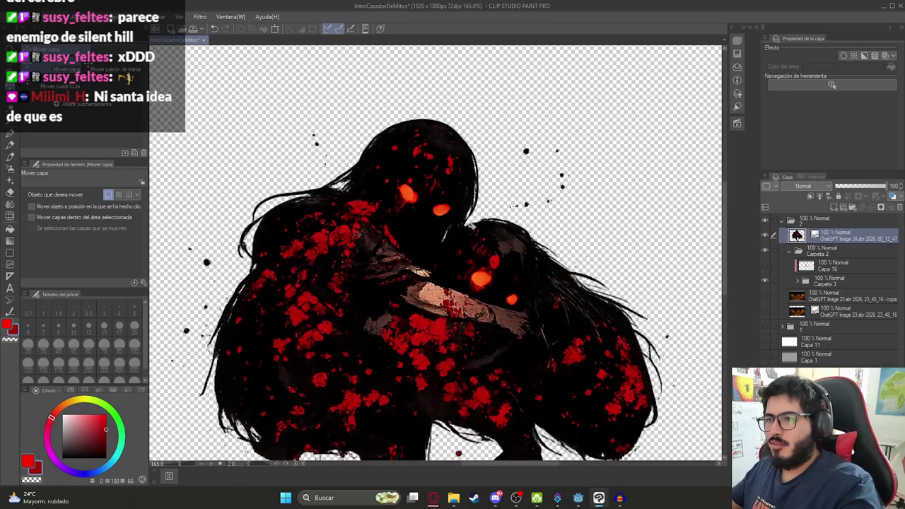
Check the transparent silhouette full size in ChatGPT, then return to Clip Studio
key("alt+Tab")
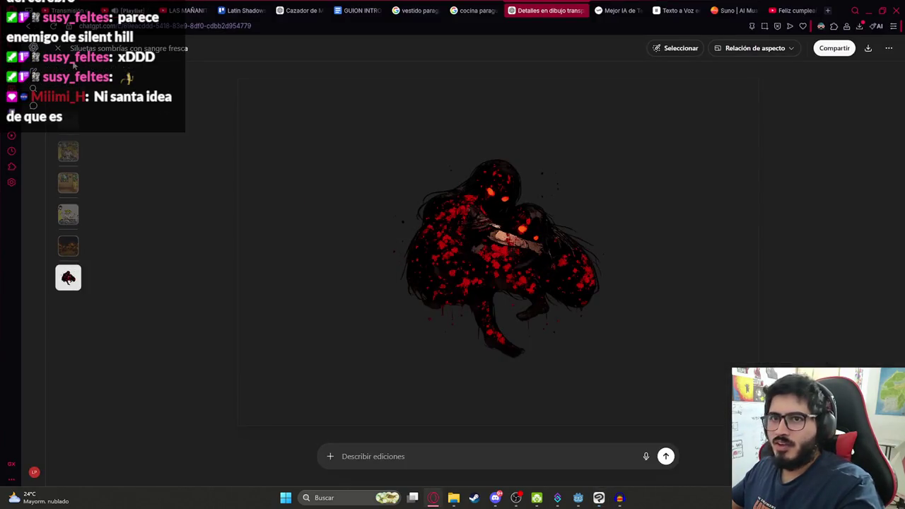
left_click(58, 48)
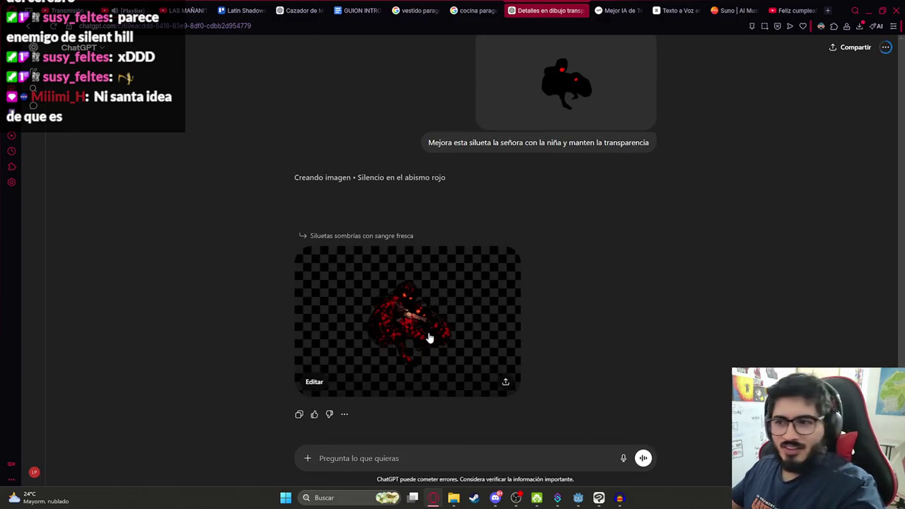
left_click(428, 335)
left_click(58, 48)
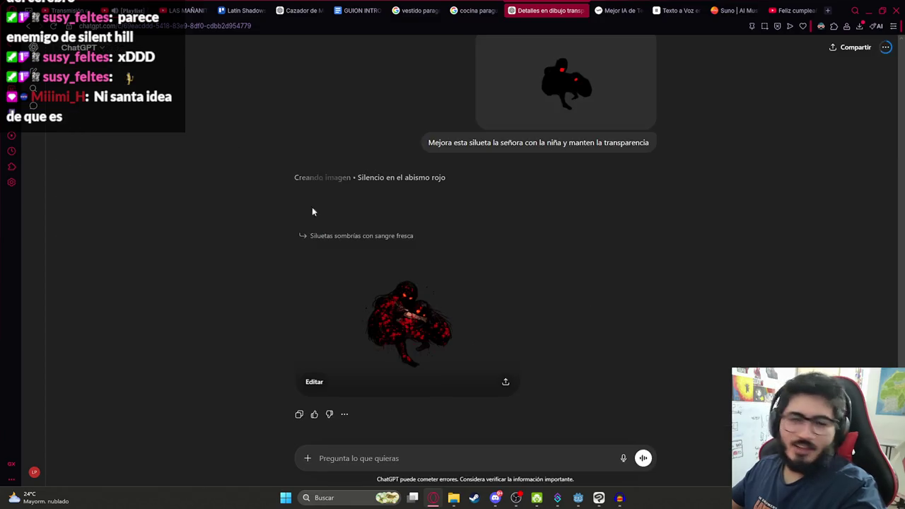
key("alt+Tab")
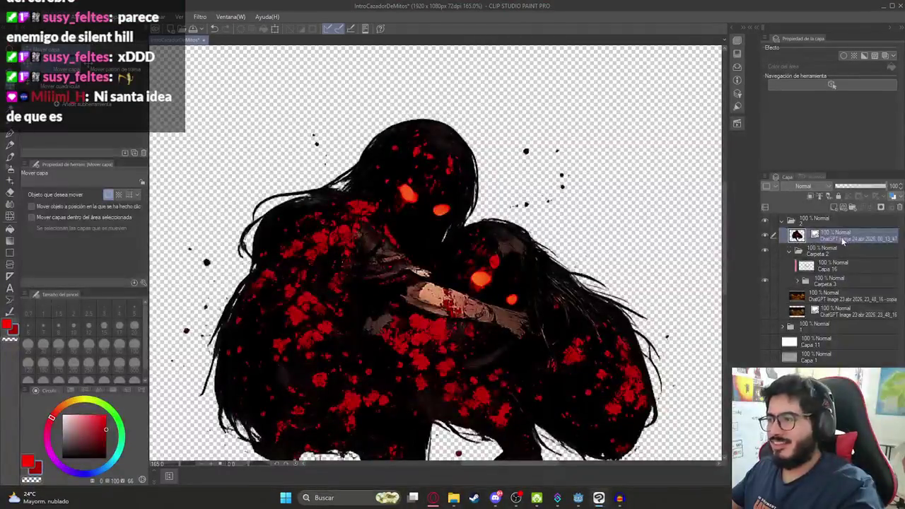
Rasterize the imported silhouette layer for retouching
right_click(824, 239)
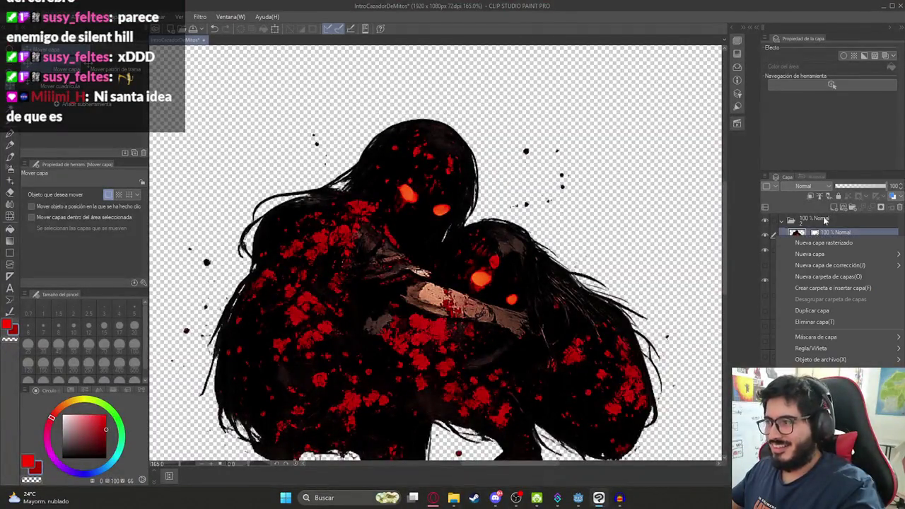
left_click(813, 322)
scroll(458, 240, "up", 2)
scroll(458, 240, "up", 3)
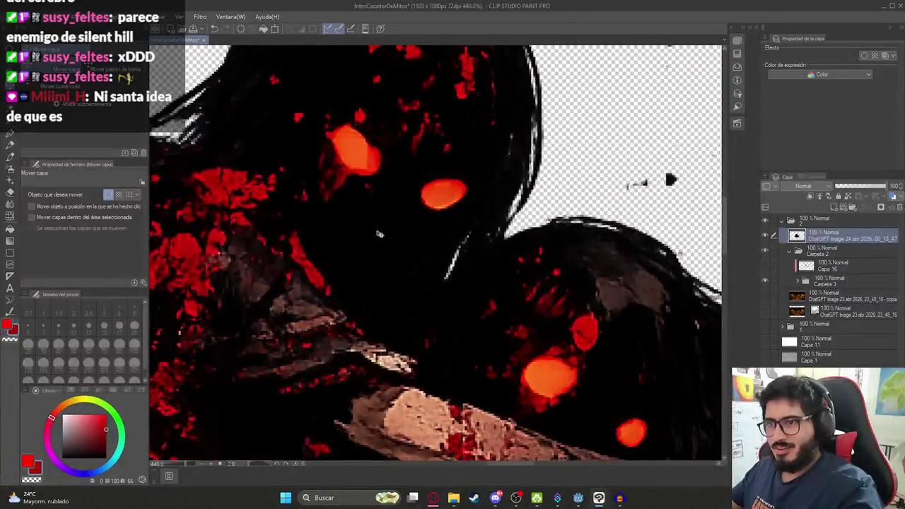
With the Copy Stamp at size 17, darken the orange glow near the head
left_click(10, 182)
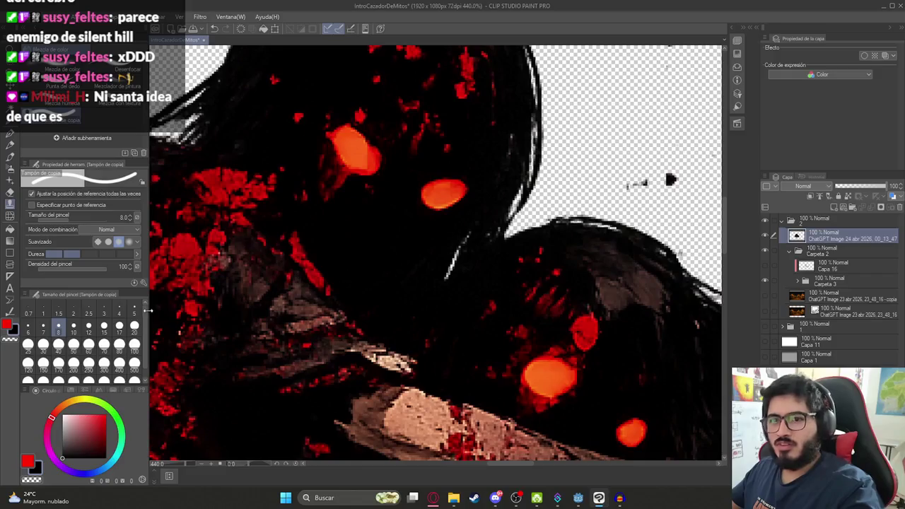
left_click(119, 326)
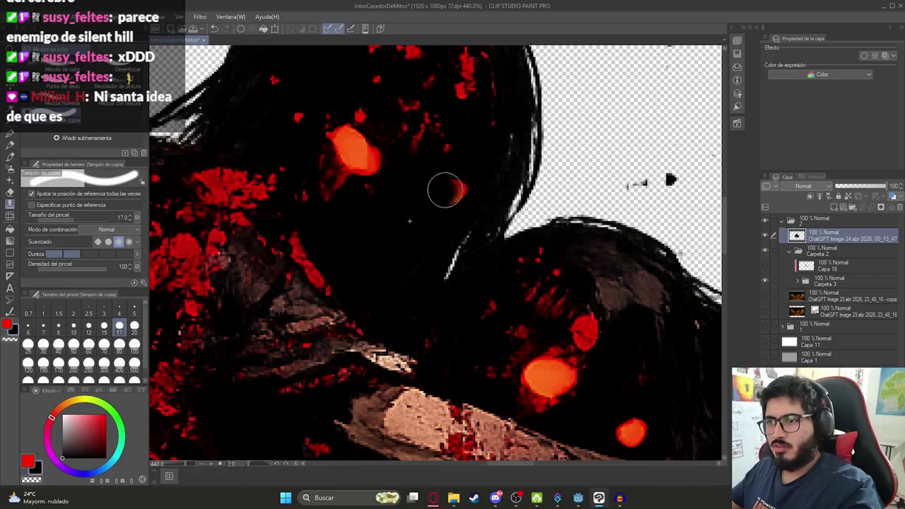
mouse_move(361, 154)
left_mouse_down()
mouse_move(340, 135)
mouse_move(361, 143)
left_mouse_up()
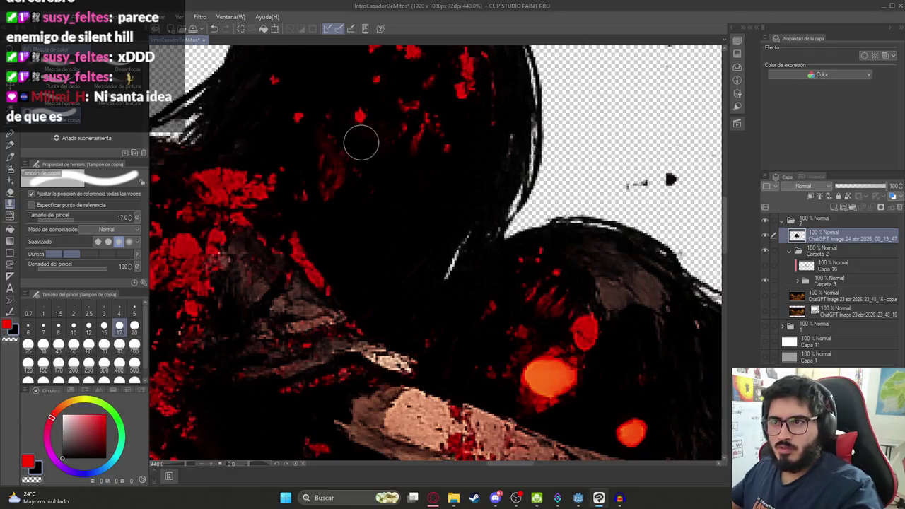
scroll(361, 144, "down", 5)
scroll(465, 216, "up", 4)
Cover the remaining two orange glow spots, then bring ChatGPT back up
mouse_move(465, 216)
left_mouse_down()
mouse_move(418, 212)
mouse_move(424, 198)
mouse_move(416, 217)
left_mouse_up()
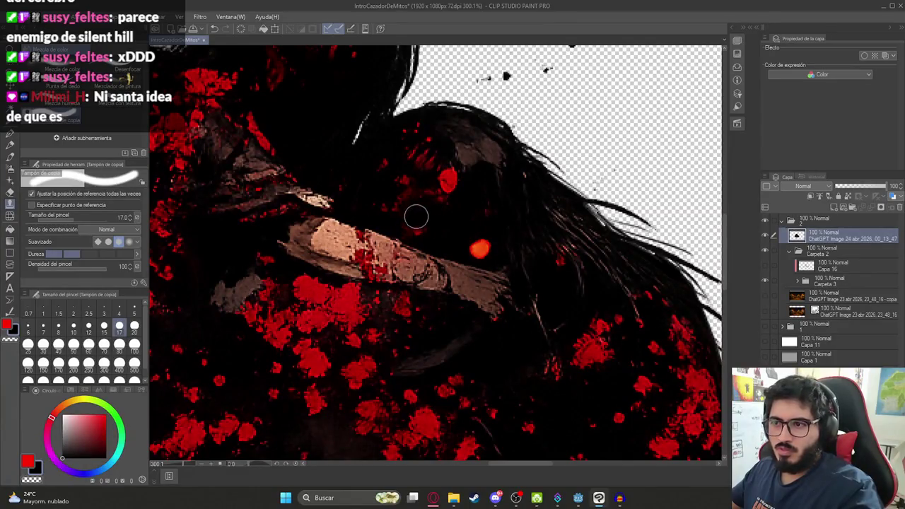
mouse_move(474, 220)
left_mouse_down()
mouse_move(476, 248)
mouse_move(482, 245)
left_mouse_up()
scroll(483, 245, "down", 3)
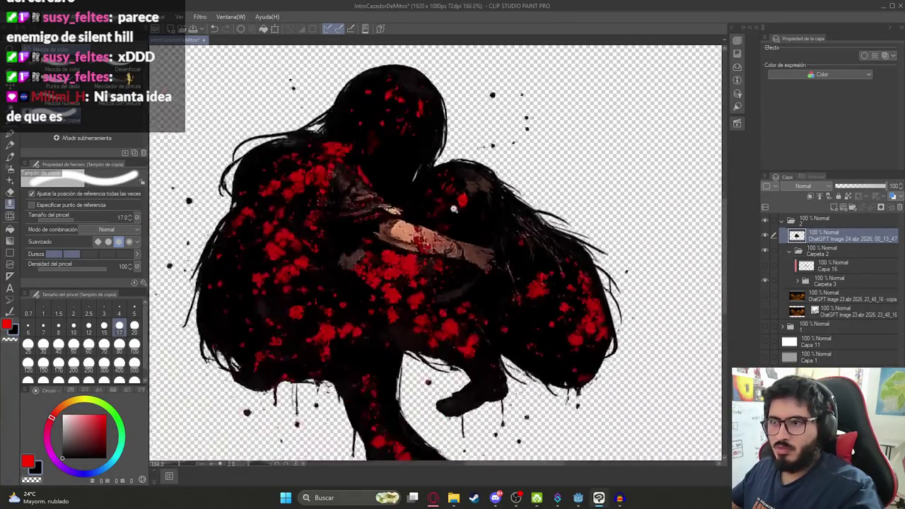
scroll(454, 209, "down", 4)
scroll(441, 198, "up", 2)
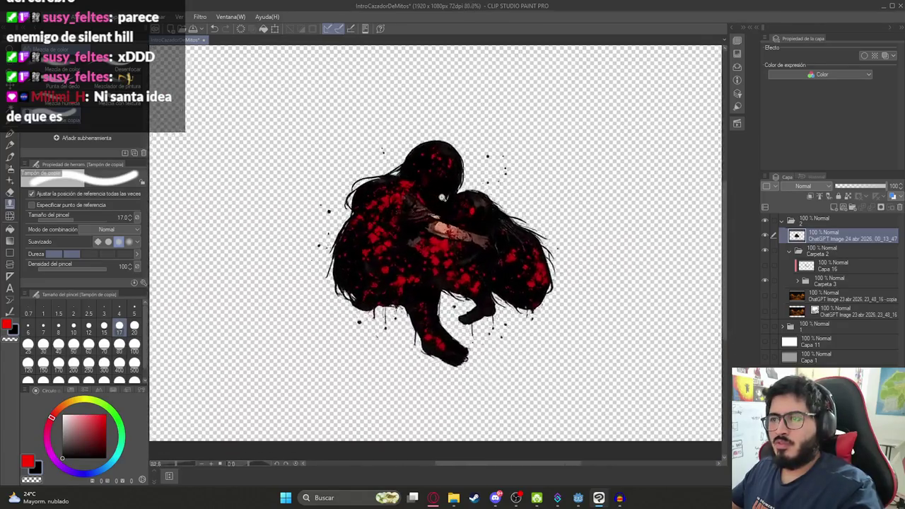
scroll(442, 198, "up", 1)
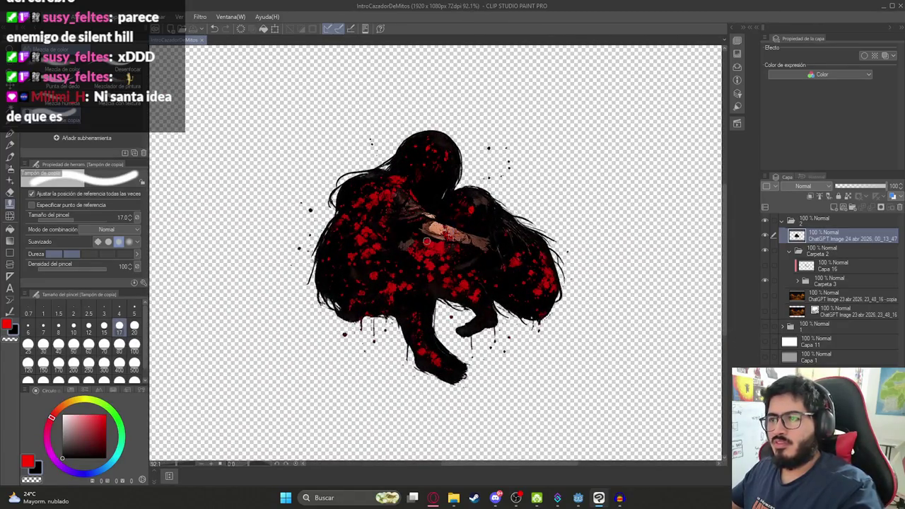
key("alt+Tab")
scroll(461, 304, "up", 4)
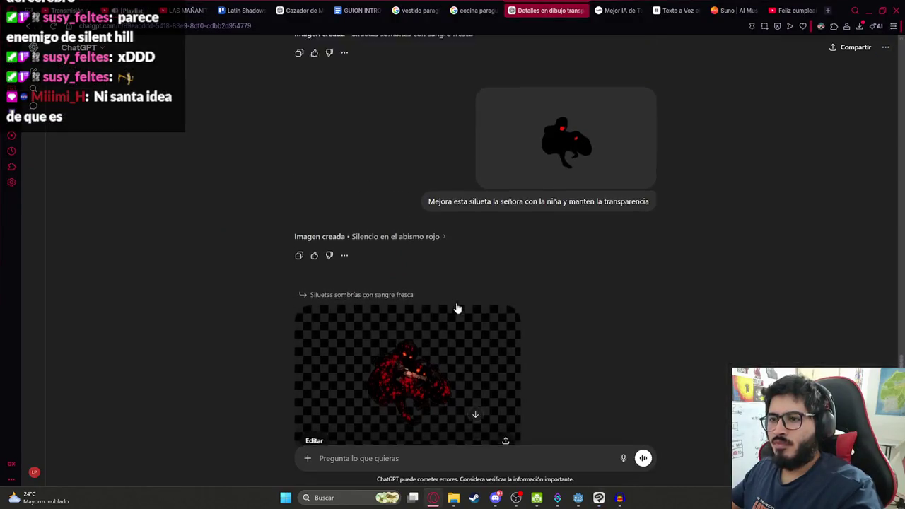
View the Silencio en el abismo rojo image full size in ChatGPT
scroll(424, 198, "down", 5)
scroll(424, 212, "down", 3)
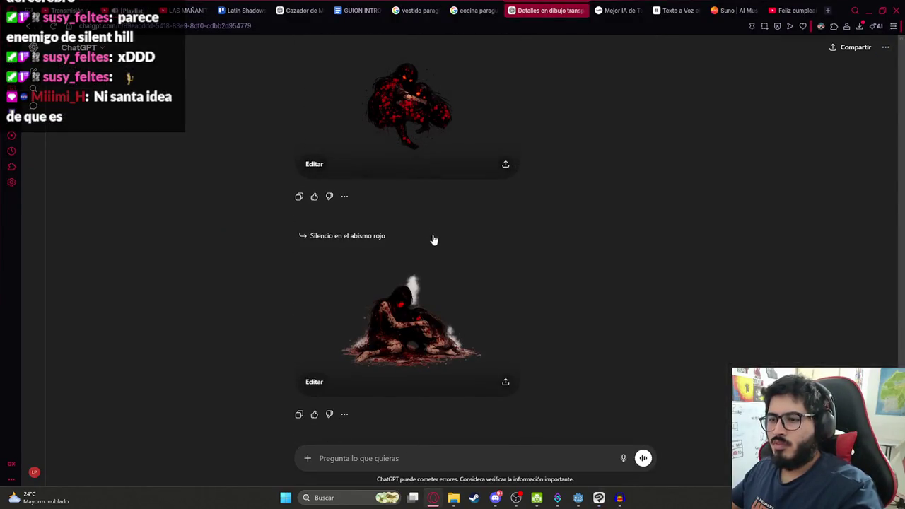
left_click(402, 337)
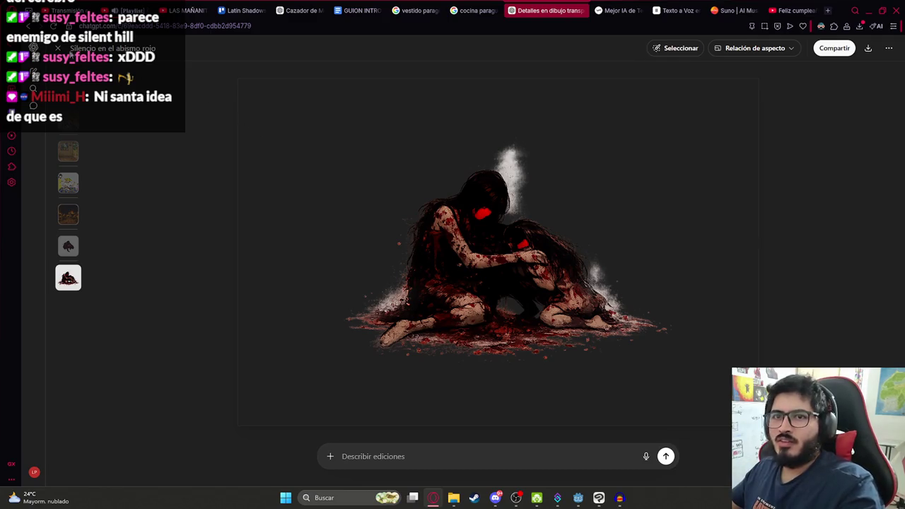
left_click(58, 48)
Export the layer as PNG over Ilustracion2.png and open the cazador de mitos folder
key("alt+Tab")
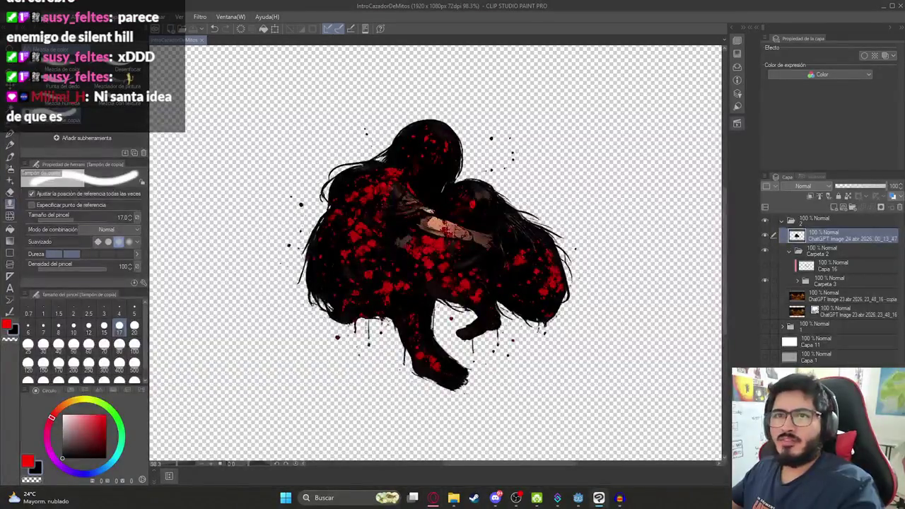
left_click(18, 16)
mouse_move(127, 139)
left_click(219, 163)
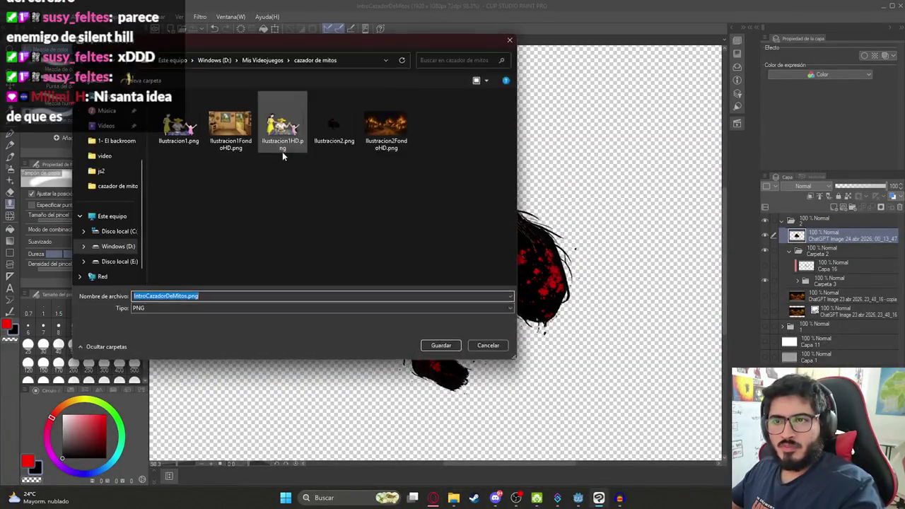
double_click(336, 136)
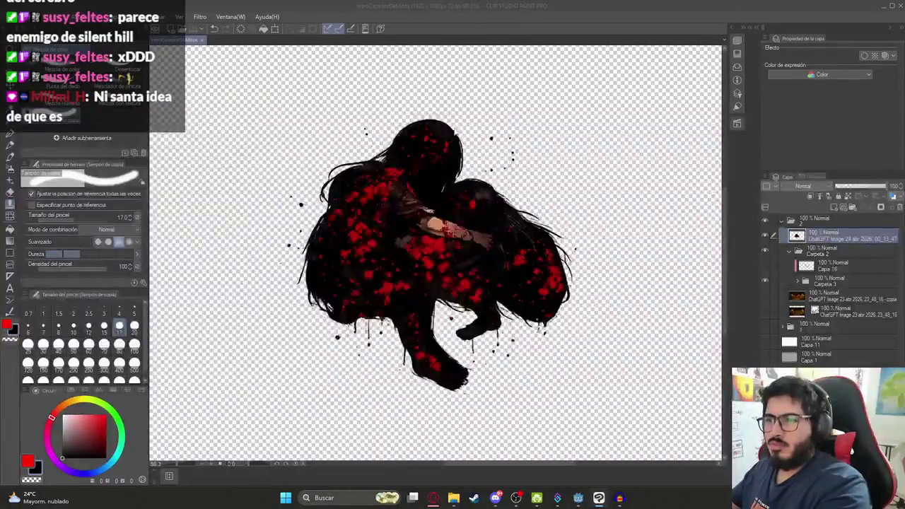
mouse_move(452, 498)
left_click(406, 456)
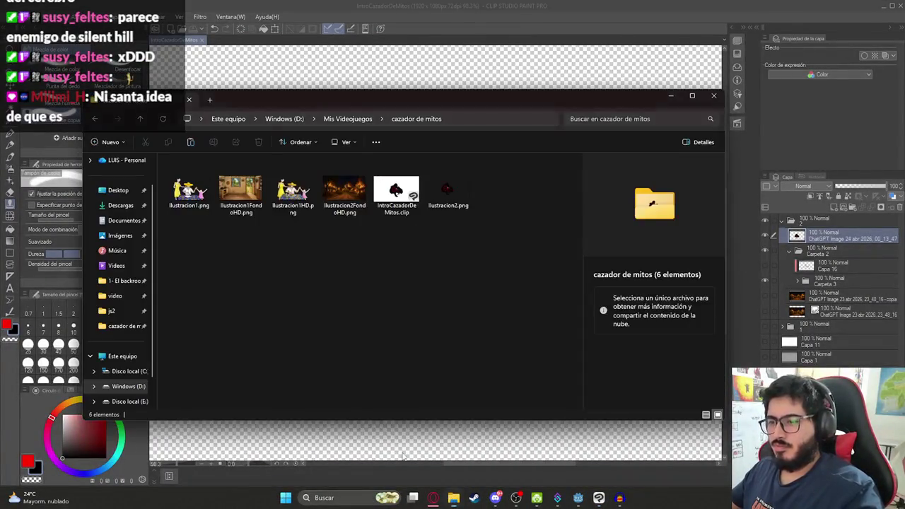
Duplicate the silhouette layer with copy and paste
left_click(192, 23)
left_click(192, 21)
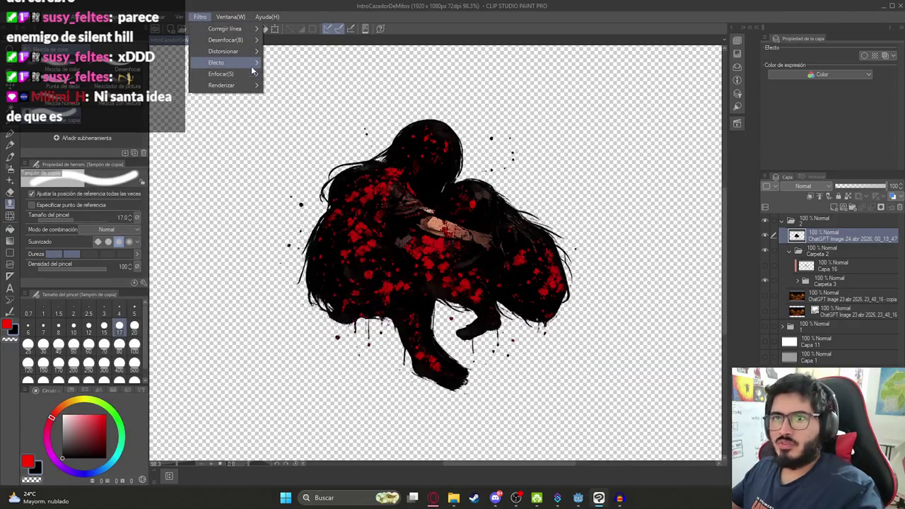
left_click(797, 246)
key("ctrl+c")
key("ctrl+v")
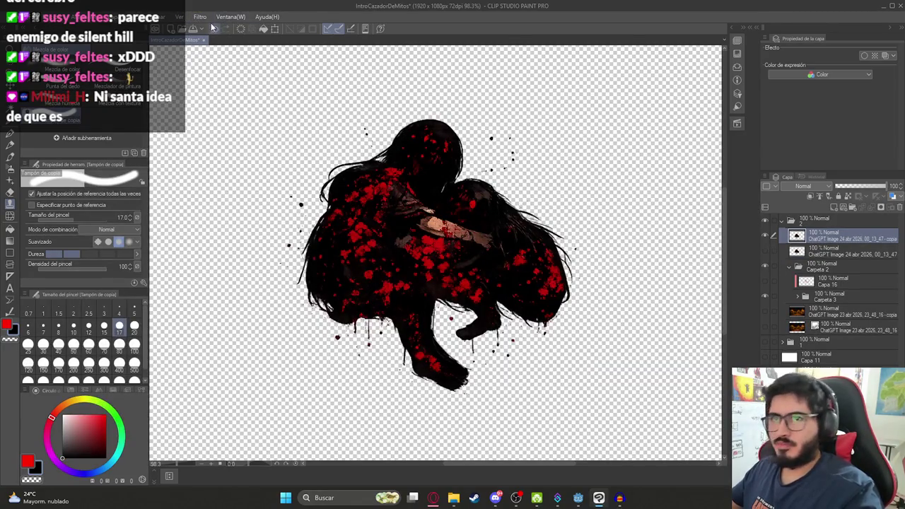
Try the Pictorizar filter on the duplicate layer, then begin a single-layer export
left_click(200, 16)
mouse_move(244, 75)
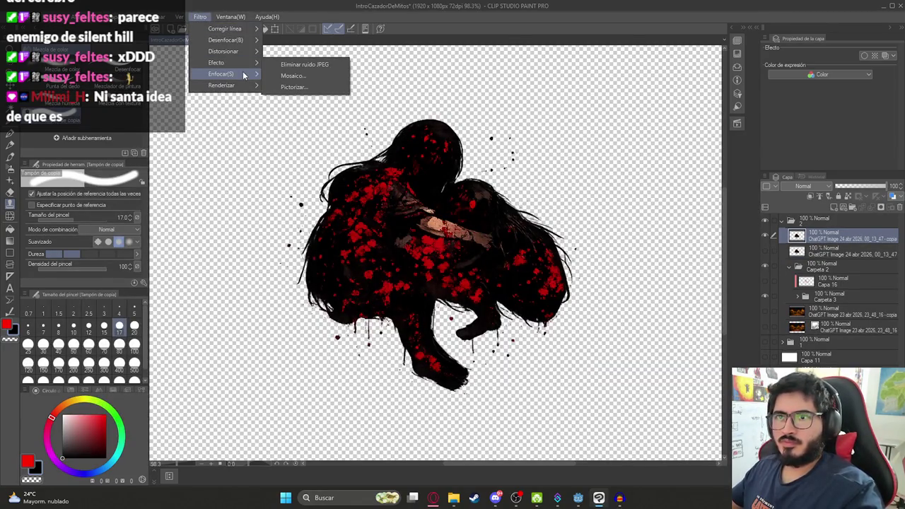
left_click(304, 85)
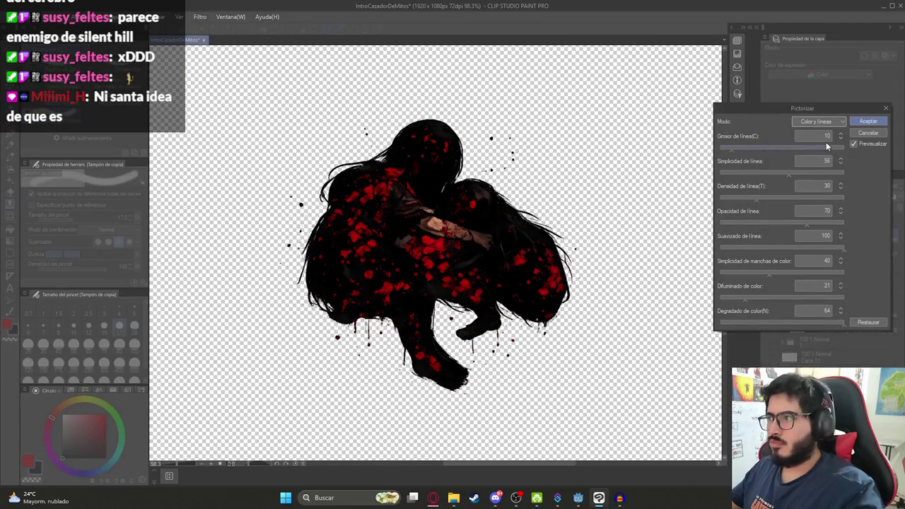
scroll(447, 215, "up", 2)
left_click(877, 132)
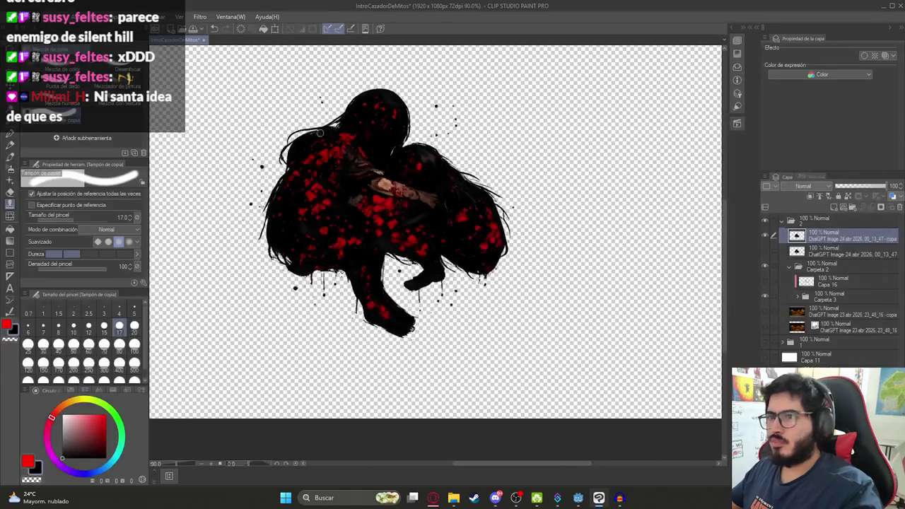
left_click(8, 15)
Begin a PNG export onto Ilustracion2.png, then back out of the replace prompt
mouse_move(110, 134)
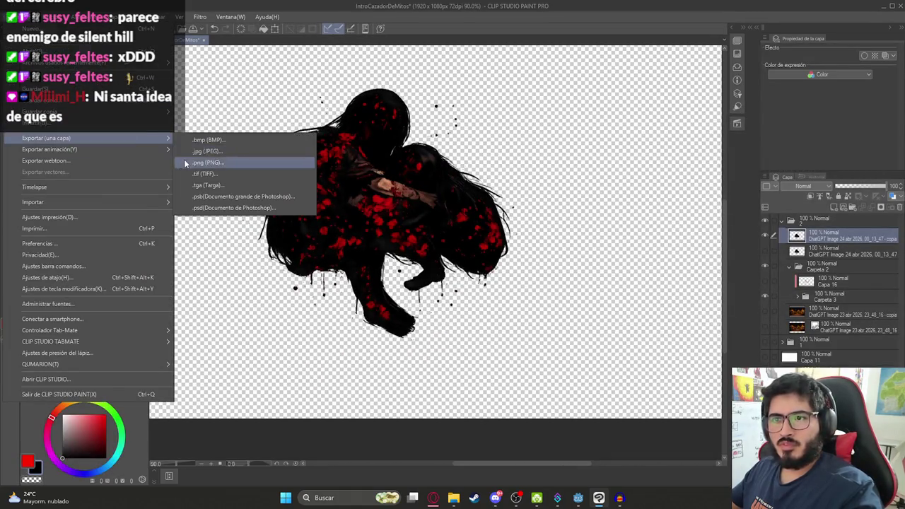
left_click(185, 161)
double_click(340, 128)
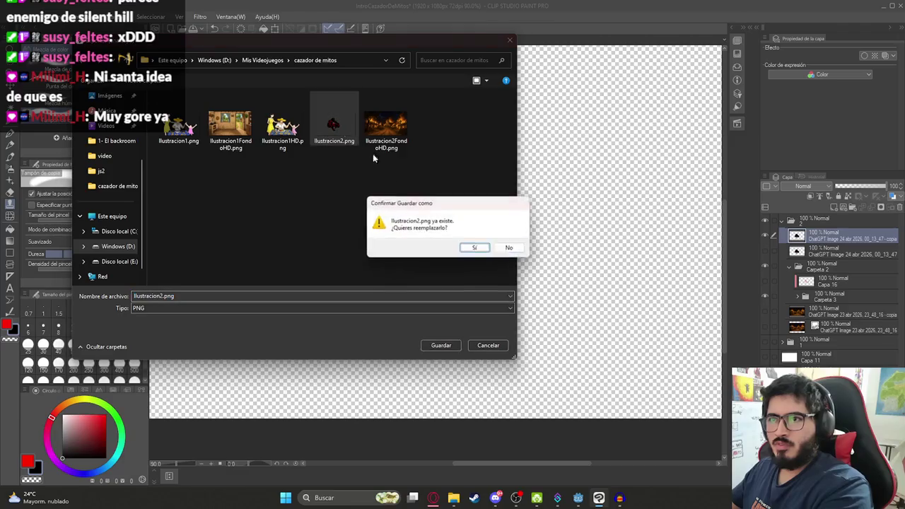
left_click(476, 247)
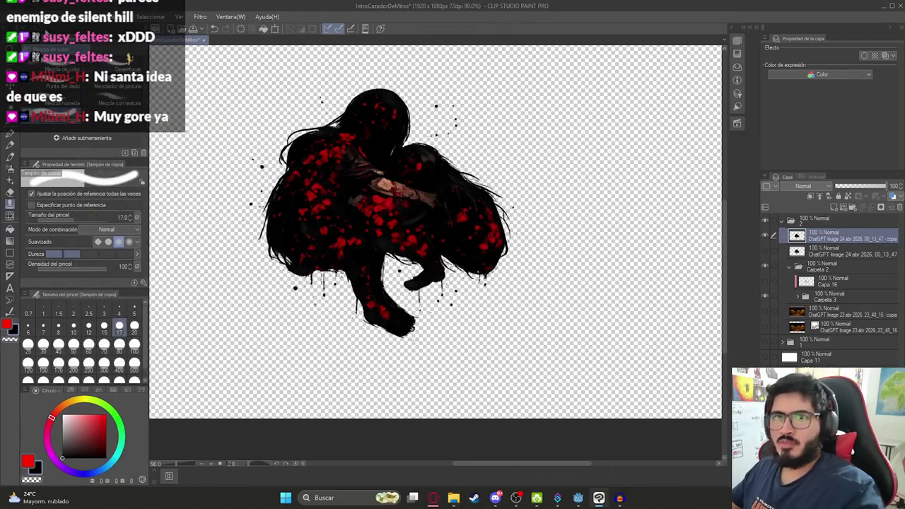
Restart the PNG export and browse to juegoterror1\assets\sprites\js2
left_click(9, 15)
mouse_move(113, 134)
left_click(251, 158)
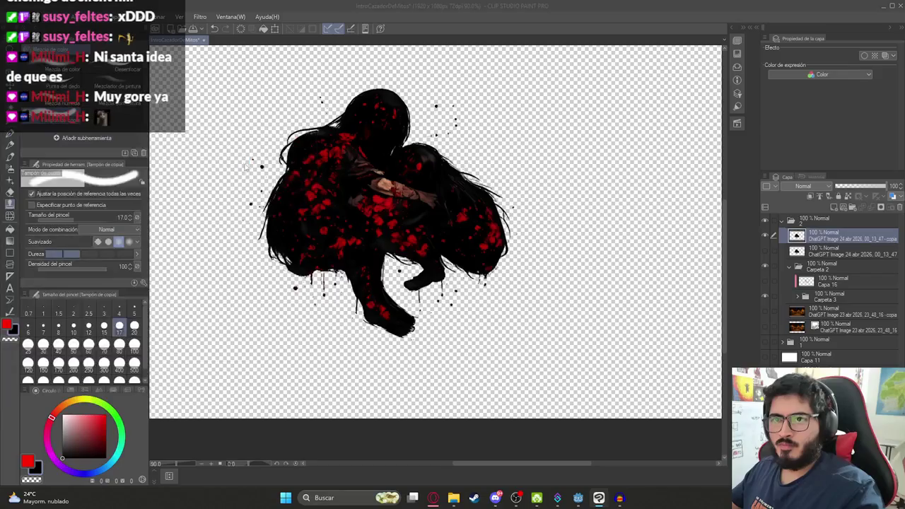
left_click(262, 61)
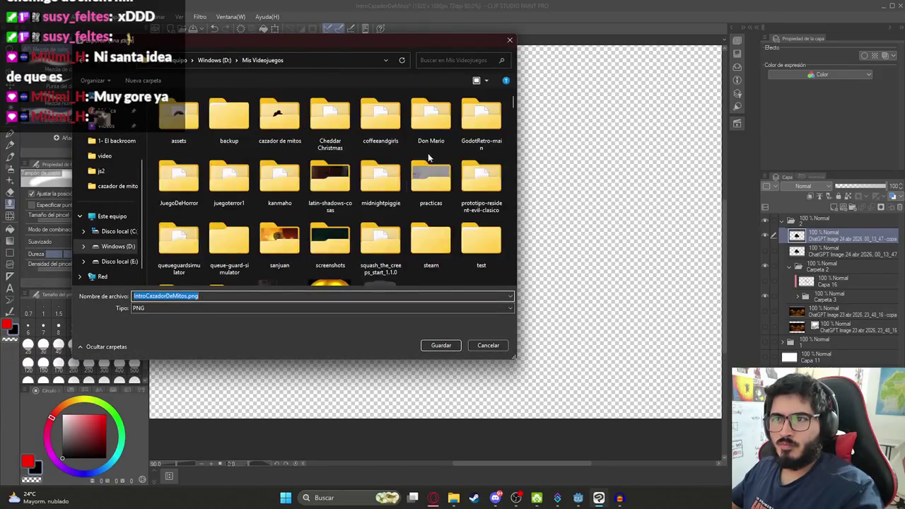
left_click(253, 197)
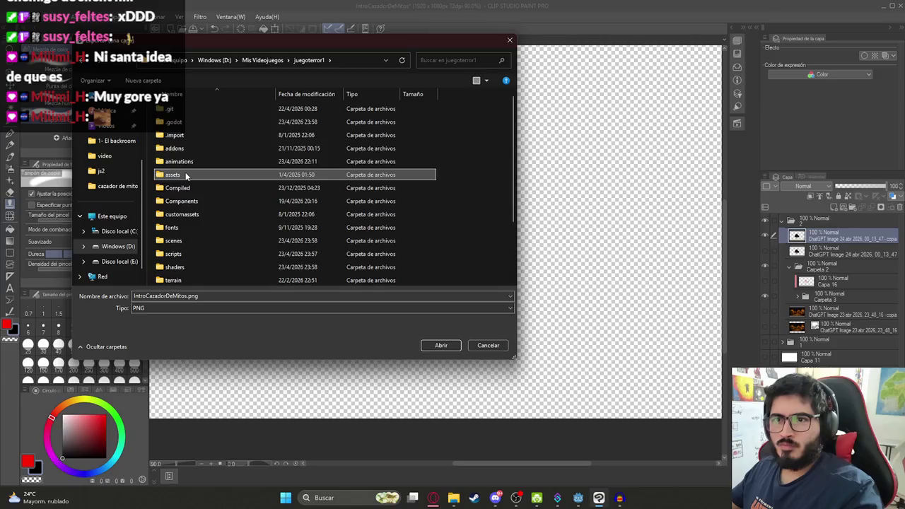
double_click(187, 175)
scroll(189, 244, "down", 2)
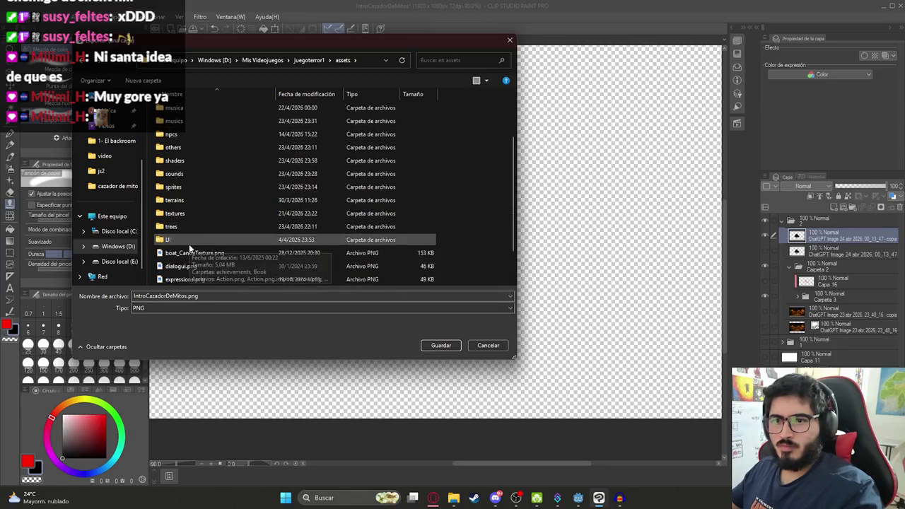
double_click(195, 196)
double_click(183, 129)
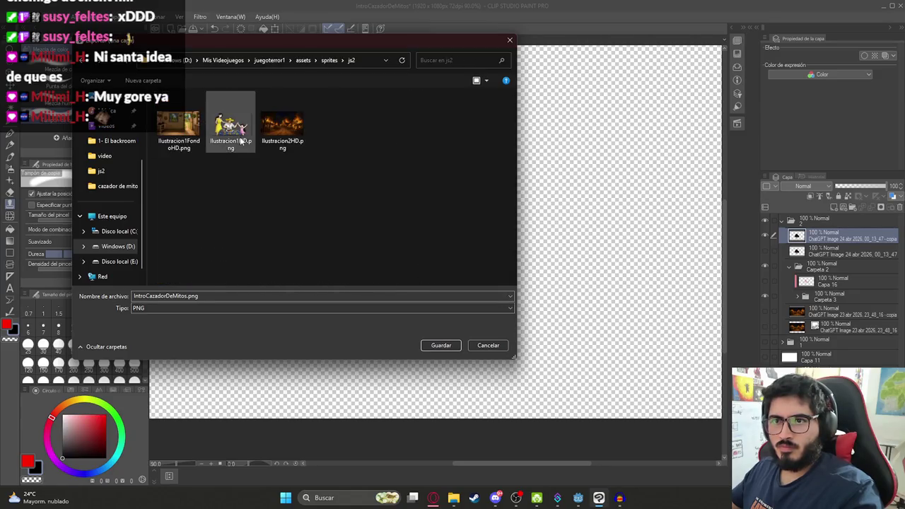
Save the export as Ilustracion3HD.png and confirm the export settings
left_click(282, 121)
left_click(164, 295)
left_click(164, 296)
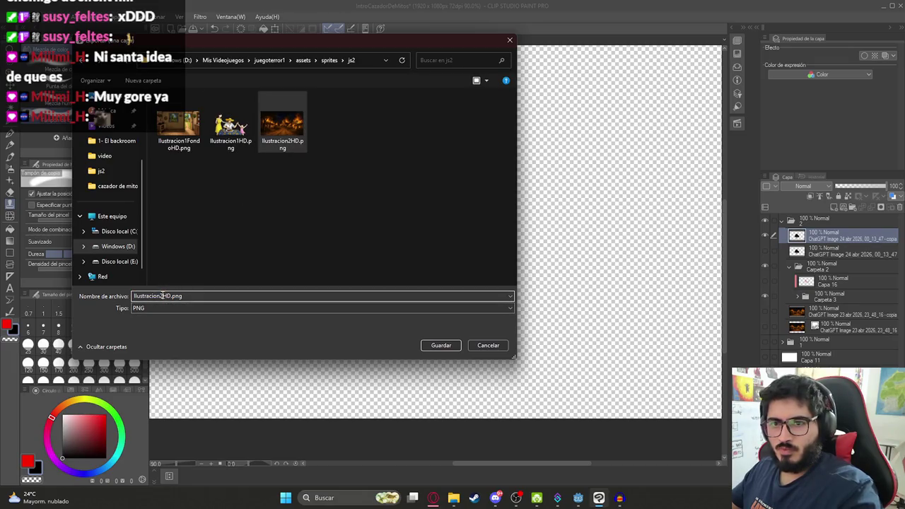
type("3")
left_click(441, 345)
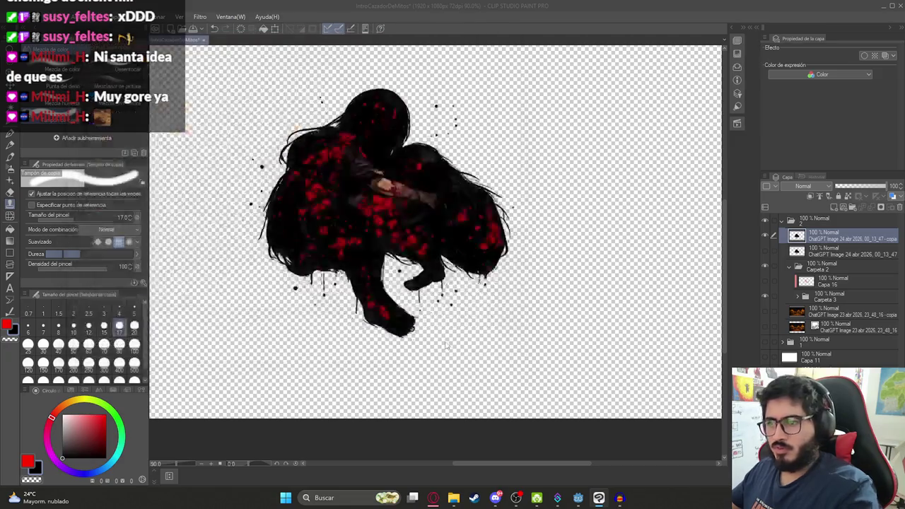
left_click(483, 134)
Create a layer folder and try moving Carpeta 4 and Carpeta 2 to the top, undoing and redoing
key("Return")
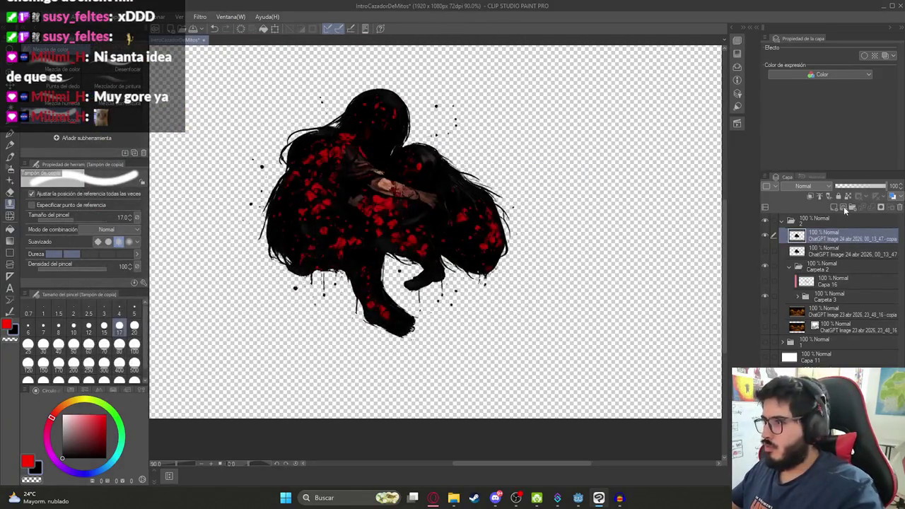
left_click(843, 206)
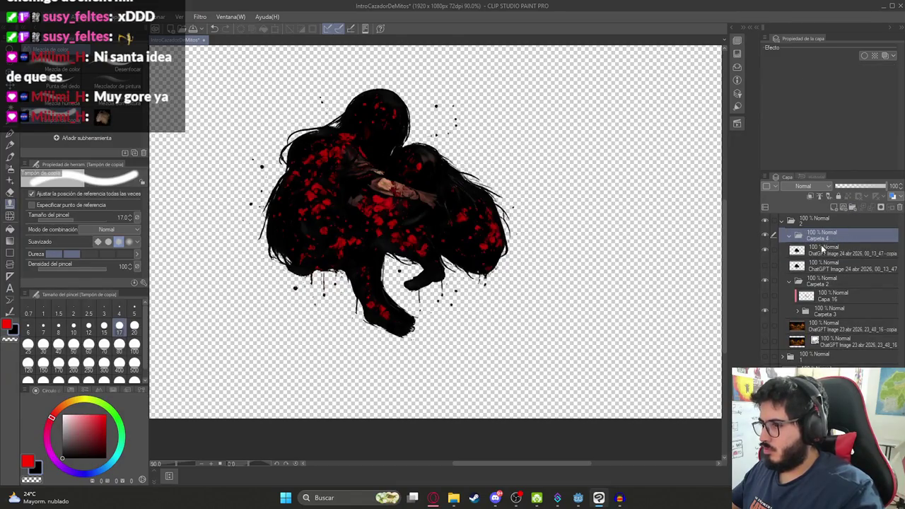
left_click(810, 286, "shift")
left_click_drag(810, 285, 812, 215)
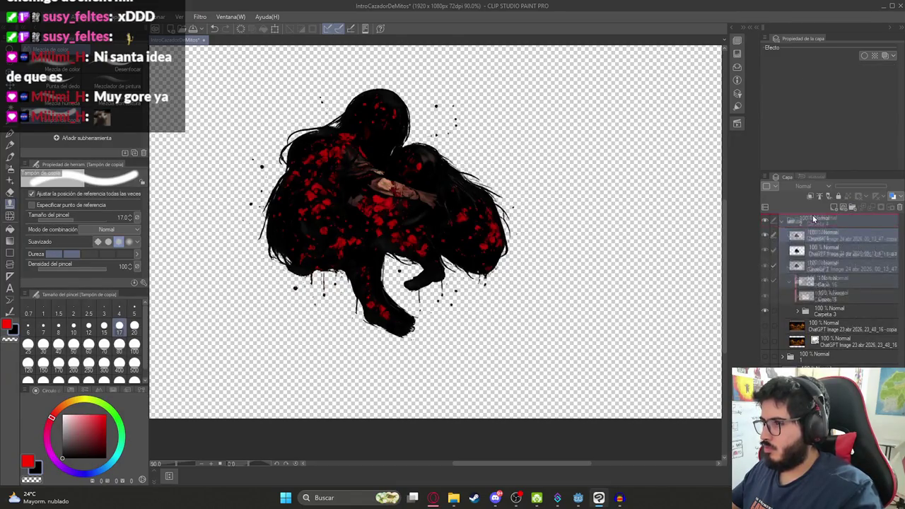
left_click(781, 266)
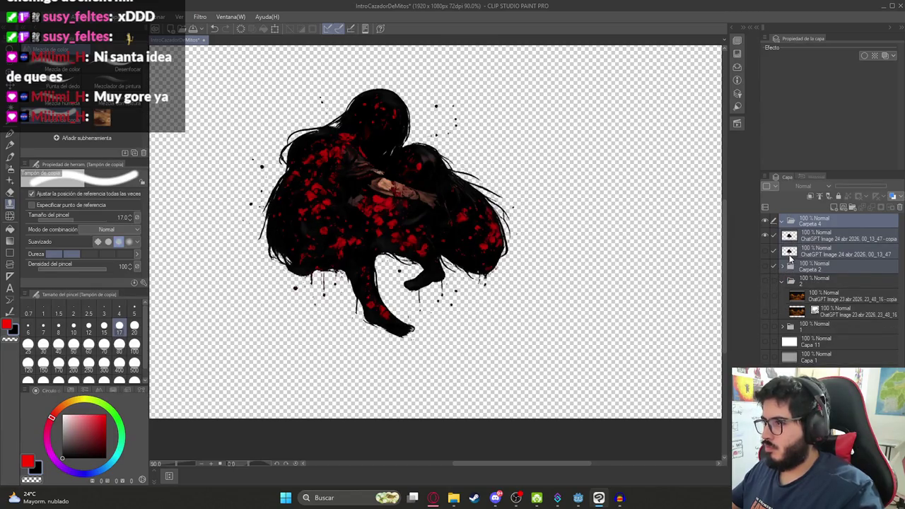
key("ctrl+z")
key("ctrl+y")
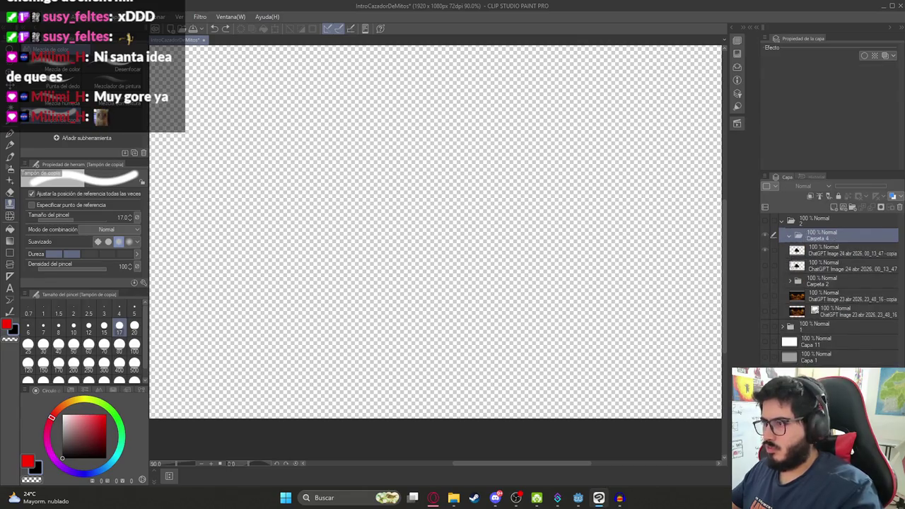
key("ctrl+z")
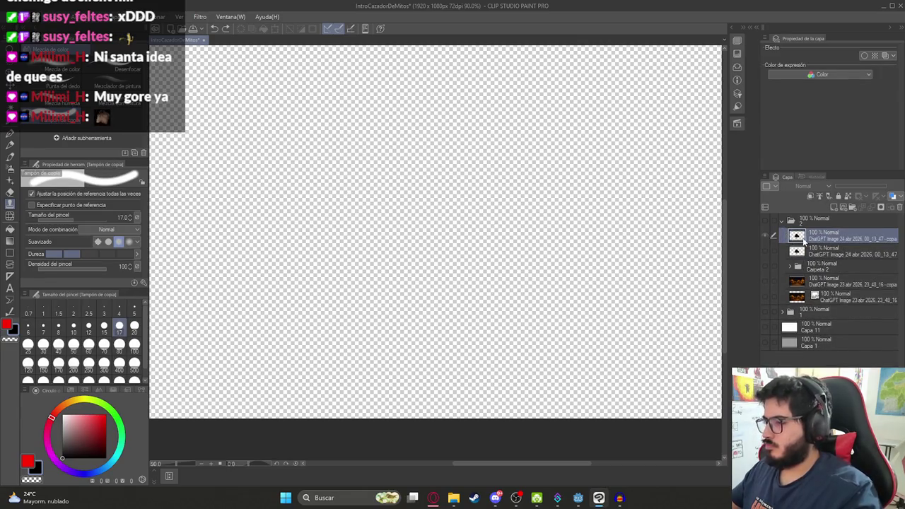
key("ctrl+y")
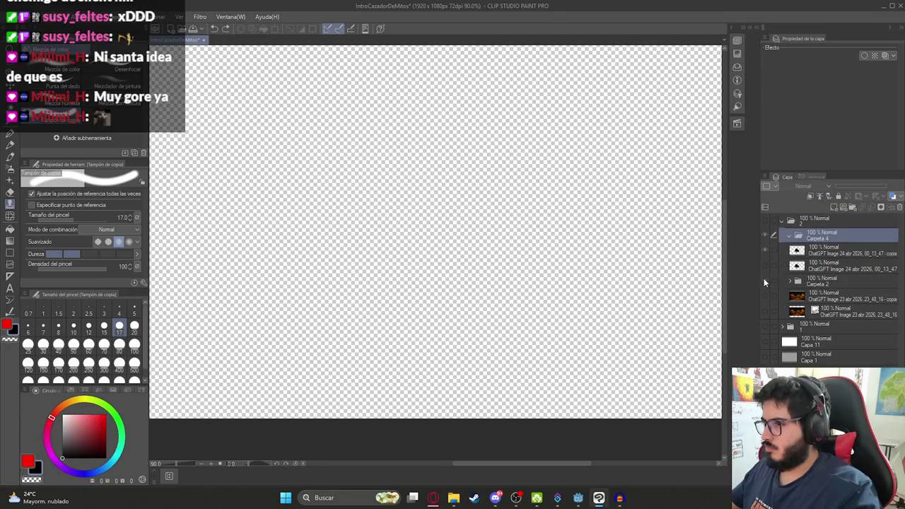
Adjust layer visibility and move Carpeta 2 and Carpeta 4 out of folder 2
left_click(764, 220)
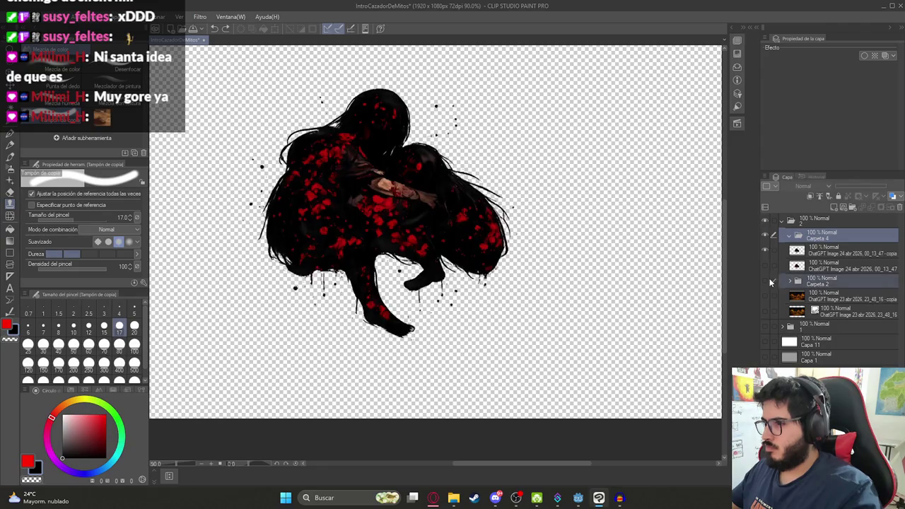
left_click(765, 249)
left_click(765, 281)
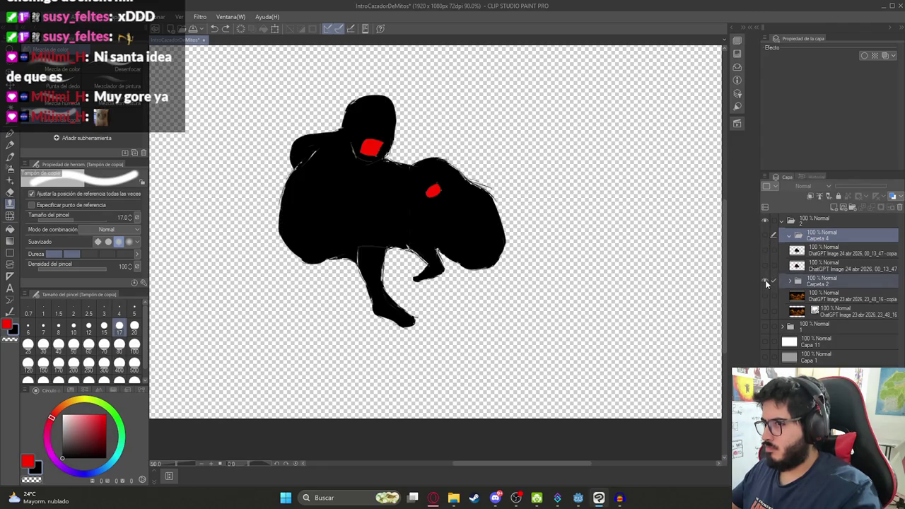
left_click(817, 283, "ctrl")
left_click_drag(816, 283, 812, 236)
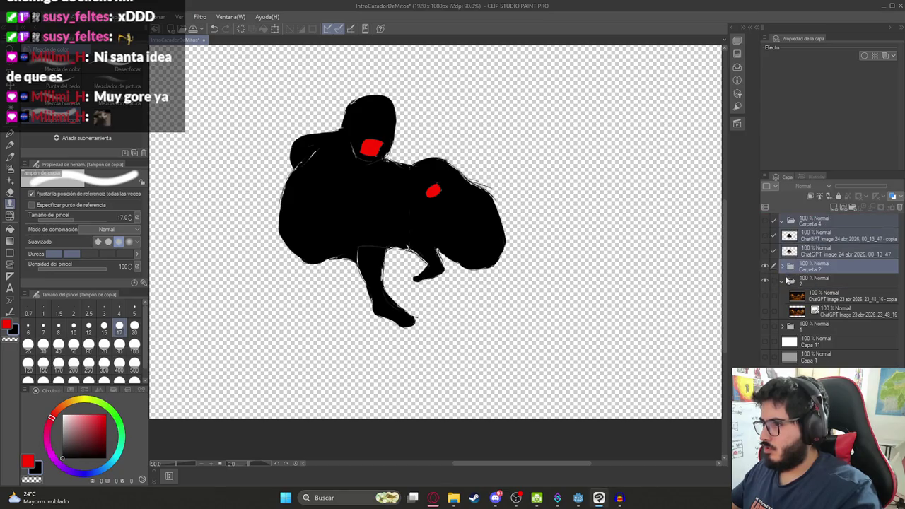
left_click(782, 281)
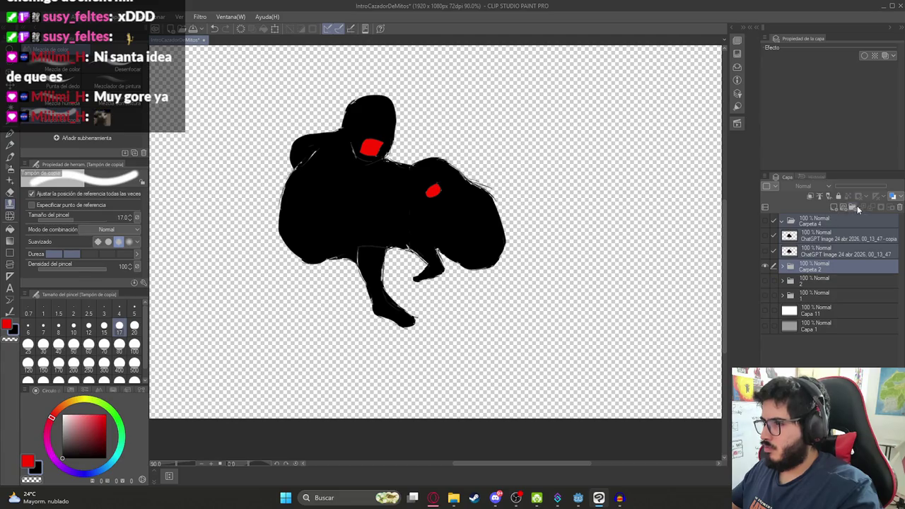
Create a new folder named 3 and move Carpeta 4 into it
left_click(856, 207)
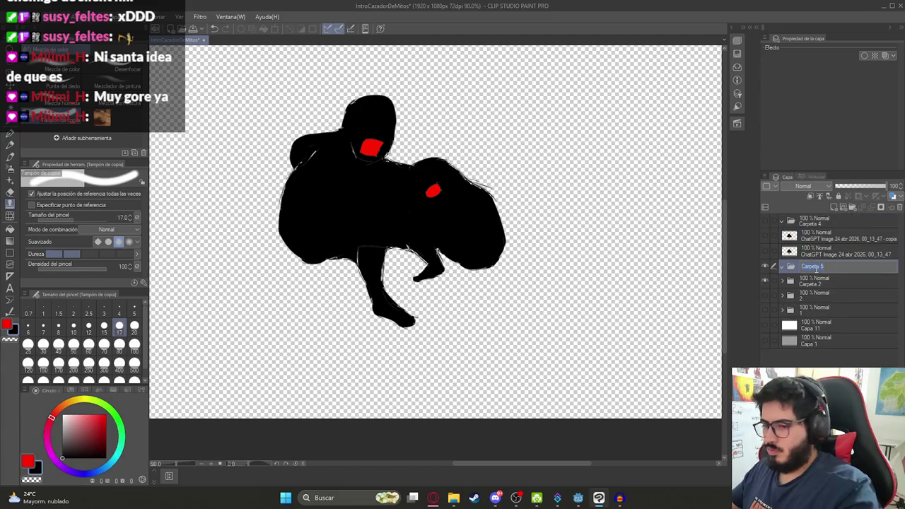
type("3")
key("Return")
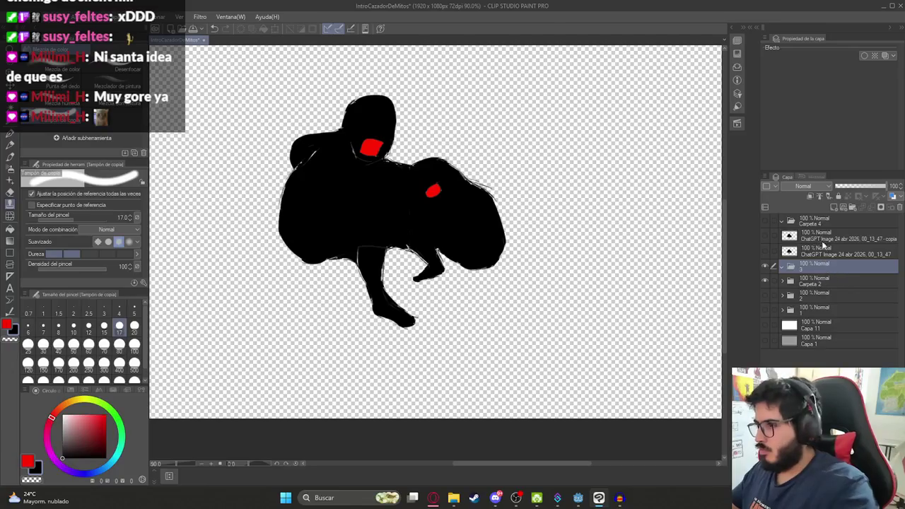
left_click_drag(824, 223, 820, 268)
Ungroup Carpeta 4, leaving its images inside folder 3
left_click(804, 281)
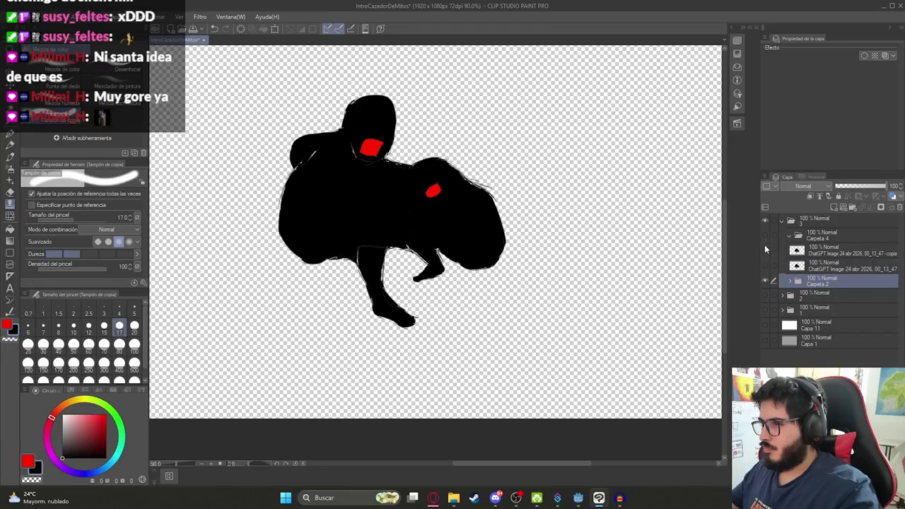
left_click(813, 235)
right_click(811, 235)
left_click(811, 234)
right_click(818, 237)
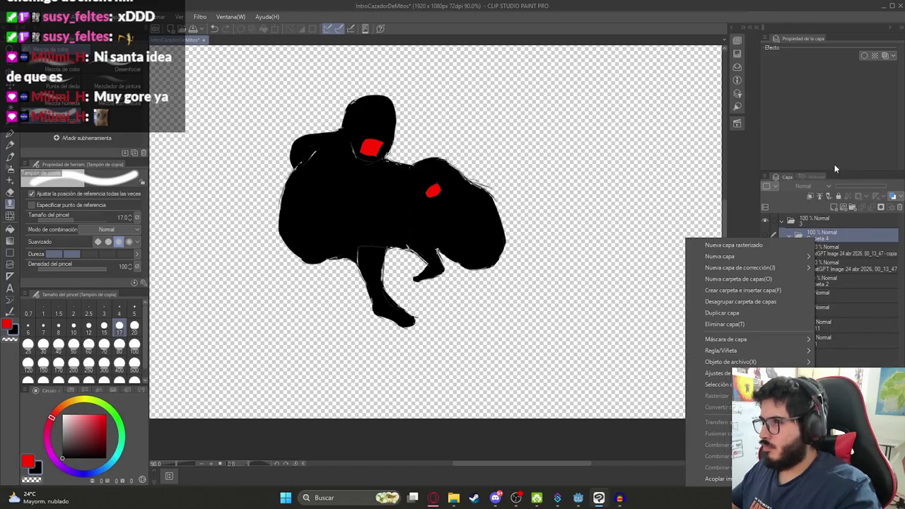
left_click(735, 351)
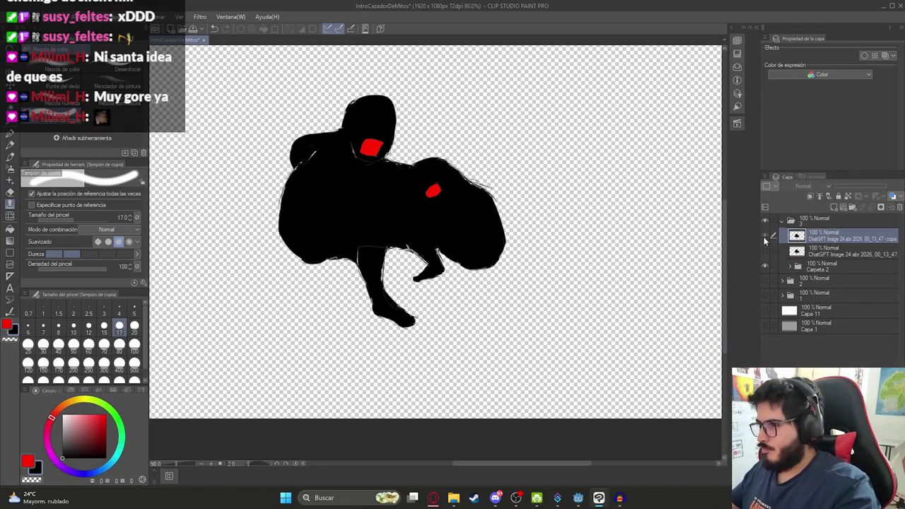
Show the copied blood-splattered layer, then collapse and hide folder 3
left_click(764, 236)
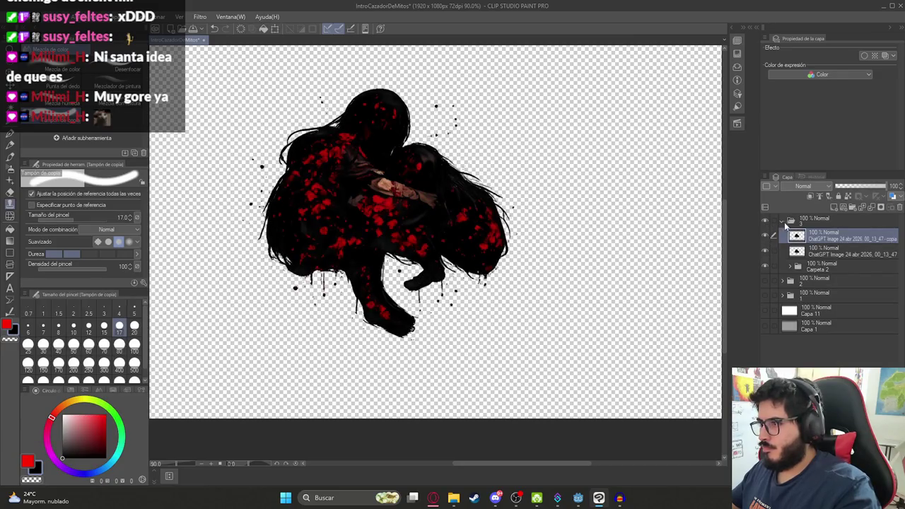
left_click(780, 221)
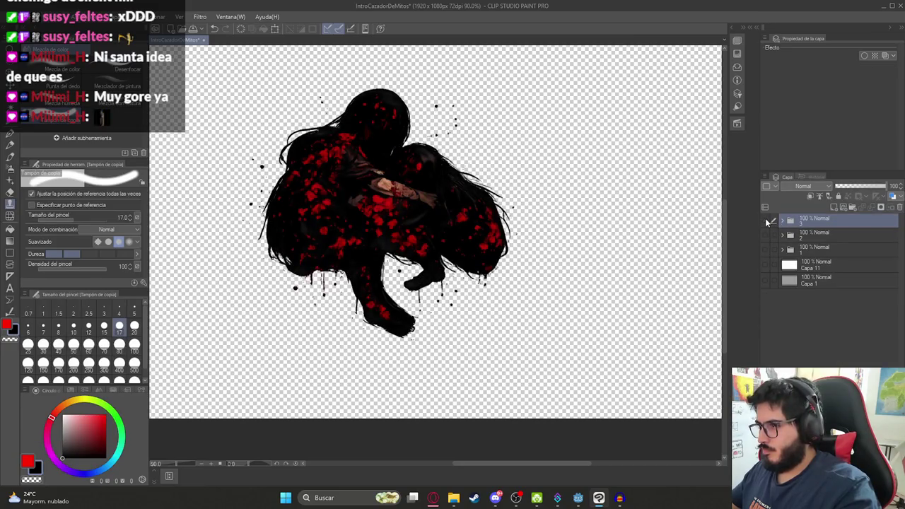
left_click(764, 219)
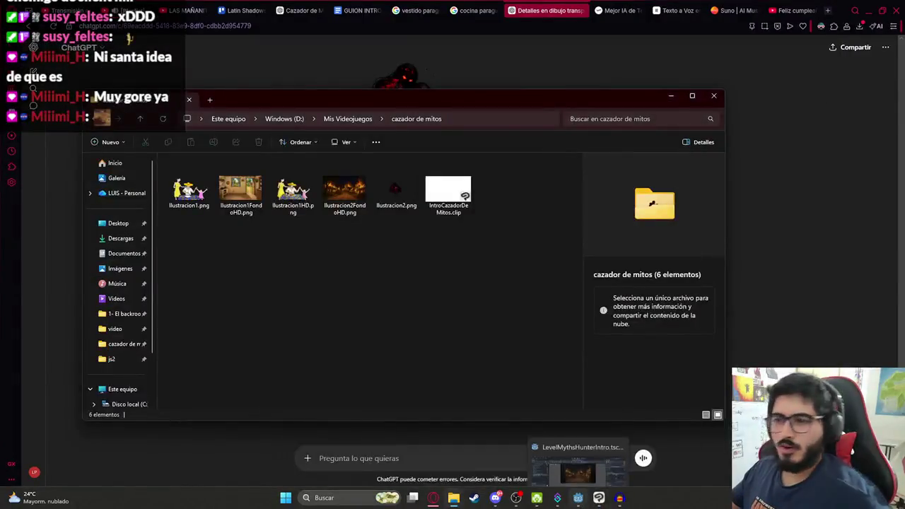
Switch to Godot and open the animation menu, cancelling a new animation
left_click(578, 497)
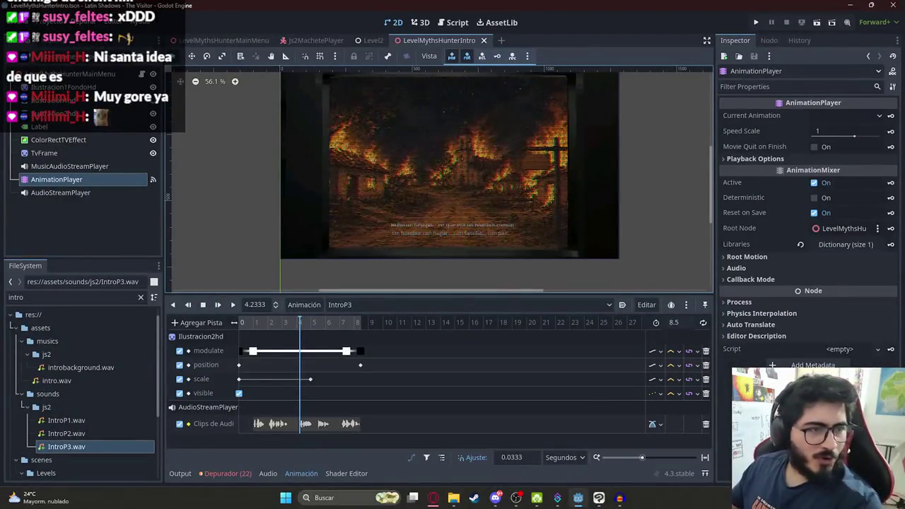
scroll(362, 192, "up", 2)
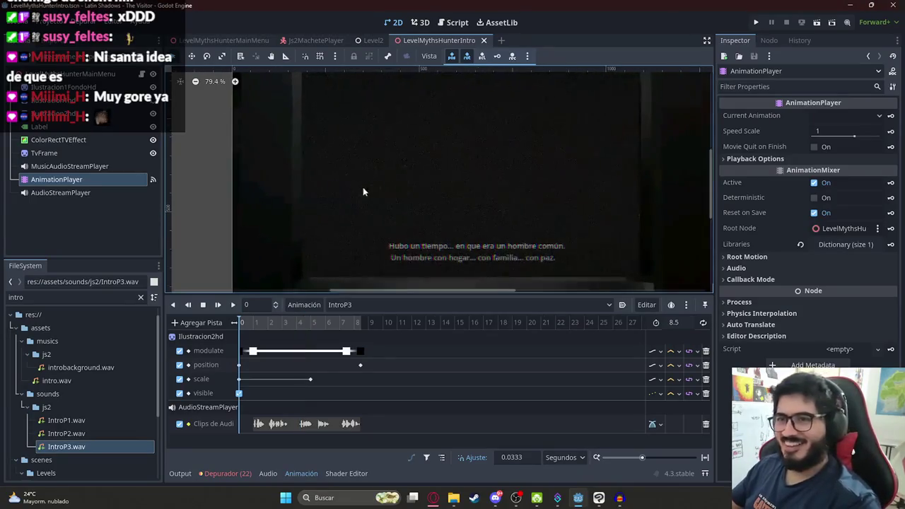
left_click(361, 305)
left_click(301, 306)
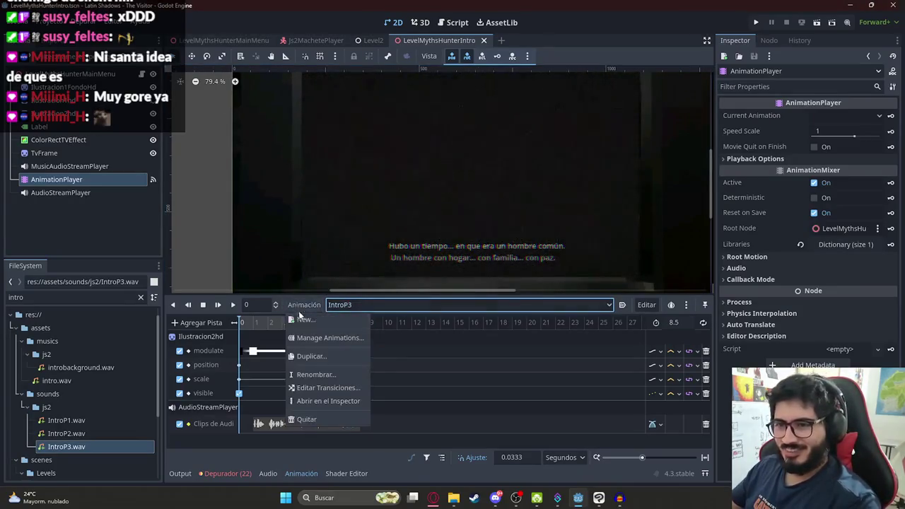
left_click(306, 317)
left_click(495, 269)
Preview the IntroP3 animation through 8.5 seconds, replay it, and focus the FileSystem search
left_click_drag(277, 325, 376, 320)
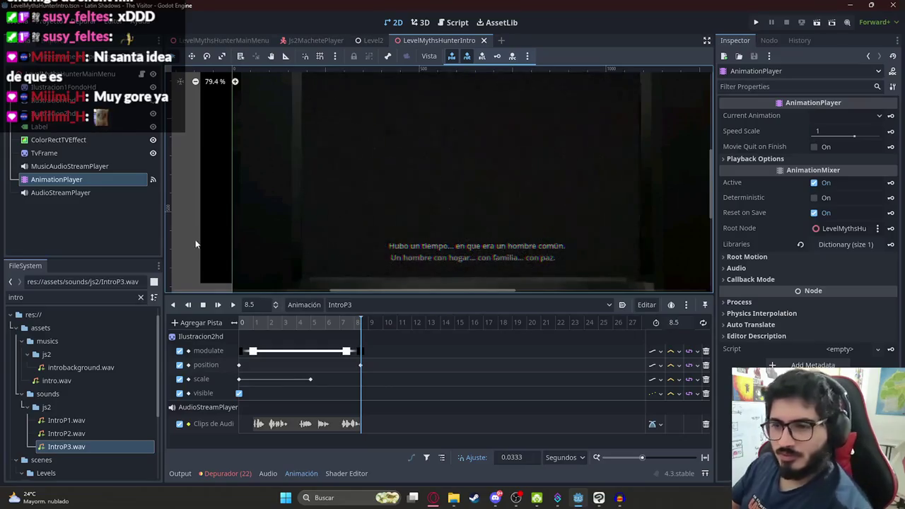
left_click(304, 304)
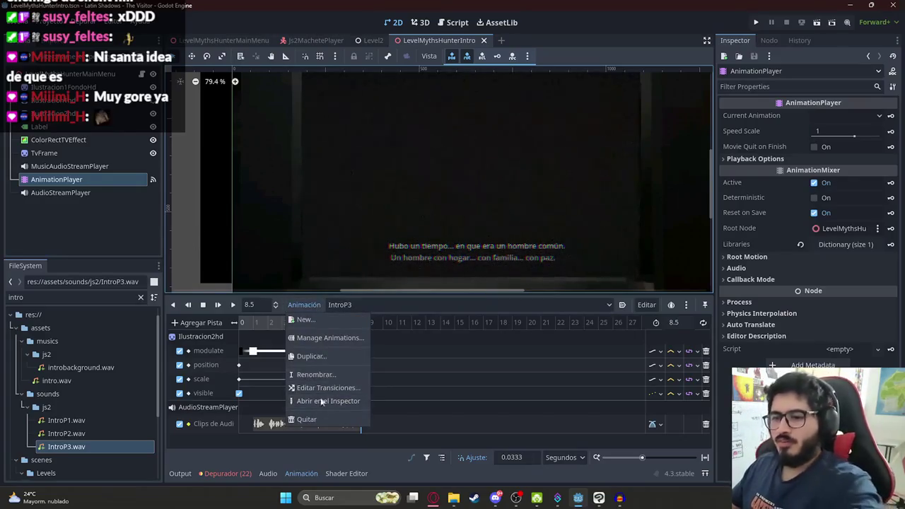
left_click(309, 319)
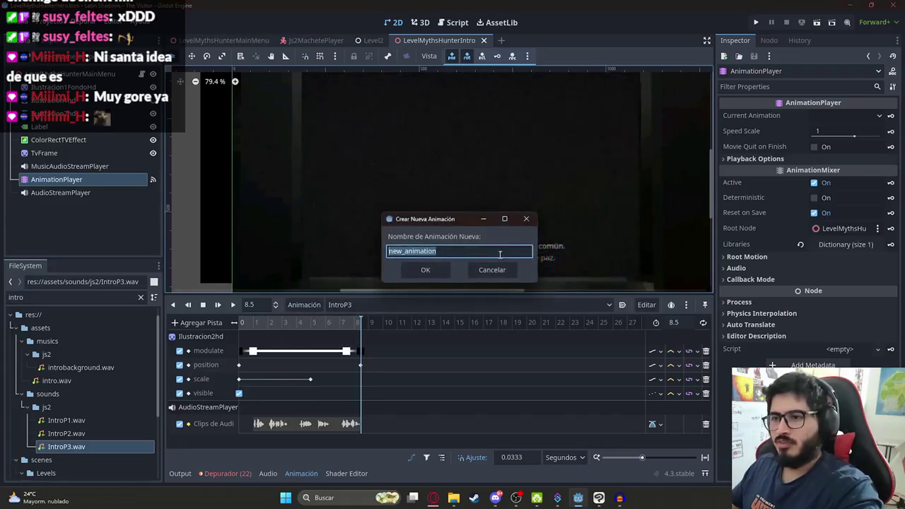
left_click(491, 270)
left_click(217, 305)
left_click(202, 304)
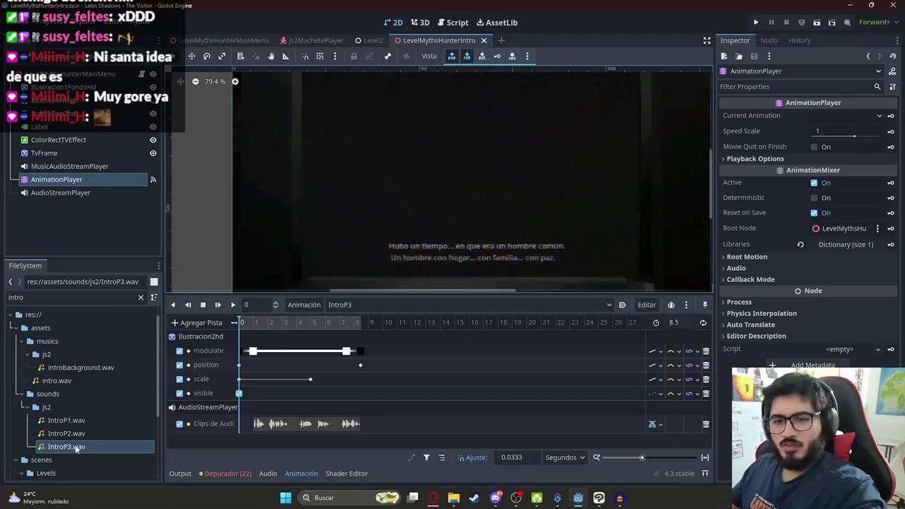
scroll(80, 424, "down", 3)
left_click(77, 298)
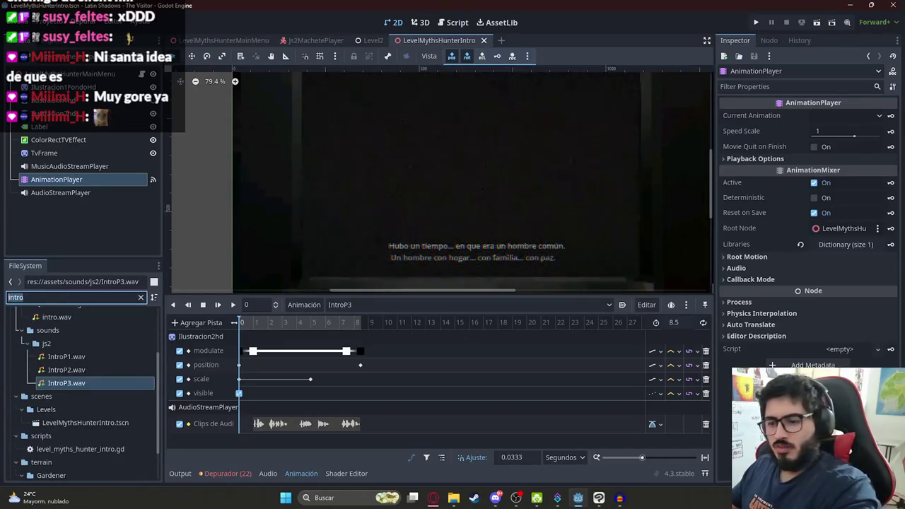
Search 'ilustrac', drop Ilustracion3HD.png over the framed scene as a sprite, and expand its Visibility properties
type("ilustrac")
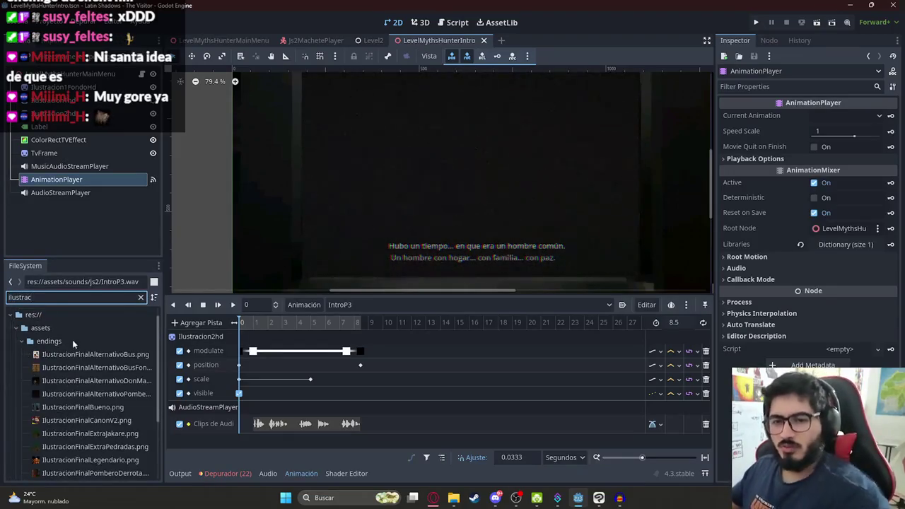
scroll(78, 353, "down", 3)
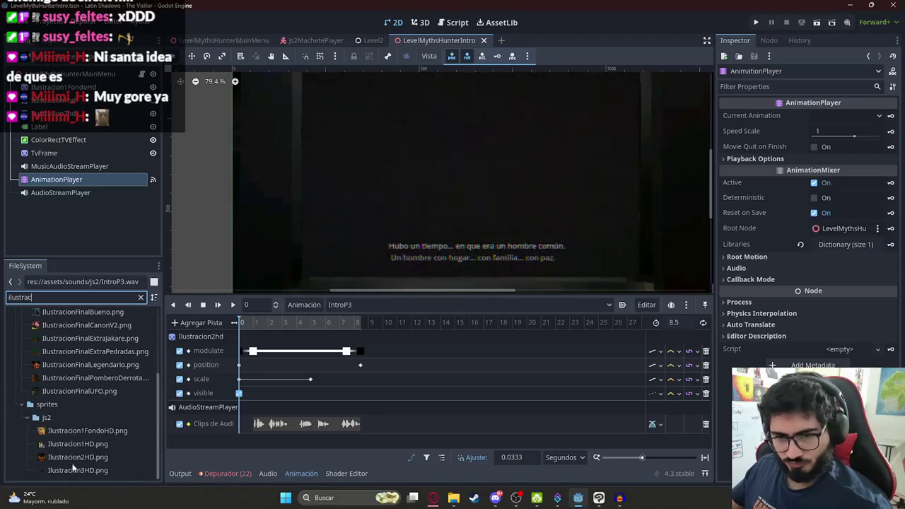
mouse_move(70, 470)
left_mouse_down()
mouse_move(388, 234)
mouse_move(464, 134)
mouse_move(464, 145)
left_mouse_up()
scroll(463, 159, "down", 3)
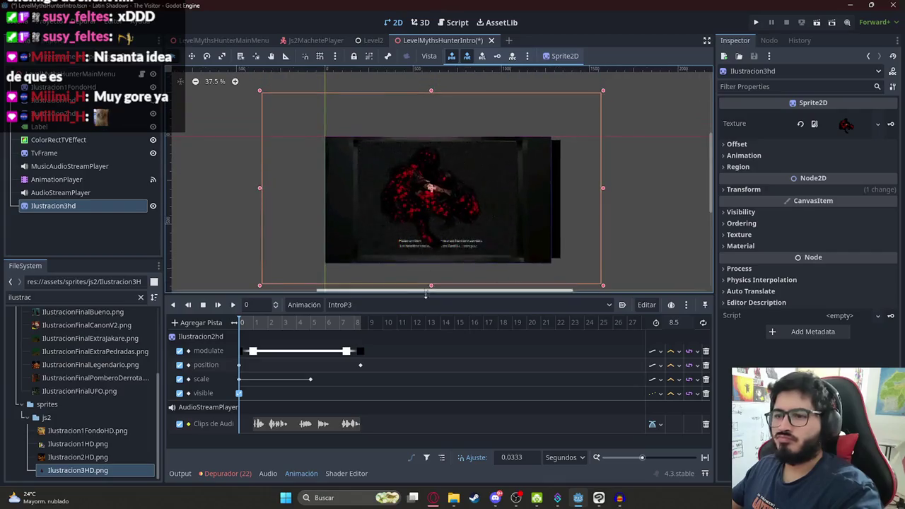
mouse_move(437, 202)
left_mouse_down()
mouse_move(333, 147)
mouse_move(438, 212)
left_mouse_up()
scroll(430, 226, "up", 2)
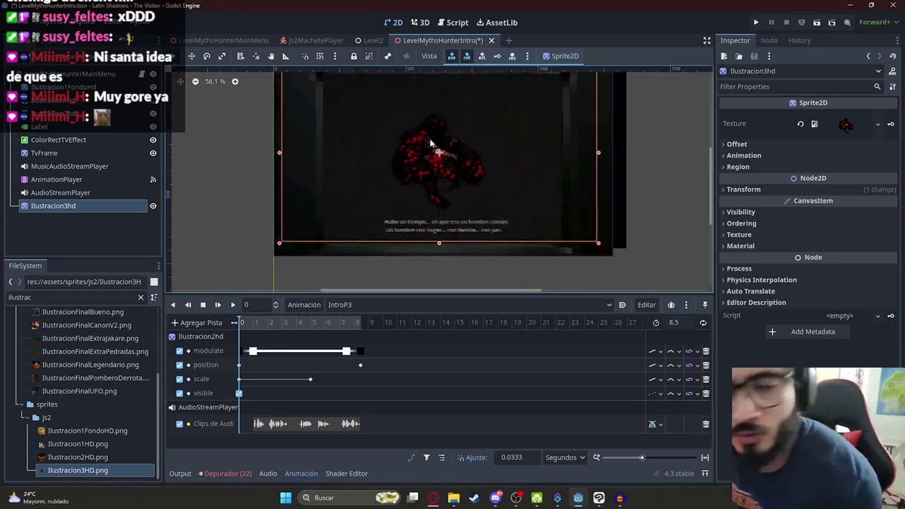
scroll(495, 176, "up", 2)
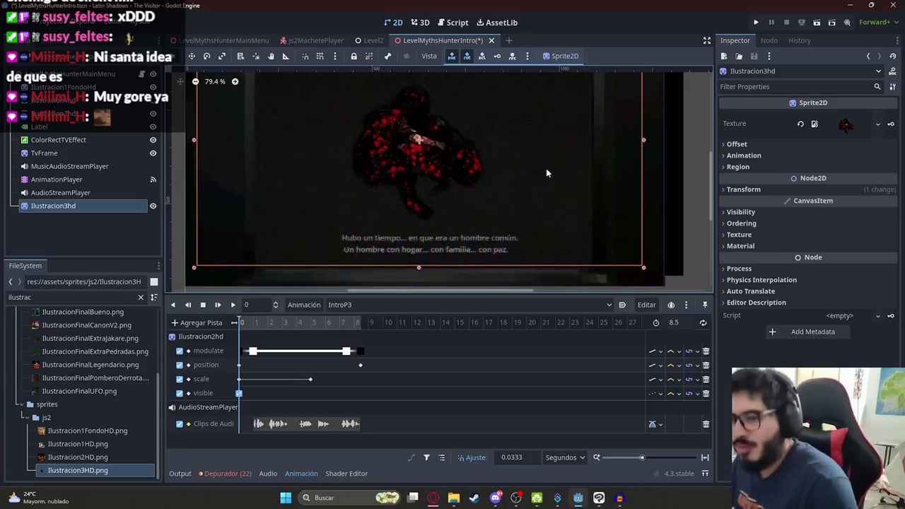
left_click(807, 212)
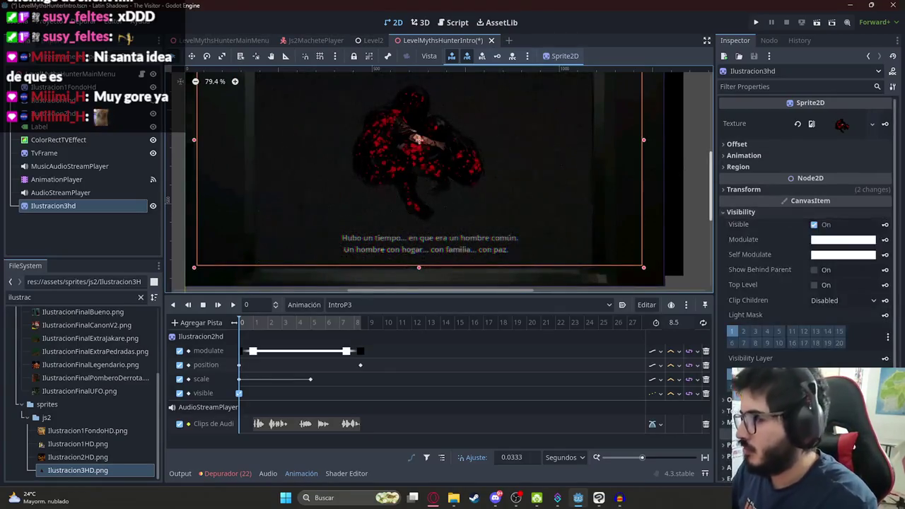
Key the Ilustracion3hd sprite hidden on a new visible track, then preview playback from about 3.4 s
left_click(814, 224)
left_click(884, 224)
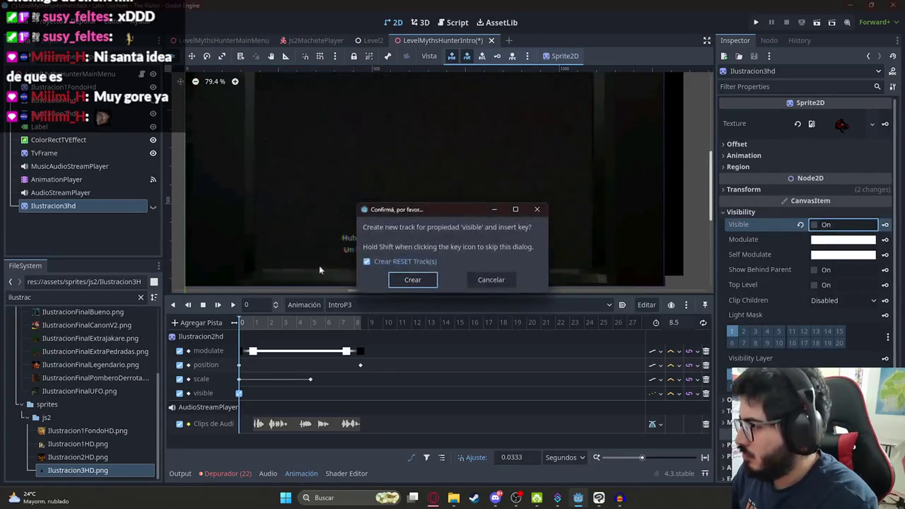
left_click(412, 280)
scroll(261, 346, "up", 3)
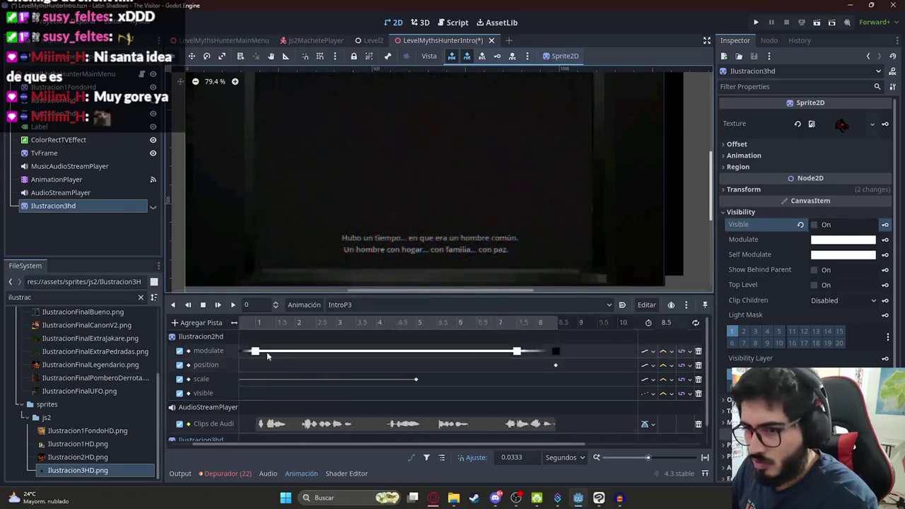
scroll(256, 336, "down", 2)
left_click_drag(246, 323, 316, 337)
left_click(230, 303)
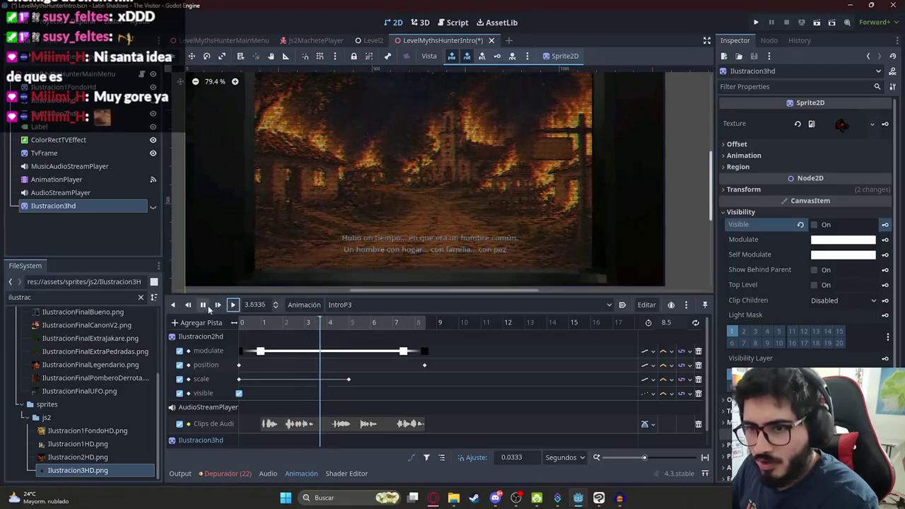
left_click(202, 305)
At about 4.17 s, key the sprite visible and key its modulate with alpha 0
left_click(329, 325)
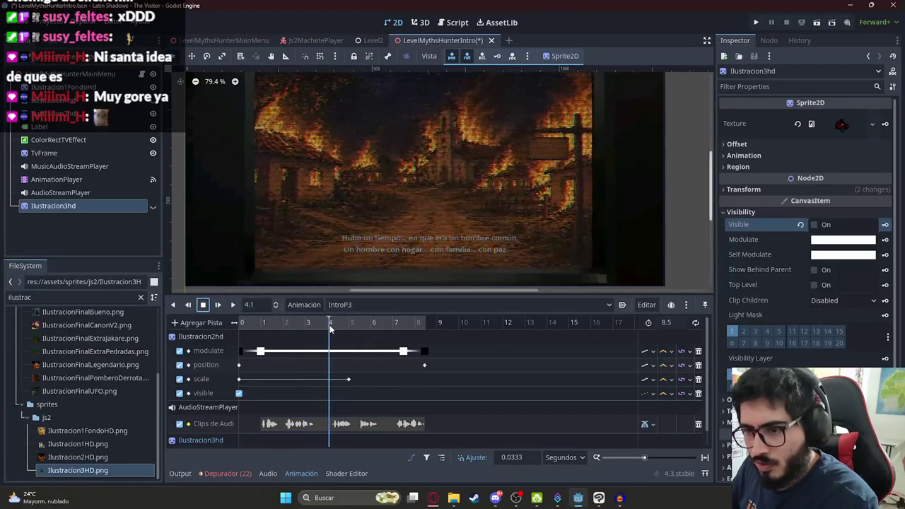
left_click(815, 225)
left_click(814, 225)
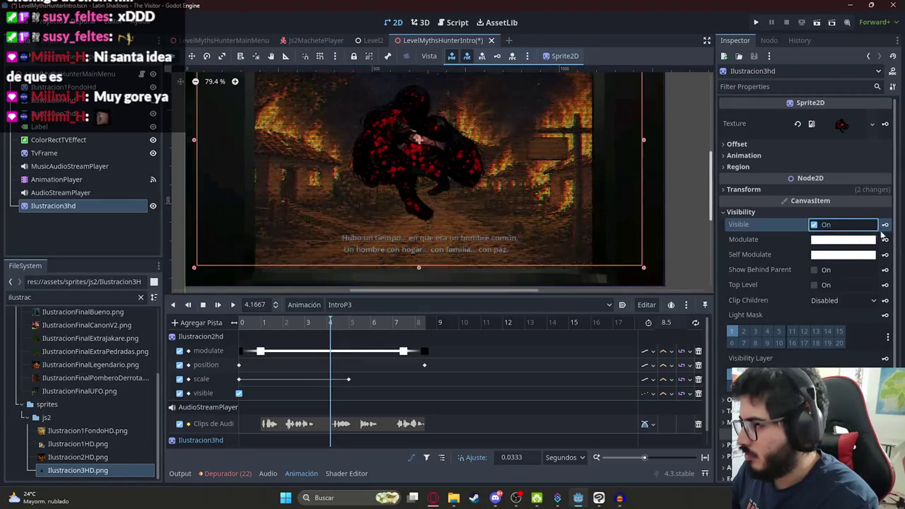
left_click(884, 239)
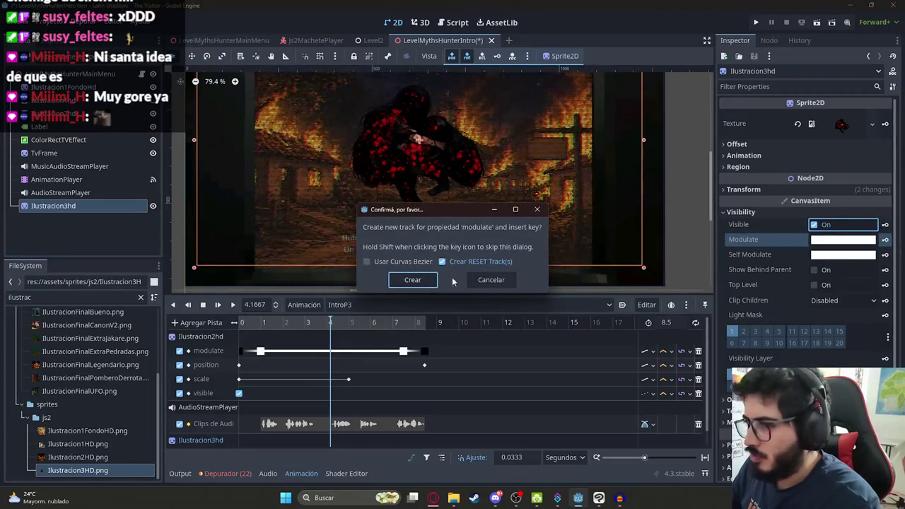
left_click(417, 281)
left_click(874, 239)
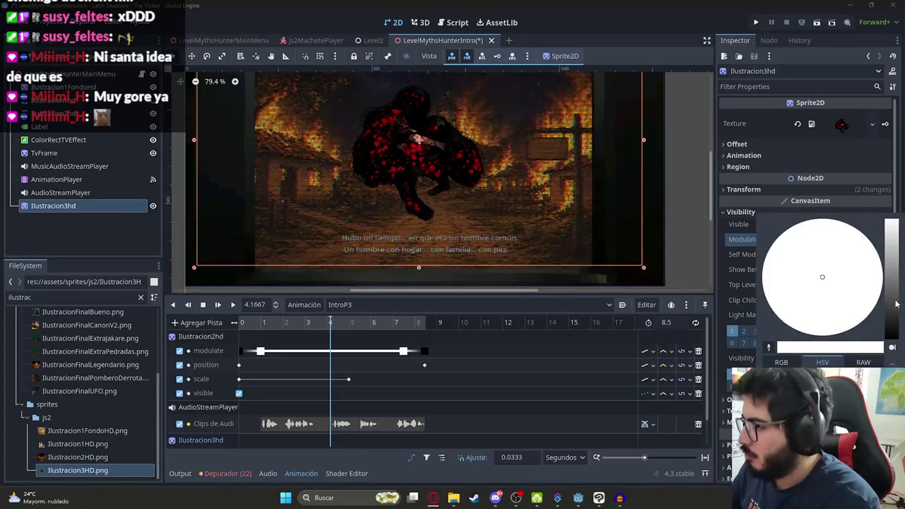
left_click_drag(880, 424, 767, 424)
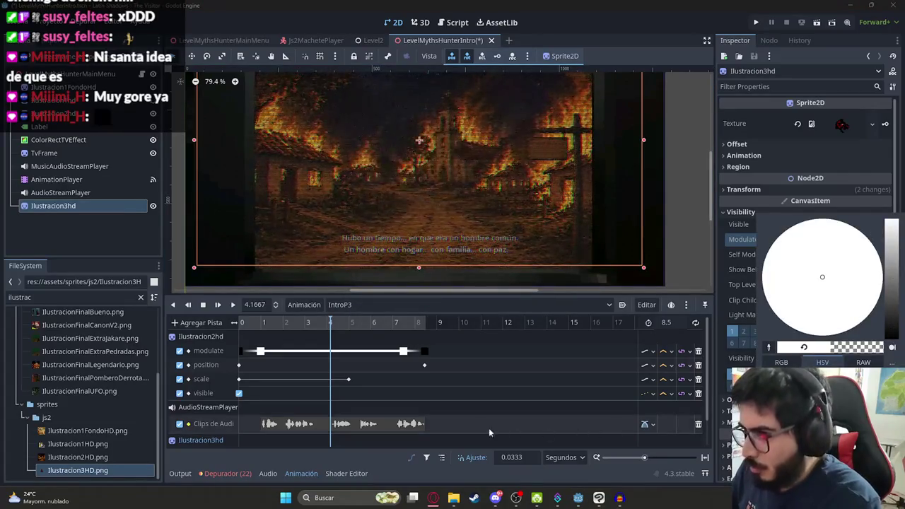
left_click(704, 325)
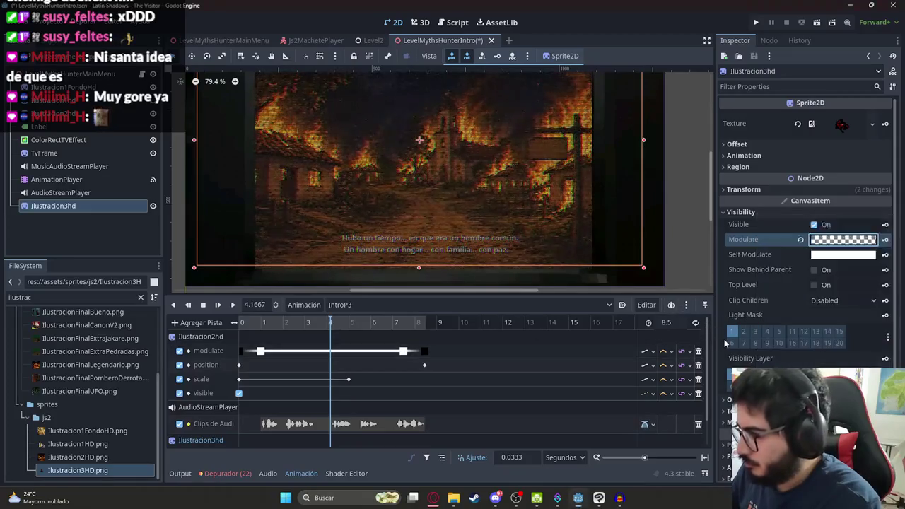
Restore full opacity around 4.4–5 s and preview the fade-in from 3.7 s
scroll(353, 353, "up", 5, "ctrl")
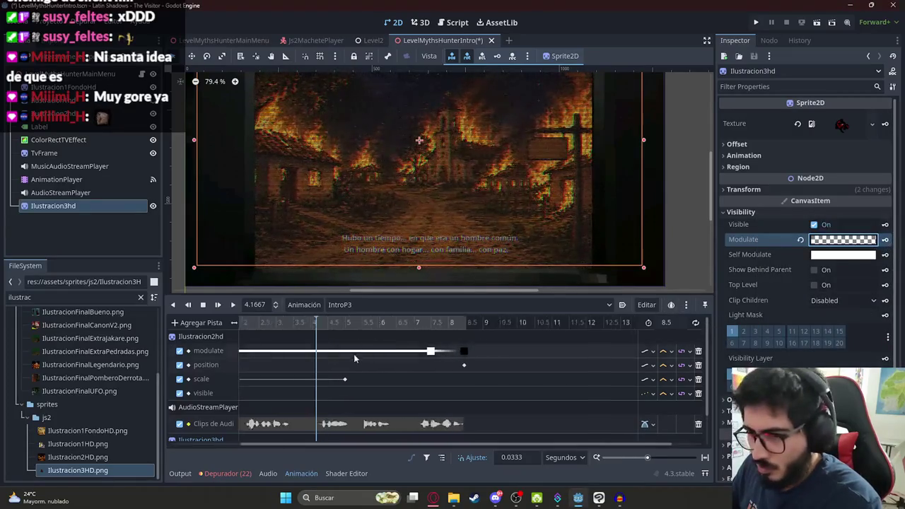
left_click_drag(304, 331, 339, 331)
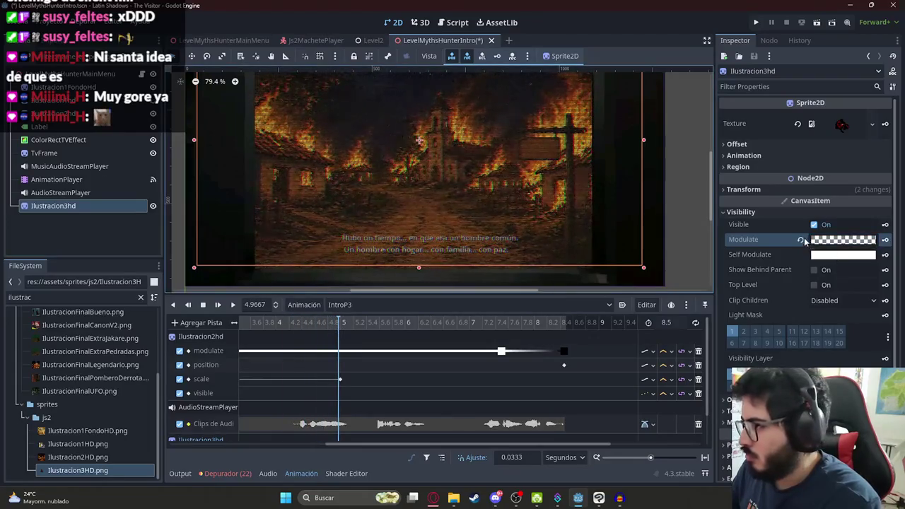
left_click(801, 239)
left_click(256, 323)
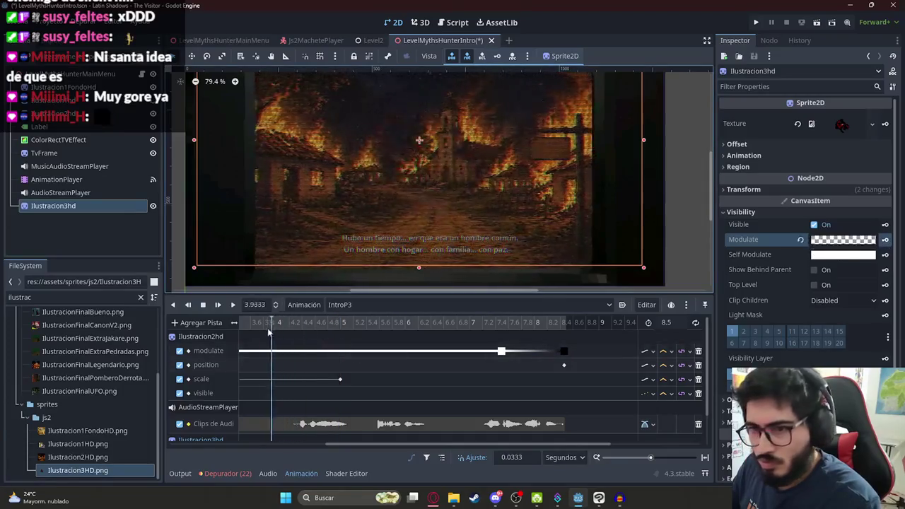
left_click(231, 305)
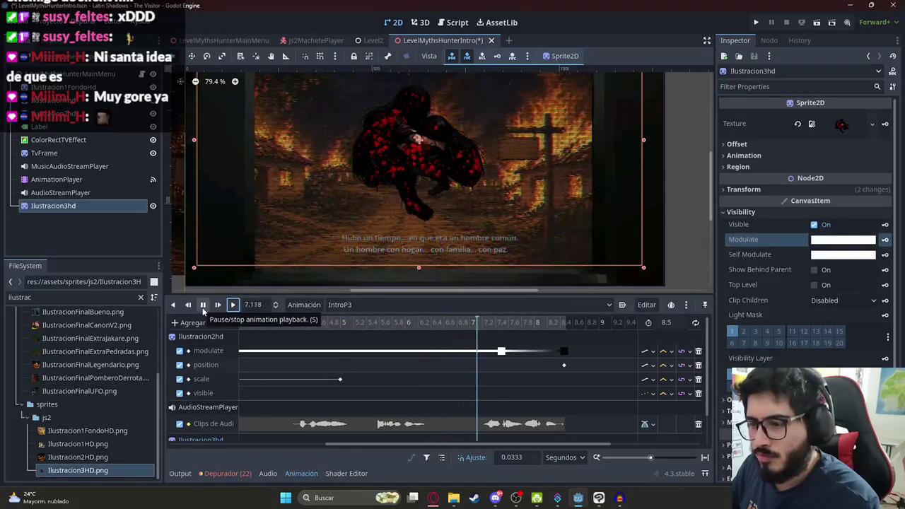
left_click(203, 305)
mouse_move(391, 324)
left_mouse_down()
mouse_move(419, 329)
mouse_move(331, 329)
left_mouse_up()
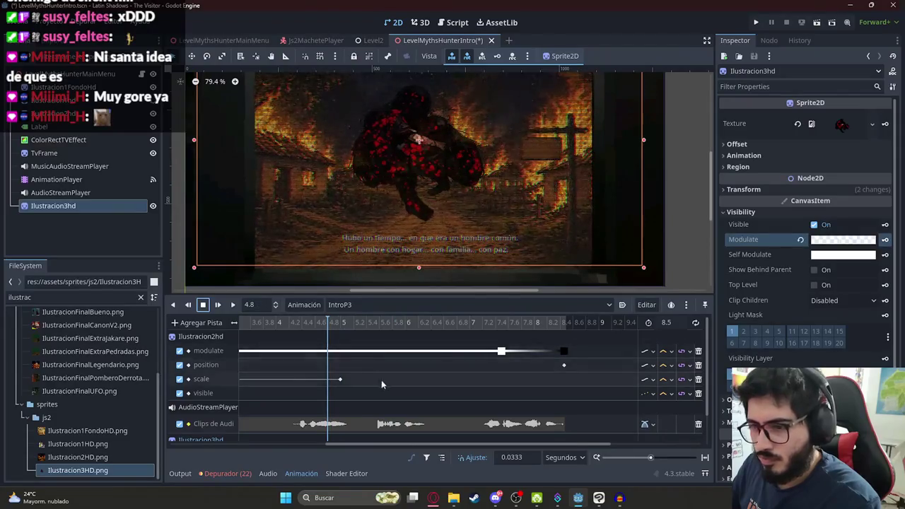
scroll(391, 375, "down", 4)
scroll(385, 370, "down", 1)
key("ctrl+z")
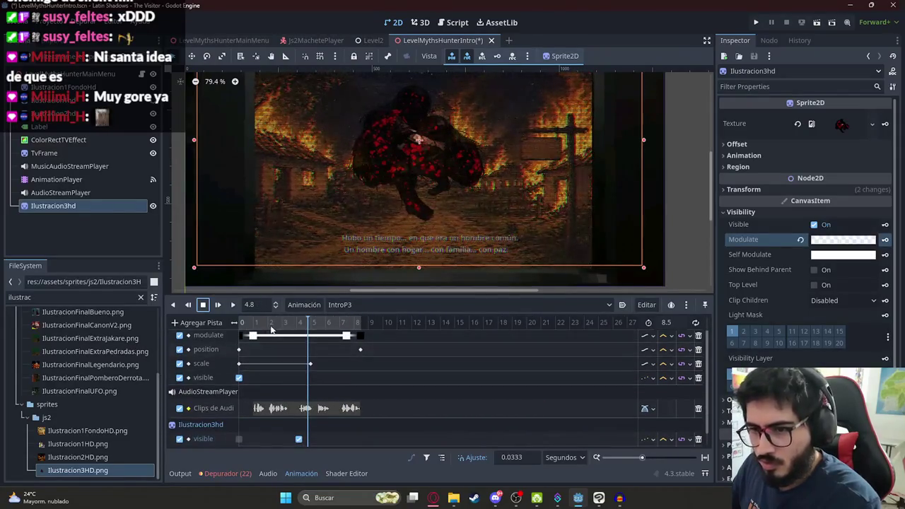
Move the opaque modulate key to 5.53 s and preview the fade-in up to 6.7 s
left_click(285, 330)
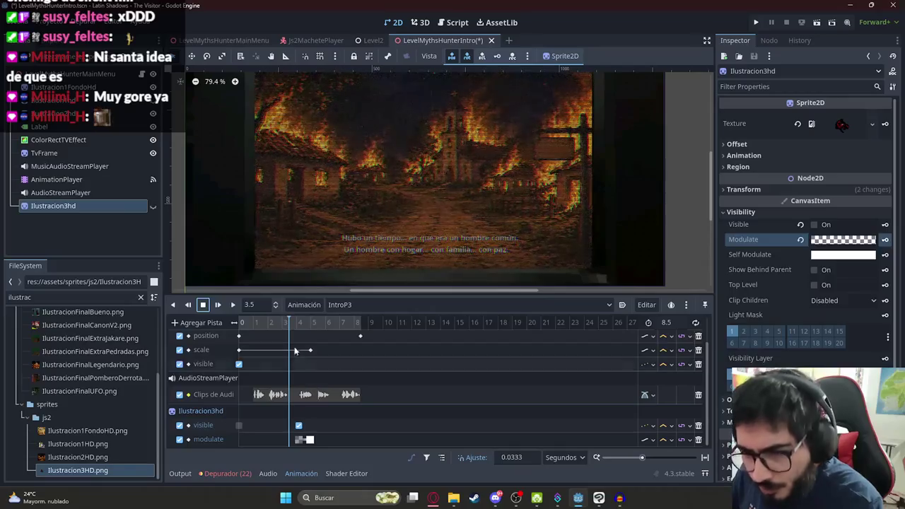
left_click(299, 323)
left_click(308, 323)
left_click_drag(309, 439, 321, 439)
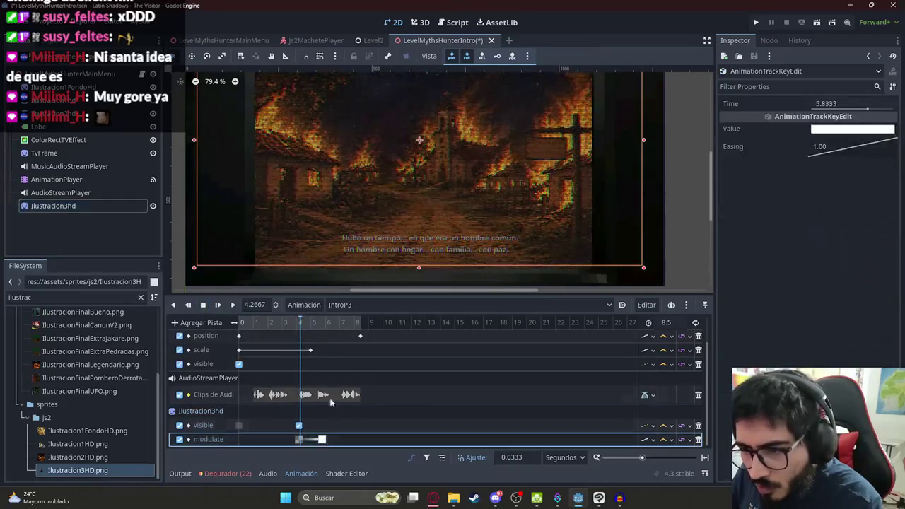
left_click_drag(311, 324, 318, 324)
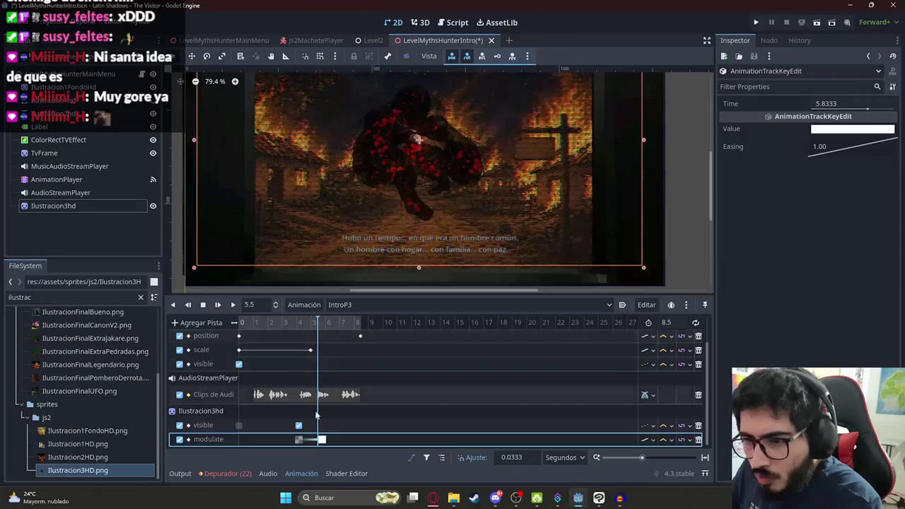
left_click_drag(322, 443, 318, 439)
left_click_drag(318, 323, 336, 324)
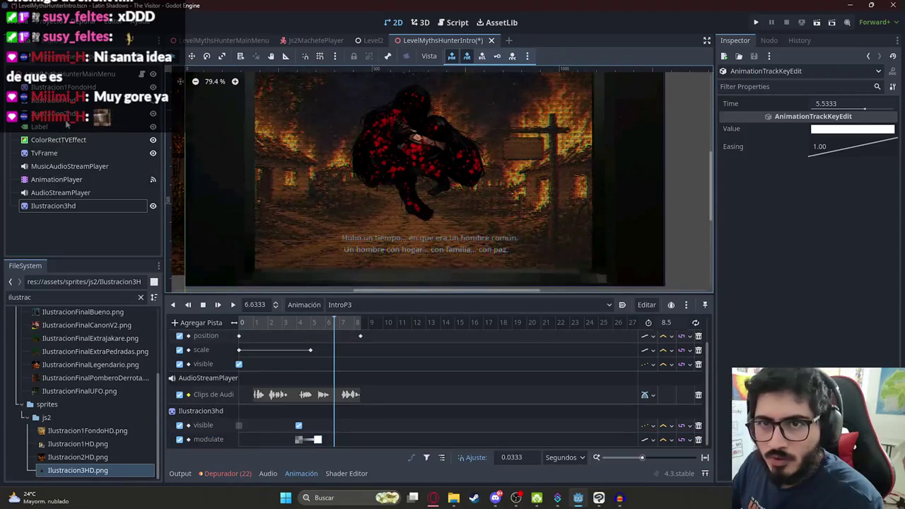
Key Ilustracion3hd's modulate at 6.63 s with alpha 0, hide it, and place it above Label
left_click(75, 205)
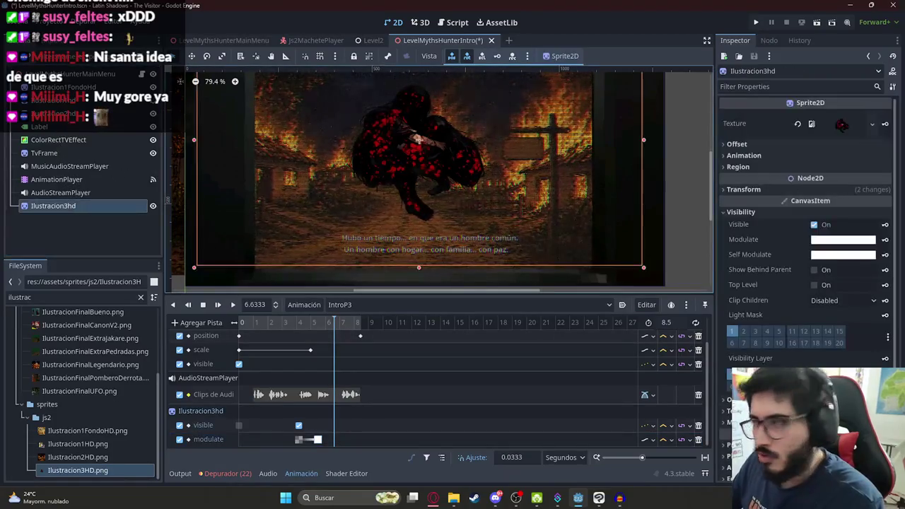
left_click(884, 240)
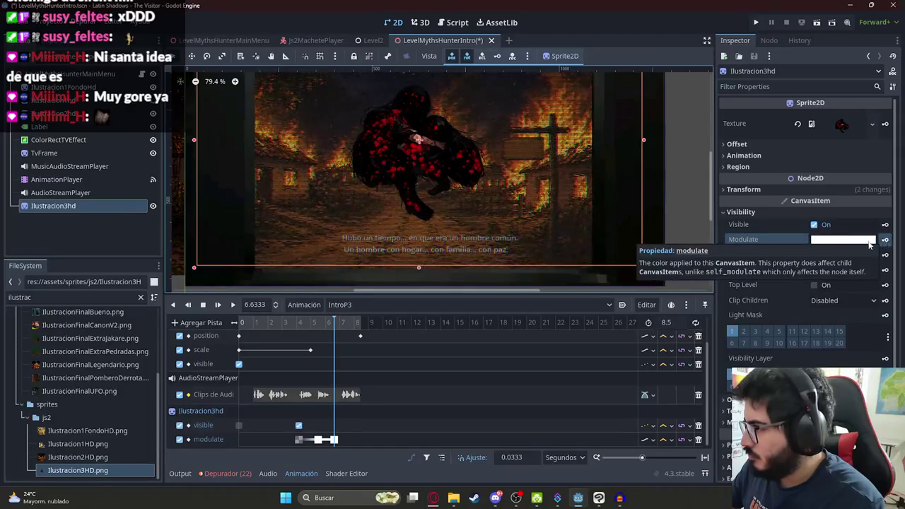
left_click(860, 246)
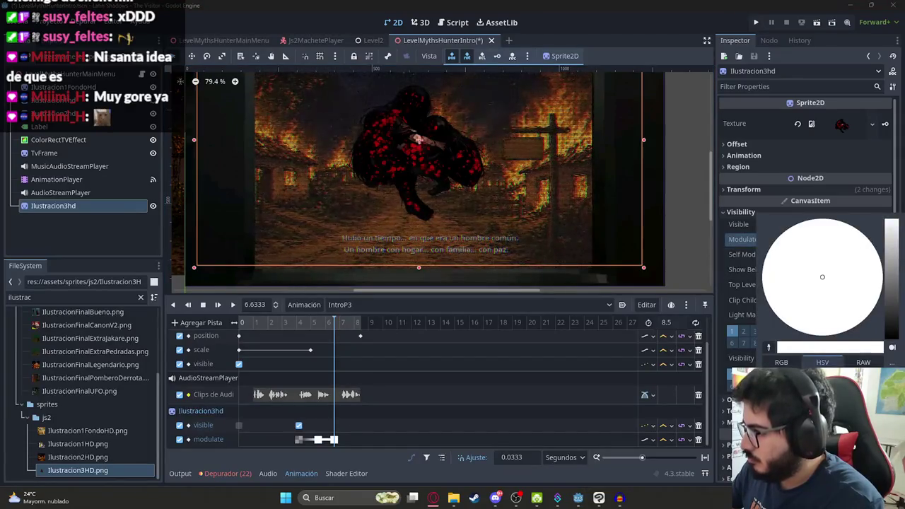
left_click_drag(883, 346, 774, 347)
left_click(722, 268)
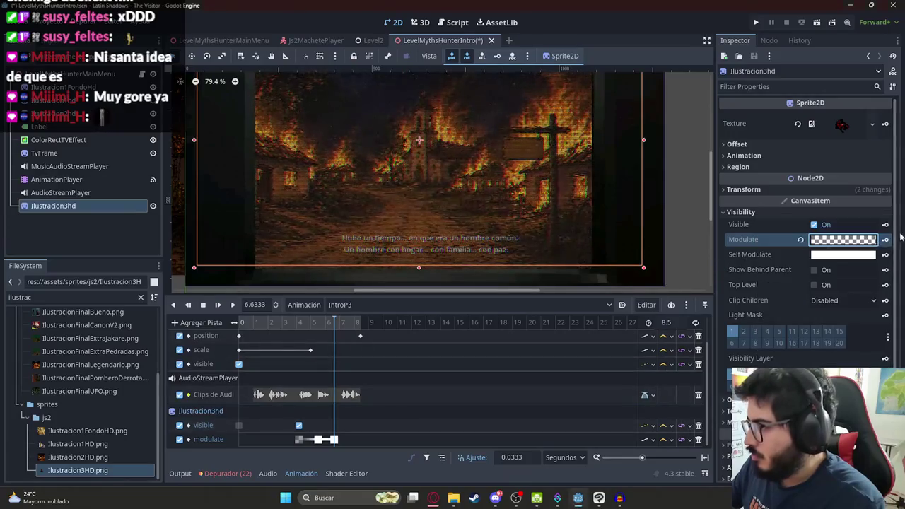
left_click(814, 225)
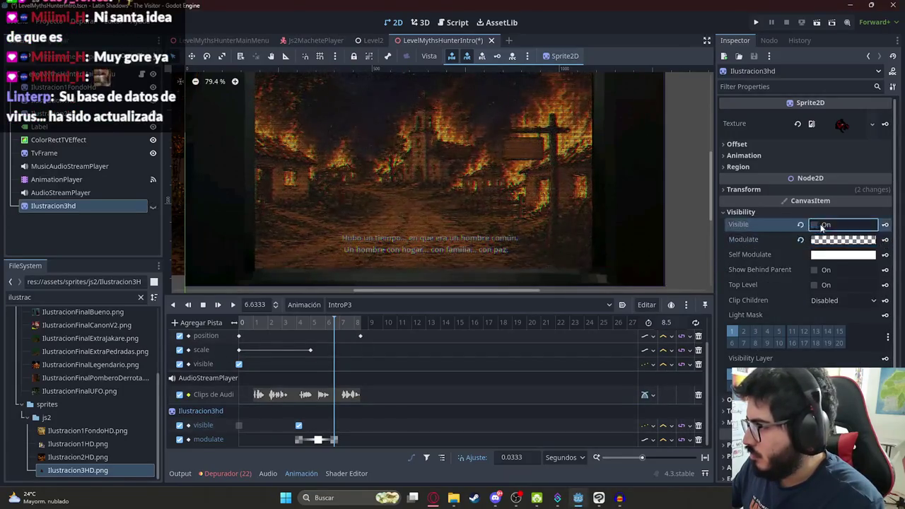
mouse_move(290, 321)
left_mouse_down()
mouse_move(342, 323)
mouse_move(294, 325)
left_mouse_up()
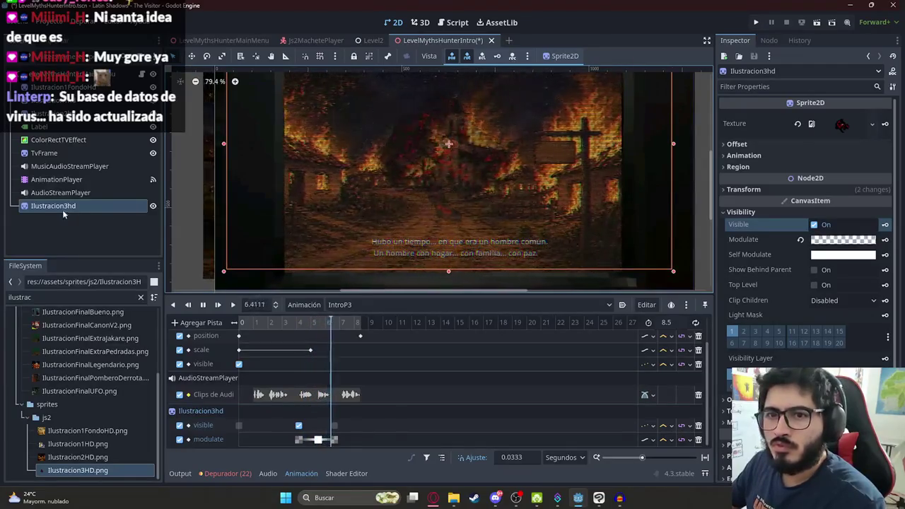
left_click_drag(109, 211, 63, 123)
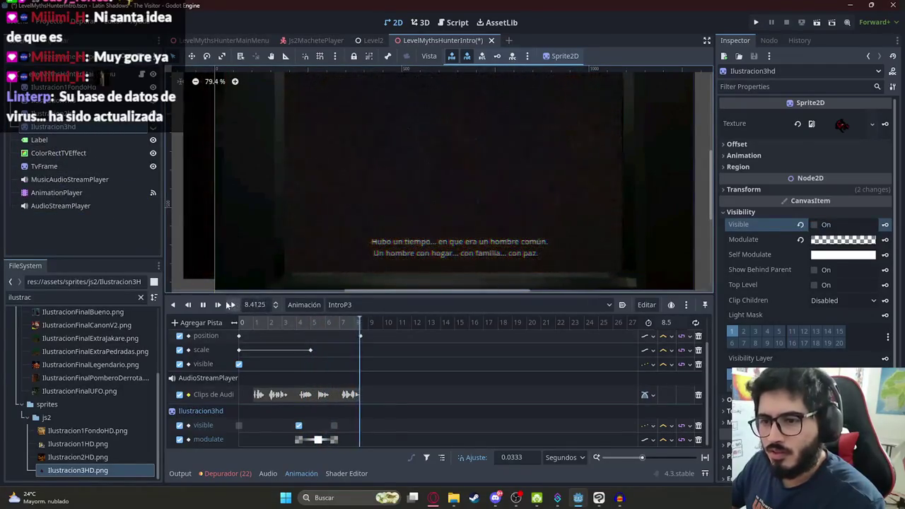
Preview from 3.57 s, then drag the Ilustracion3hd sprite about 40 px lower with the Move tool
left_click(277, 322)
left_click(232, 304)
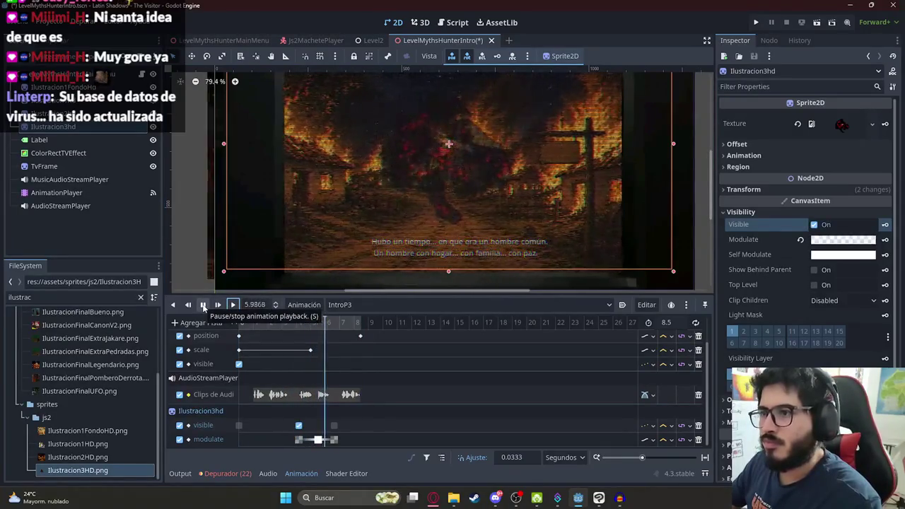
left_click(312, 326)
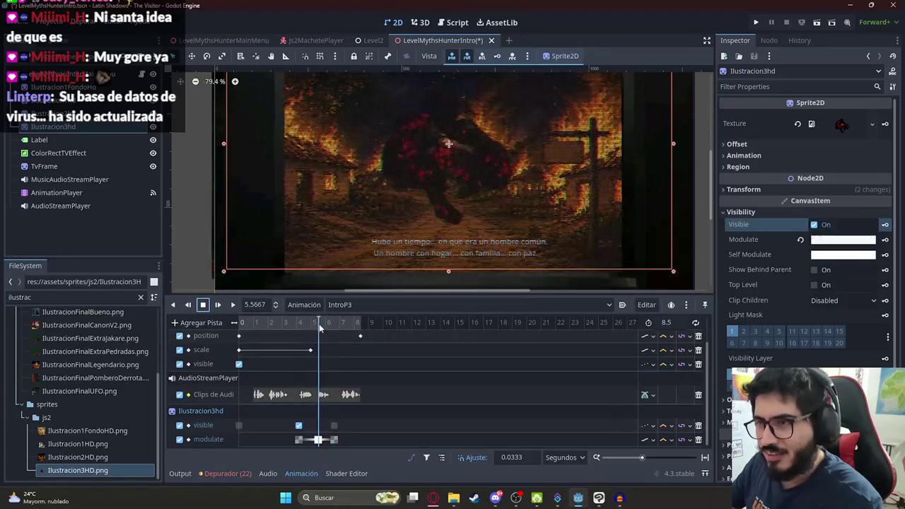
left_click(58, 153)
left_click(65, 129)
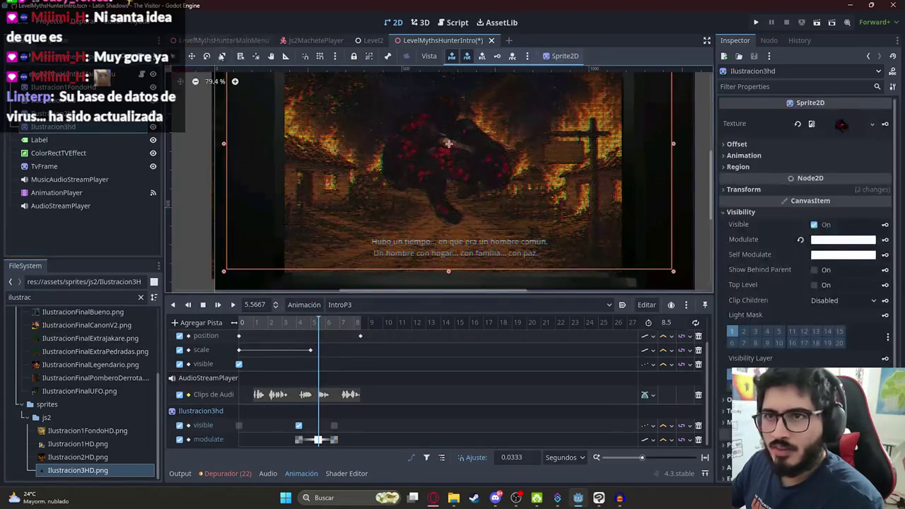
left_click(193, 57)
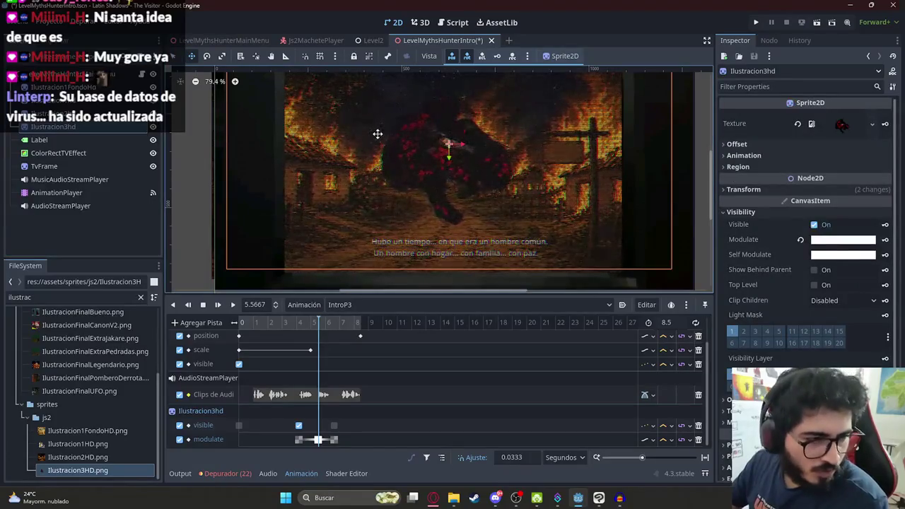
scroll(490, 165, "down", 2)
left_click_drag(434, 151, 452, 188)
Save the scene, check the final frame at 8.5 s, and switch to the RESET animation
key("ctrl+s")
mouse_move(319, 324)
left_mouse_down()
mouse_move(292, 323)
mouse_move(389, 329)
left_mouse_up()
left_click(395, 304)
left_click(350, 359)
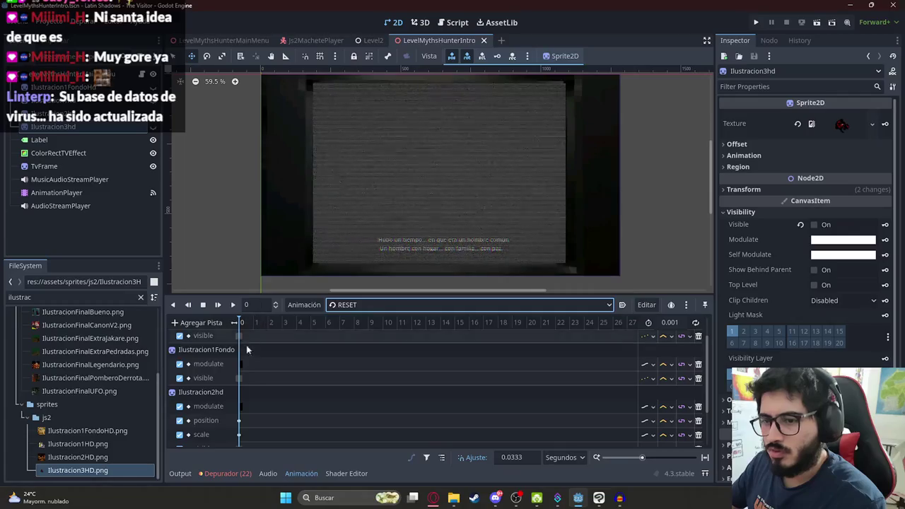
Save the LevelMythsHunterIntro scene again with Ctrl+S before test-running the intro
scroll(308, 334, "down", 1)
left_click(154, 131)
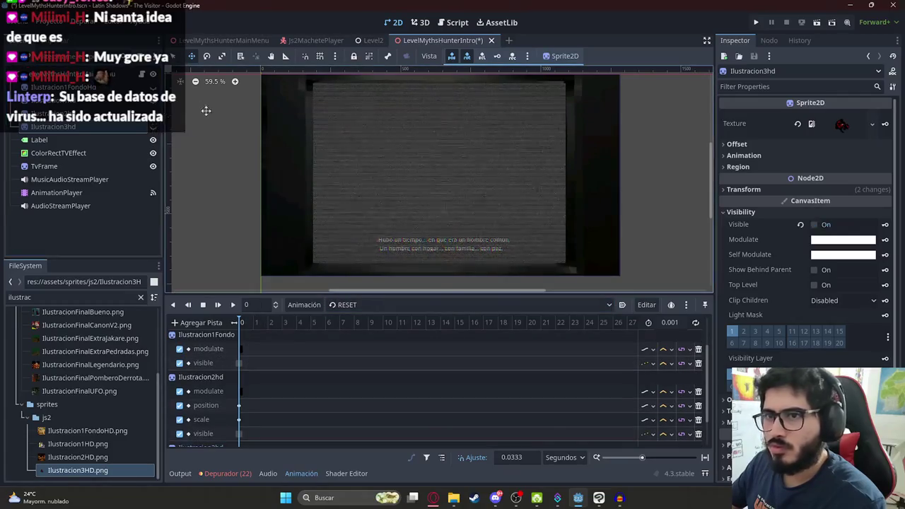
right_click(434, 41)
key("Escape")
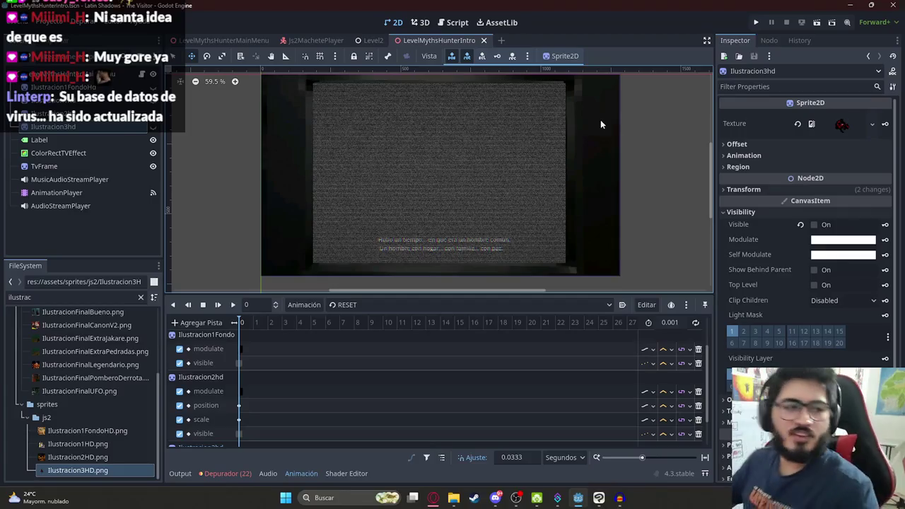
key("ctrl+s")
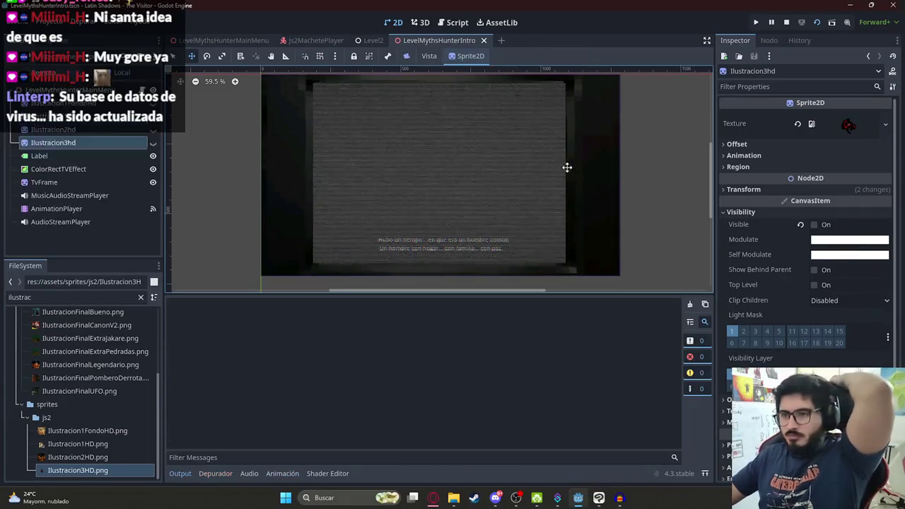
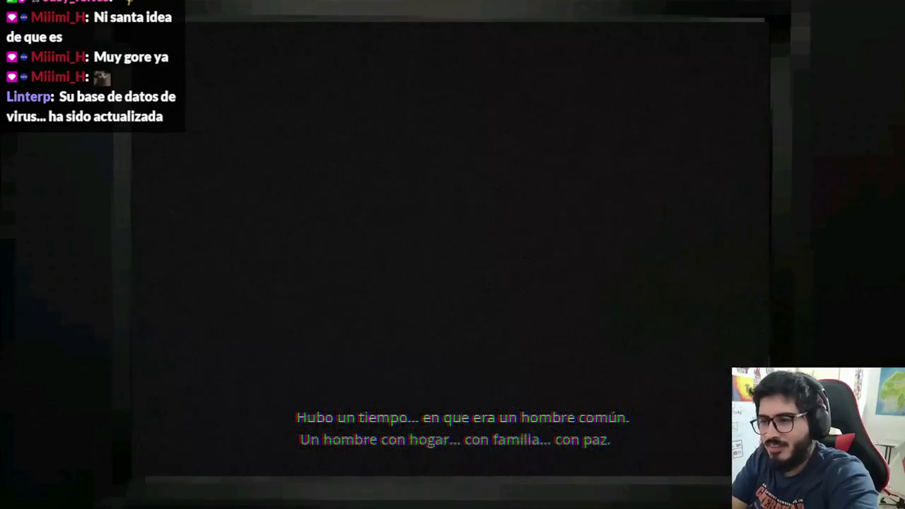
Stop the running LevelMythsHunterIntro cutscene and return to the Godot editor
key("alt+F4")
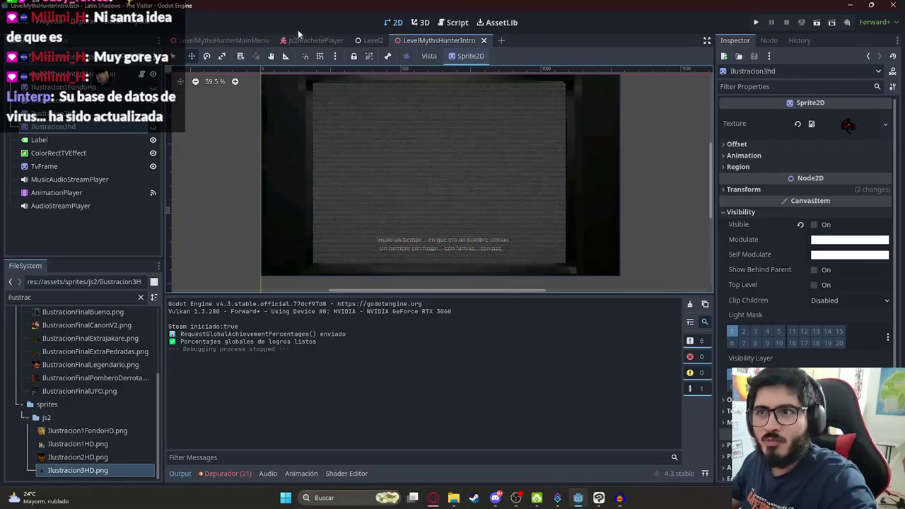
In the main menu scene, check the LabelSelect, Js2XButton and ColorRectFire nodes and save
left_click(217, 40)
left_click(83, 127)
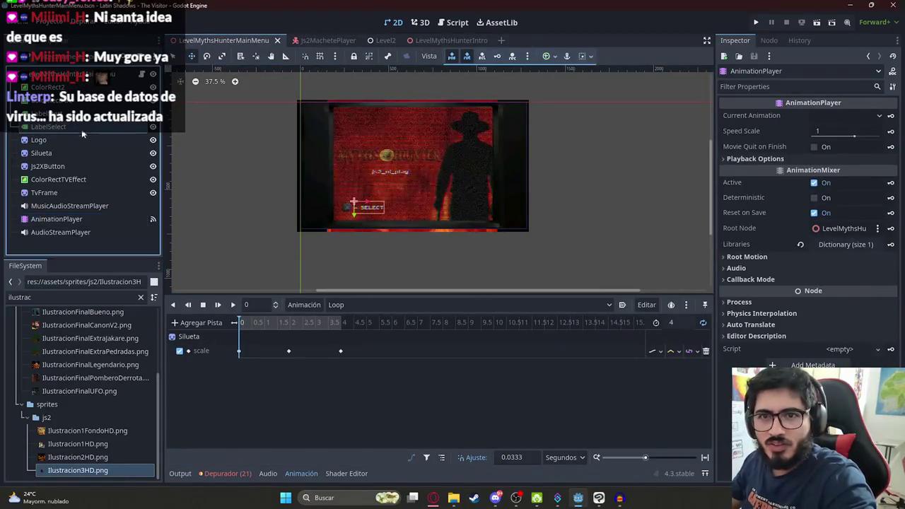
left_click(78, 164)
left_click(337, 186)
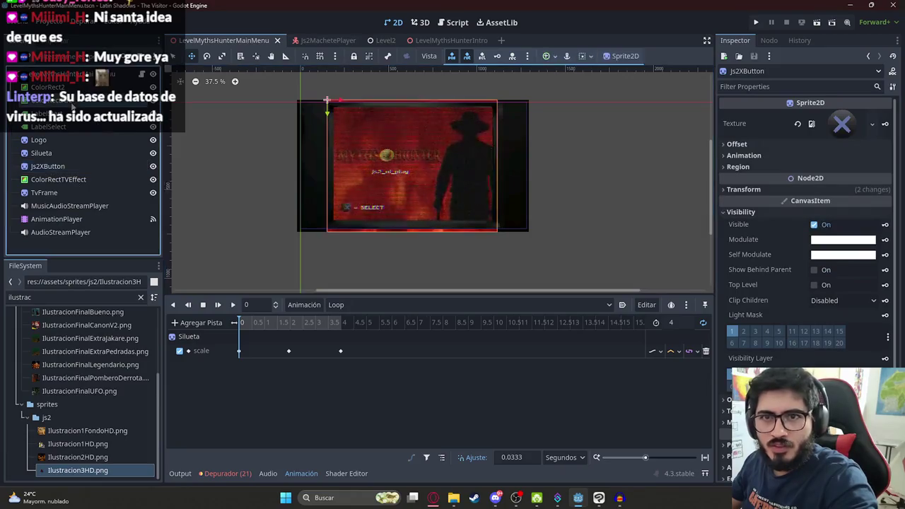
key("ctrl+s")
Move ColorRectFire to the top of the intro scene tree, save, and switch to Clip Studio Paint
left_click(337, 41)
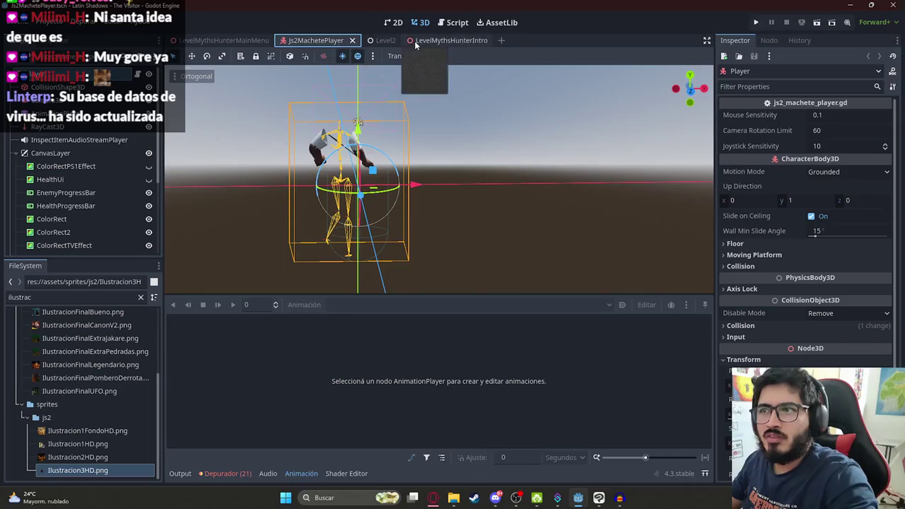
left_click(438, 40)
left_click(78, 219)
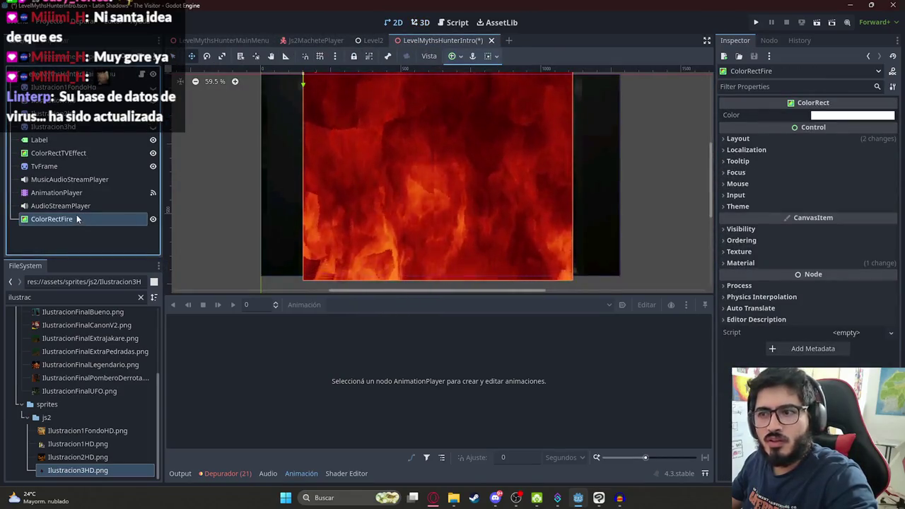
left_click_drag(78, 219, 77, 160)
scroll(212, 168, "down", 1)
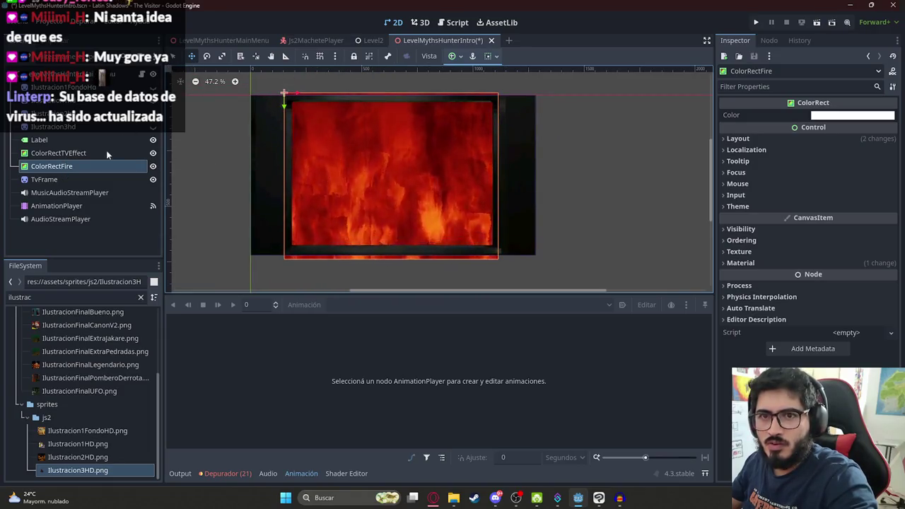
left_click(81, 165)
left_click_drag(81, 165, 79, 134)
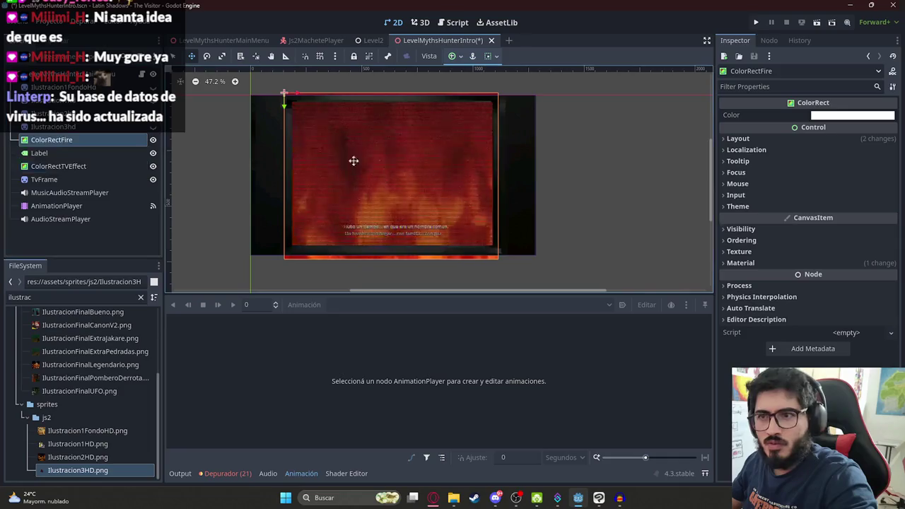
scroll(355, 169, "up", 1)
key("ctrl+s")
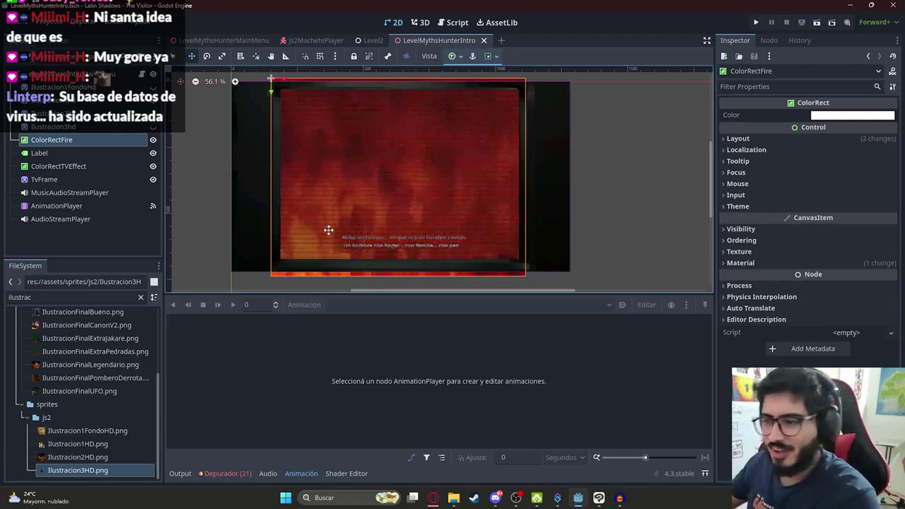
key("alt+Tab")
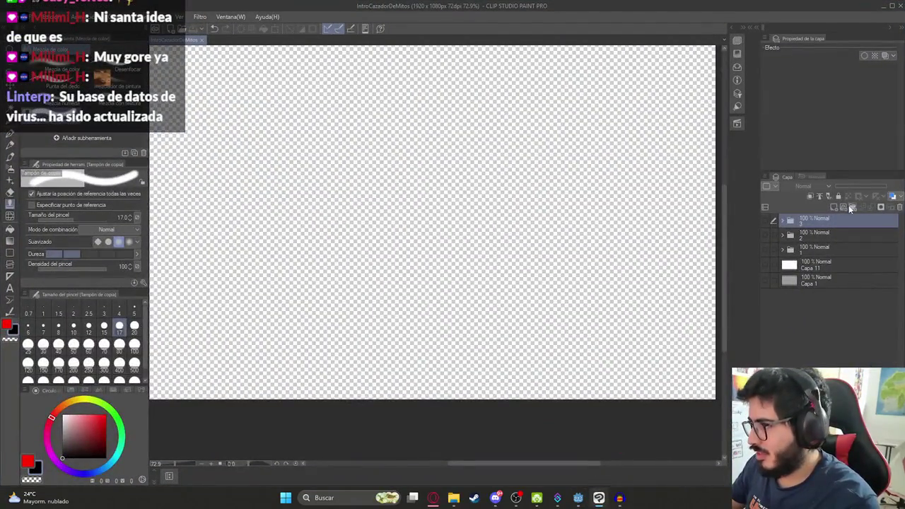
Add folder Carpeta 4 with layer Capa 17, show grey background Capa 1, and expand the folder
left_click(851, 207)
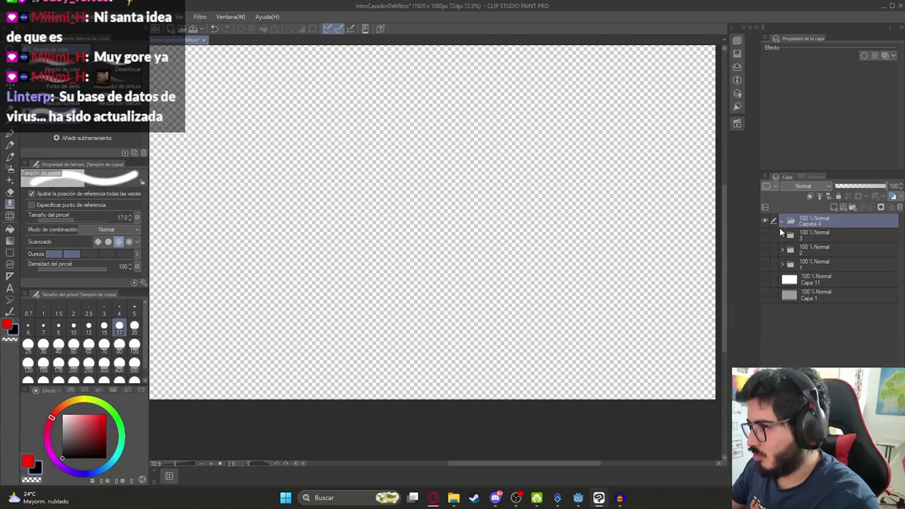
left_click(766, 291)
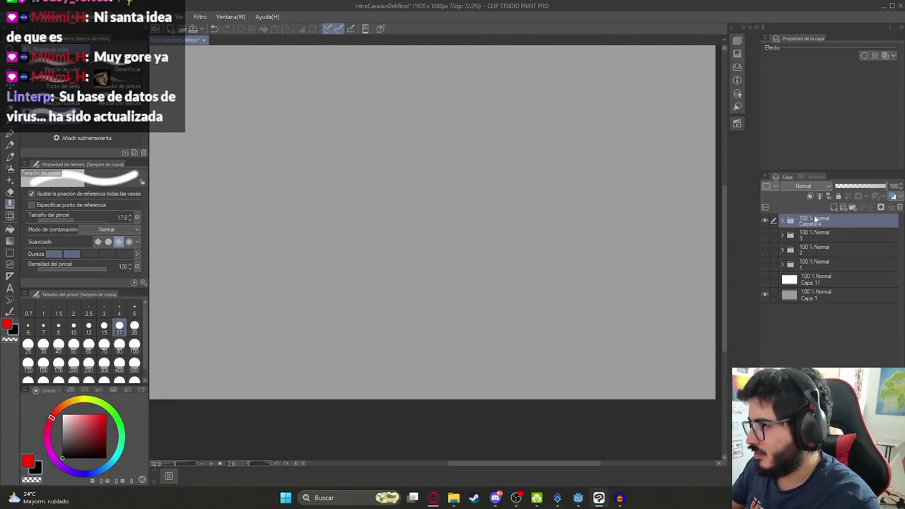
left_click(789, 223)
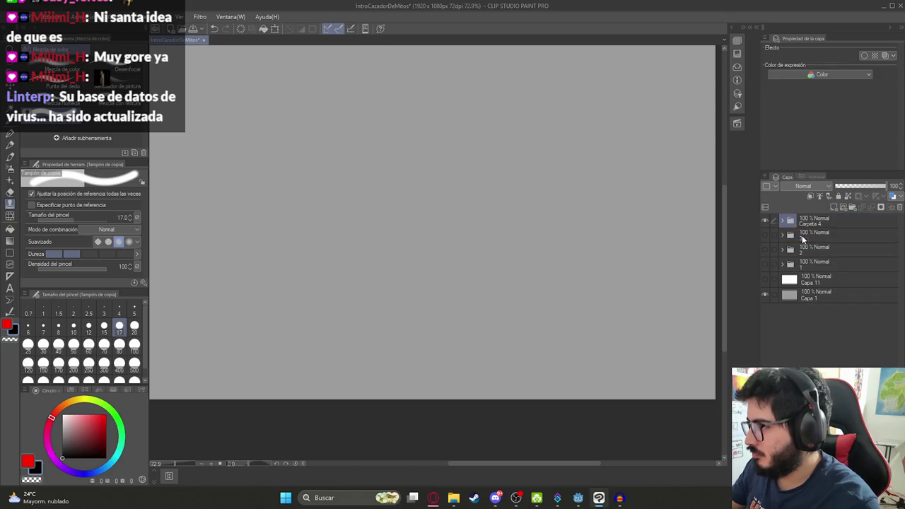
left_click(783, 222)
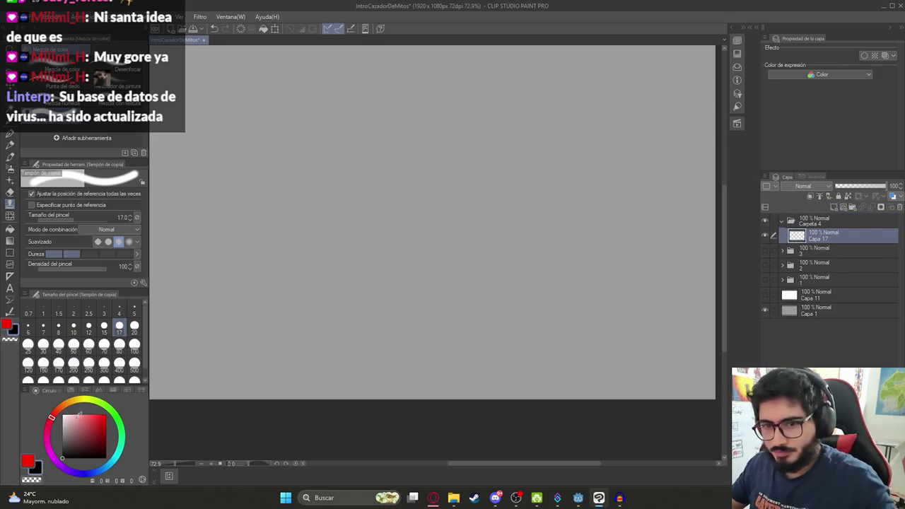
key("p")
mouse_move(424, 212)
left_mouse_down()
mouse_move(434, 242)
mouse_move(473, 228)
left_mouse_up()
key("ctrl+z")
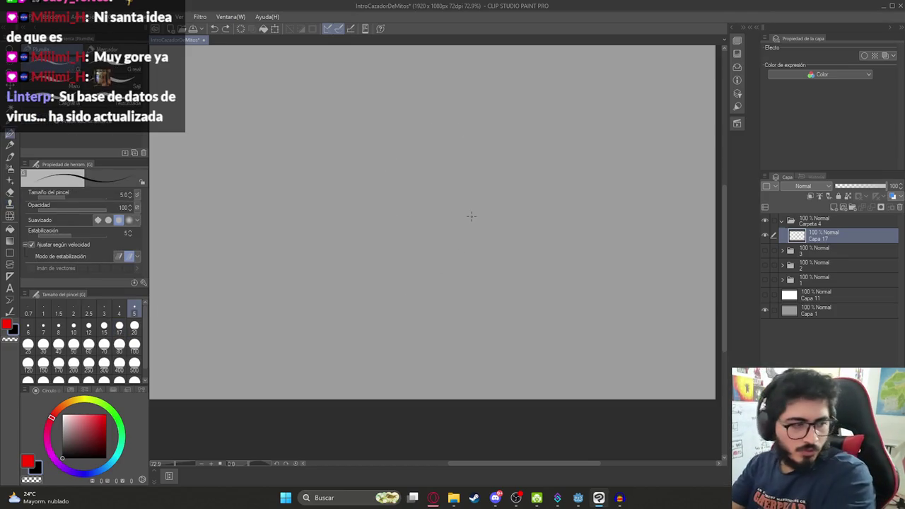
Draw a flat hill line across the canvas from the left edge
mouse_move(424, 81)
left_mouse_down()
mouse_move(431, 88)
mouse_move(417, 81)
left_mouse_up()
scroll(384, 162, "down", 3)
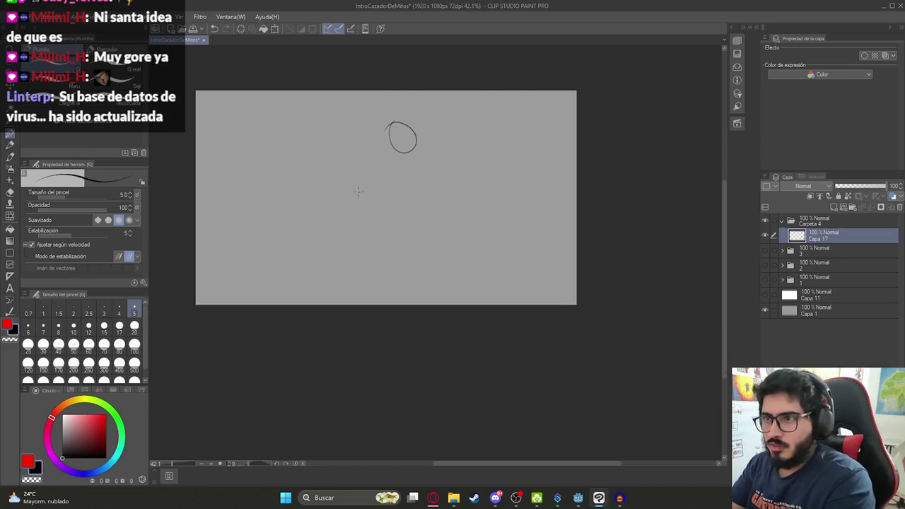
key("ctrl+z")
mouse_move(230, 290)
left_mouse_down()
mouse_move(300, 260)
mouse_move(428, 236)
mouse_move(521, 237)
left_mouse_up()
key("ctrl+z")
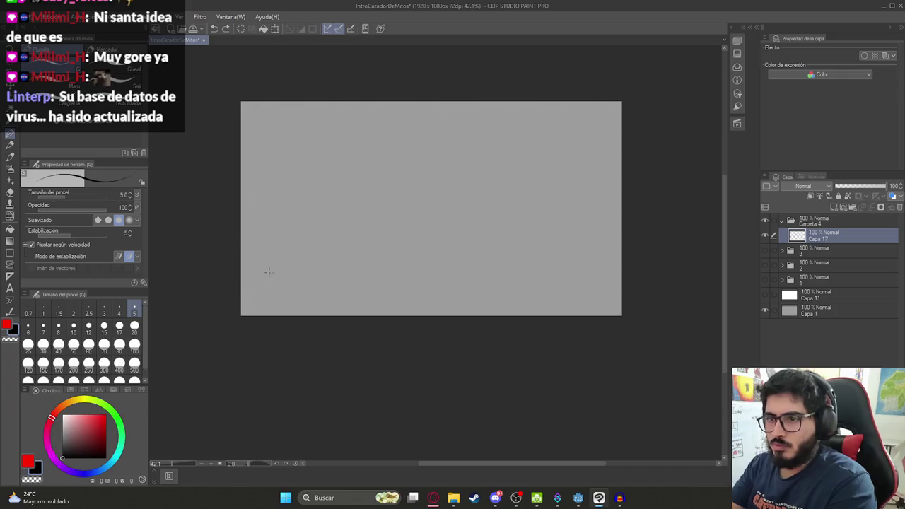
mouse_move(238, 274)
left_mouse_down()
mouse_move(414, 248)
mouse_move(515, 253)
mouse_move(632, 287)
left_mouse_up()
Zoom in and sketch the sombrero's wide brim and crown
mouse_move(434, 205)
left_mouse_down()
mouse_move(424, 195)
mouse_move(443, 190)
left_mouse_up()
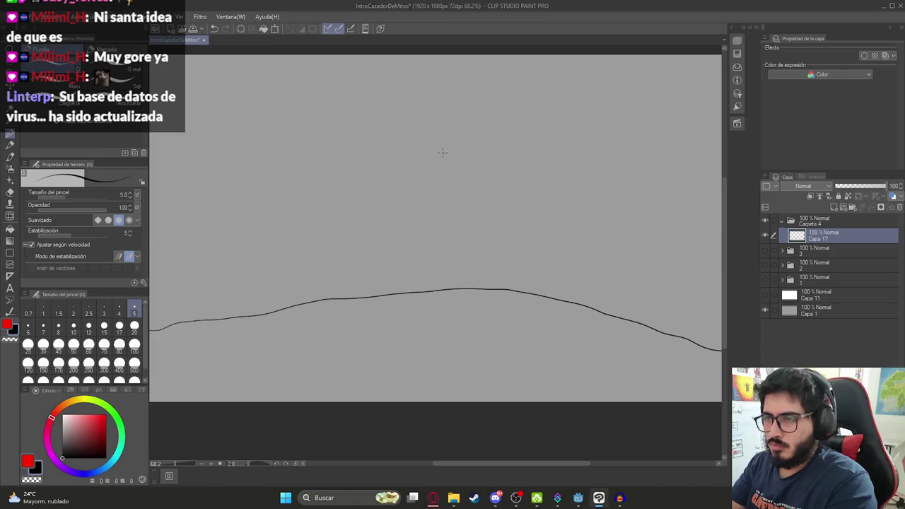
left_click_drag(424, 151, 464, 156)
scroll(436, 149, "up", 2)
key("ctrl+z")
mouse_move(409, 157)
left_mouse_down()
mouse_move(478, 162)
mouse_move(531, 151)
mouse_move(404, 148)
mouse_move(458, 135)
mouse_move(441, 119)
mouse_move(481, 122)
mouse_move(483, 139)
mouse_move(473, 111)
left_mouse_up()
key("ctrl+z")
left_click_drag(488, 142, 511, 141)
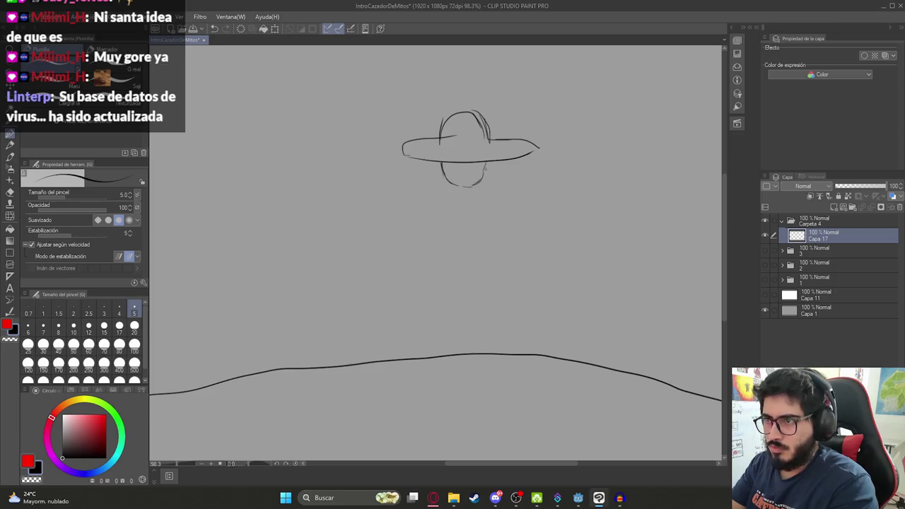
scroll(436, 242, "down", 2)
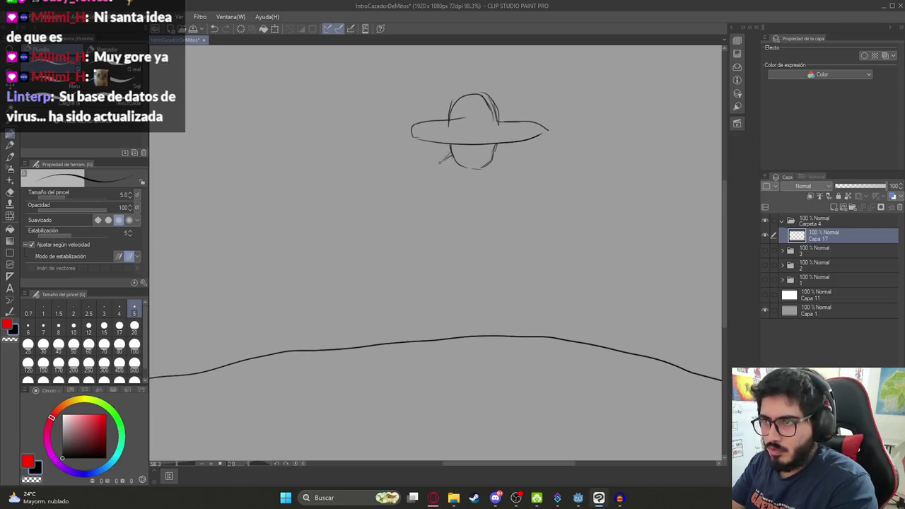
Sketch the figure's shoulders and crossed arms, erasing rough hand strokes and adding chest shading
left_click_drag(448, 154, 426, 169)
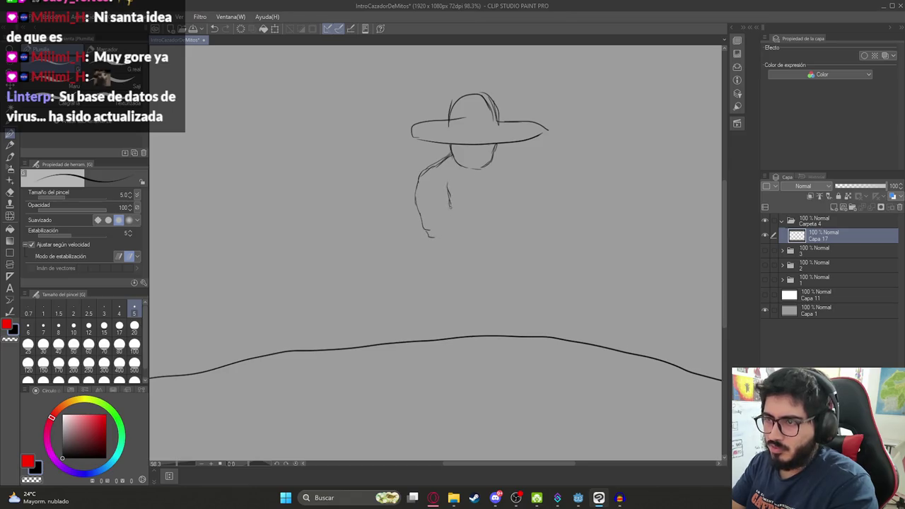
left_click_drag(465, 213, 494, 207)
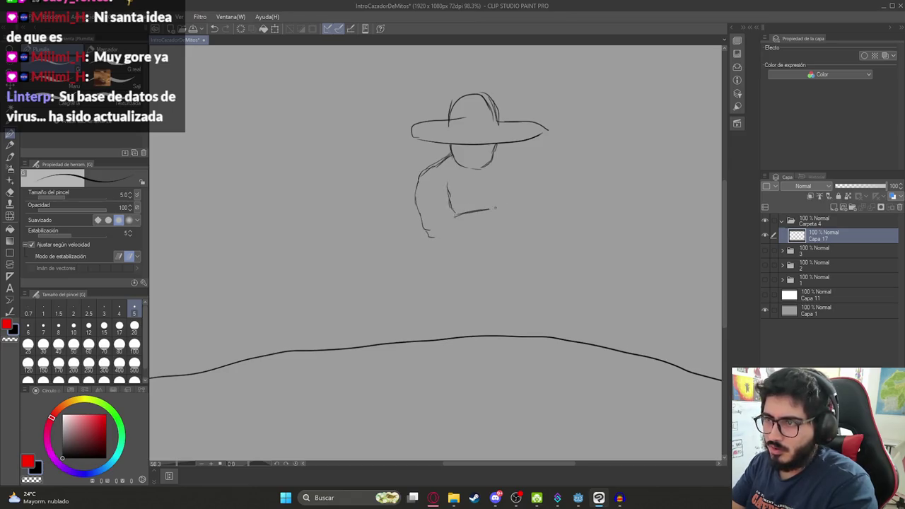
mouse_move(432, 239)
left_mouse_down()
mouse_move(518, 217)
mouse_move(518, 203)
left_mouse_up()
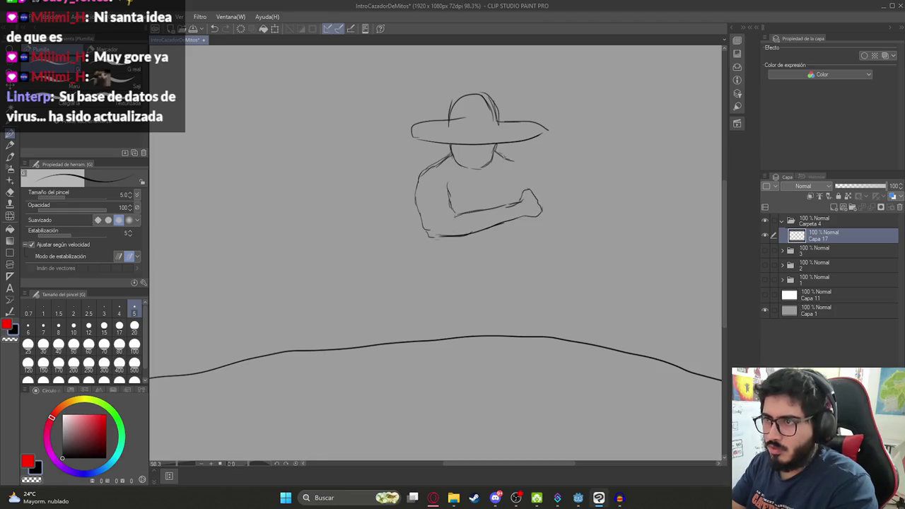
key("e")
mouse_move(537, 189)
left_mouse_down()
mouse_move(519, 198)
mouse_move(539, 189)
mouse_move(545, 216)
mouse_move(509, 189)
left_mouse_up()
key("p")
left_click_drag(444, 176, 452, 195)
left_click_drag(454, 180, 456, 198)
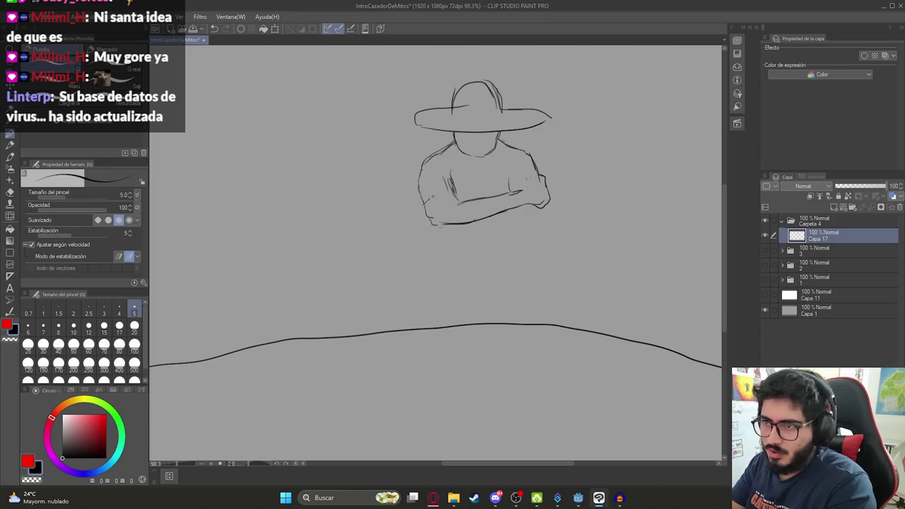
mouse_move(423, 200)
left_mouse_down()
mouse_move(426, 215)
mouse_move(458, 200)
mouse_move(449, 196)
left_mouse_up()
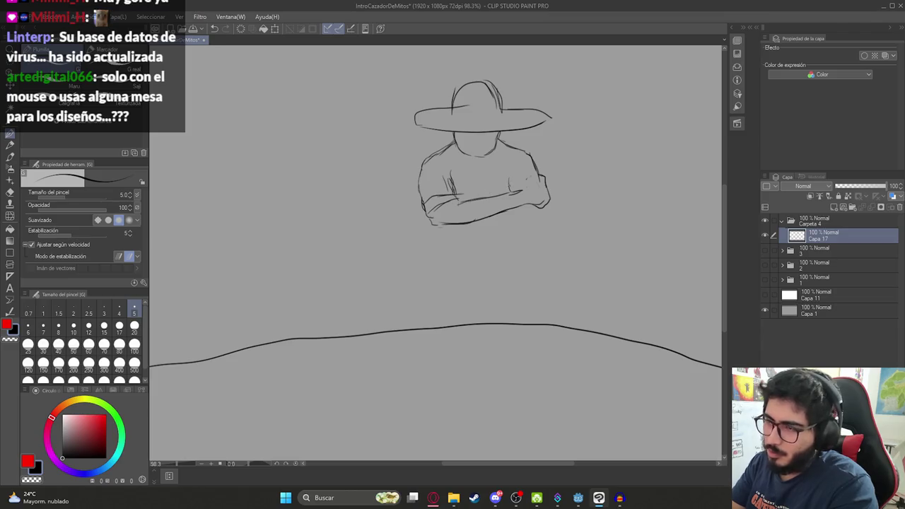
Extend the right forearm and sketch the lower torso and left leg
left_click_drag(513, 191, 543, 182)
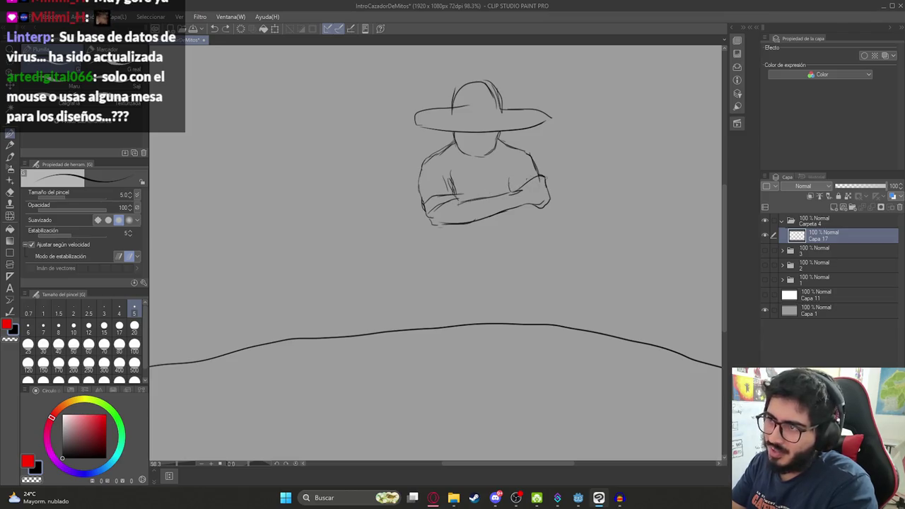
scroll(523, 190, "down", 2)
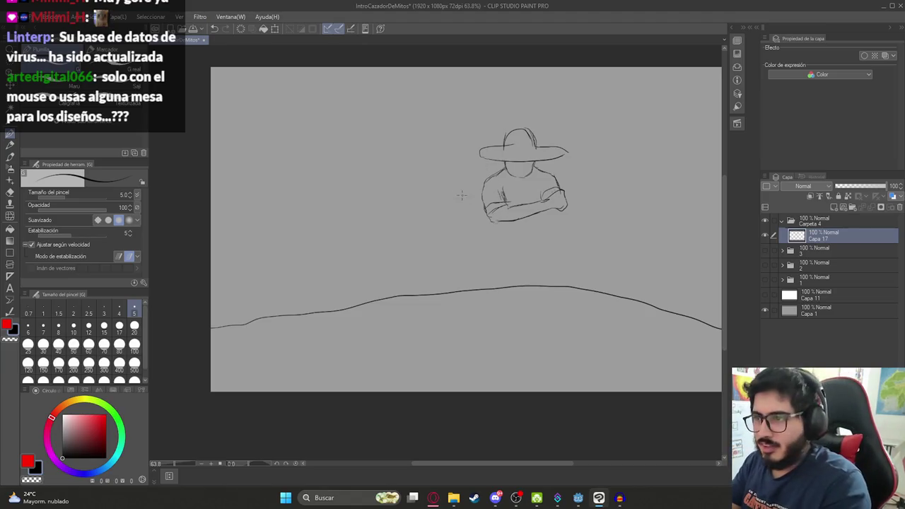
scroll(552, 192, "up", 2)
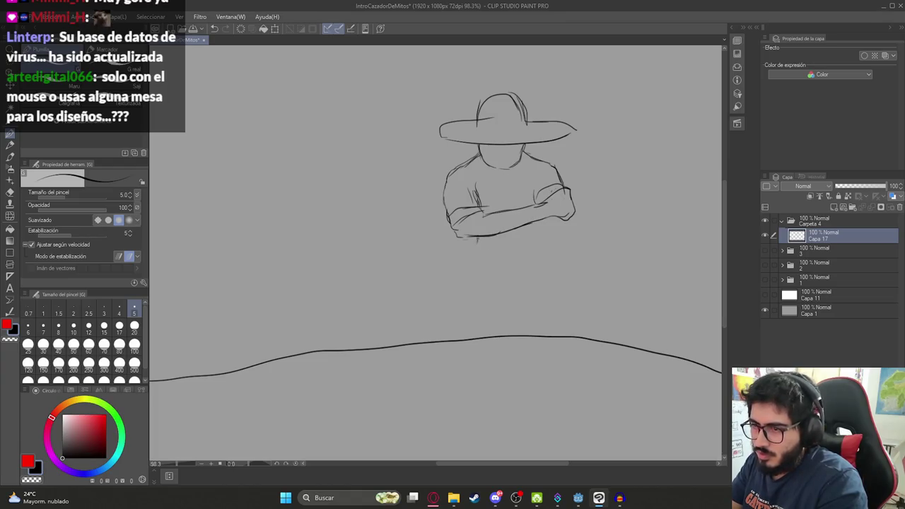
mouse_move(469, 259)
left_mouse_down()
mouse_move(569, 276)
mouse_move(562, 280)
left_mouse_up()
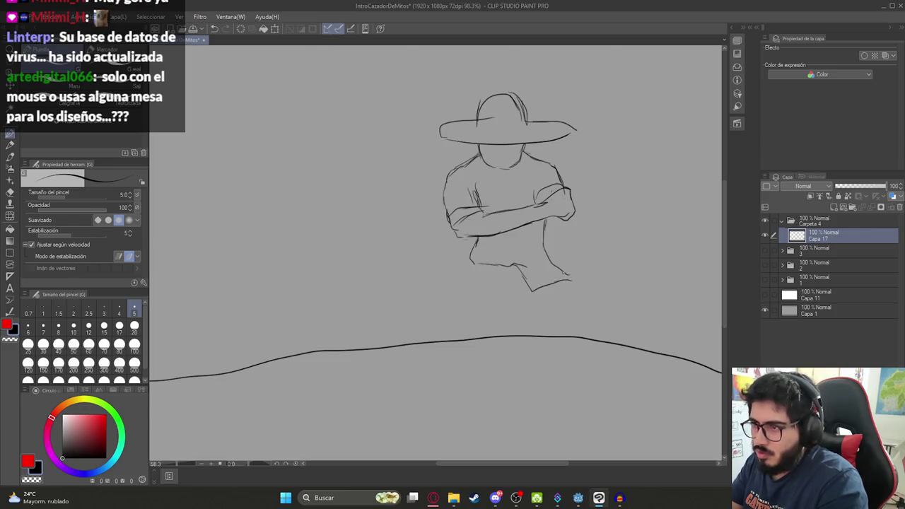
mouse_move(507, 266)
left_mouse_down()
mouse_move(521, 279)
mouse_move(518, 265)
mouse_move(473, 277)
left_mouse_up()
key("ctrl+z")
key("ctrl+z")
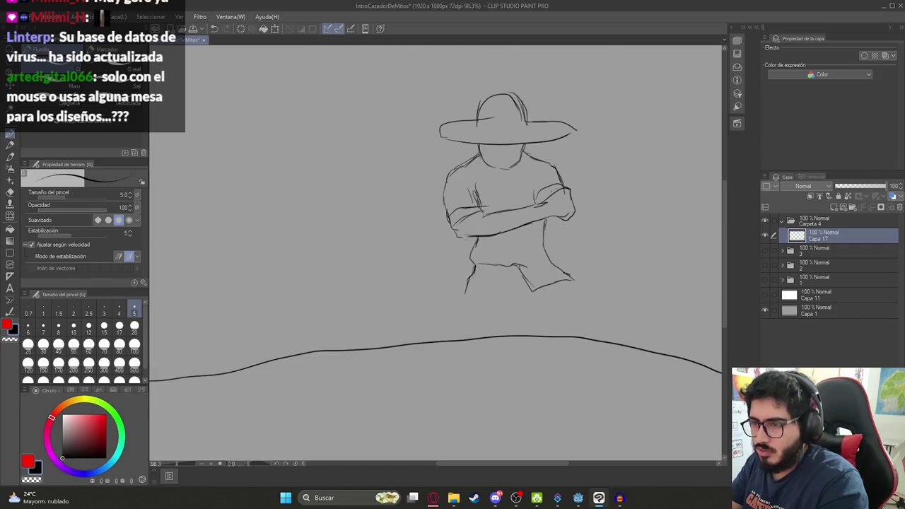
mouse_move(458, 313)
left_mouse_down()
mouse_move(449, 332)
mouse_move(502, 320)
mouse_move(511, 297)
mouse_move(550, 324)
mouse_move(545, 339)
left_mouse_up()
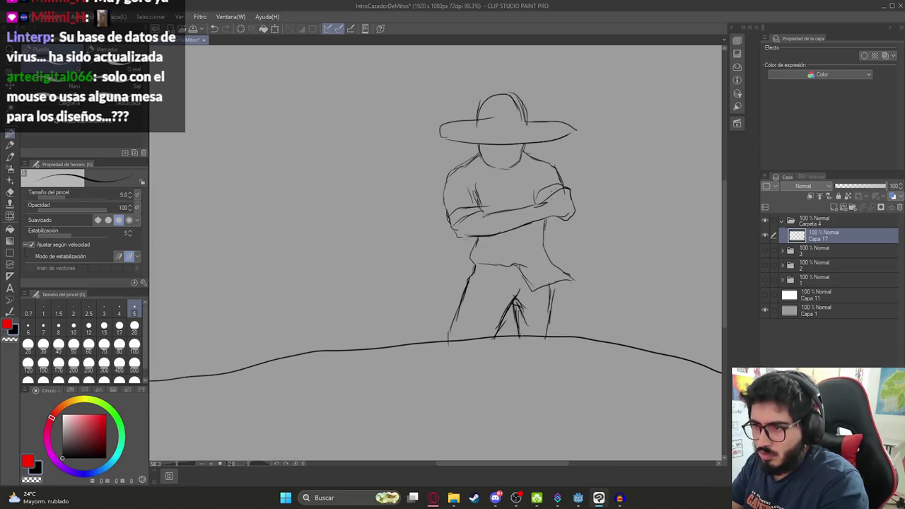
Sketch the figure's right arm, right side and right leg
scroll(535, 284, "down", 3)
scroll(535, 285, "up", 2)
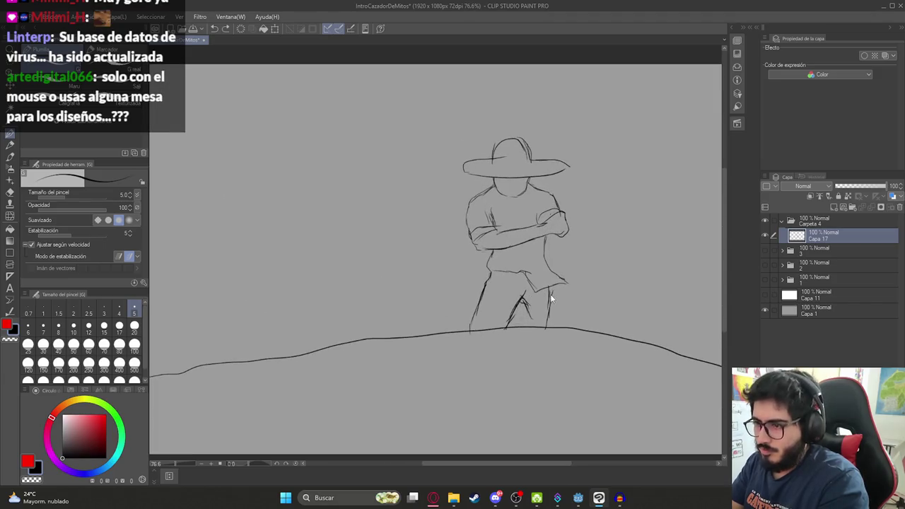
mouse_move(552, 290)
left_mouse_down()
mouse_move(557, 326)
mouse_move(520, 328)
left_mouse_up()
scroll(542, 246, "down", 2)
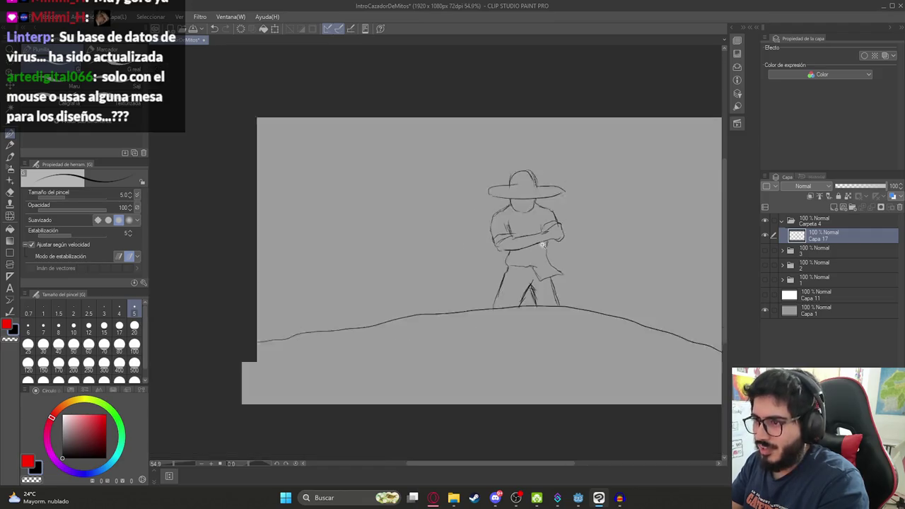
scroll(542, 245, "up", 3)
key("ctrl+z")
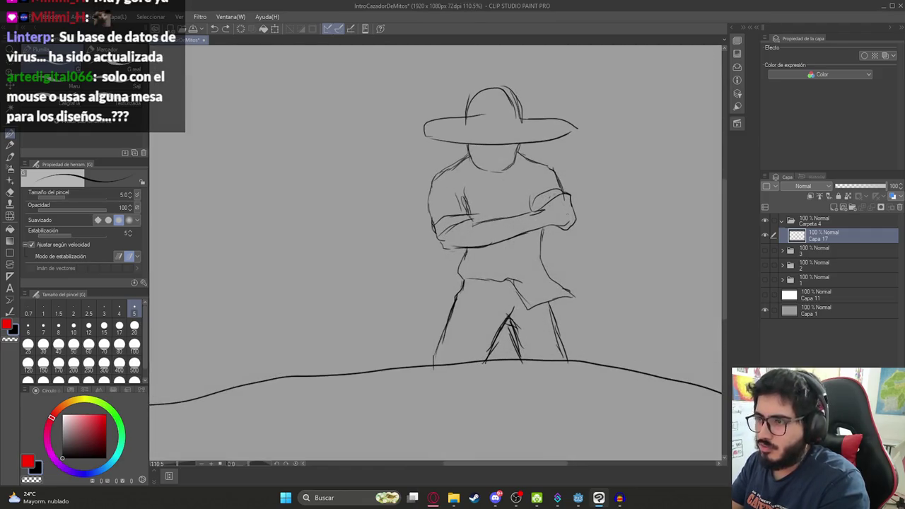
mouse_move(562, 228)
left_mouse_down()
mouse_move(574, 262)
mouse_move(556, 261)
left_mouse_up()
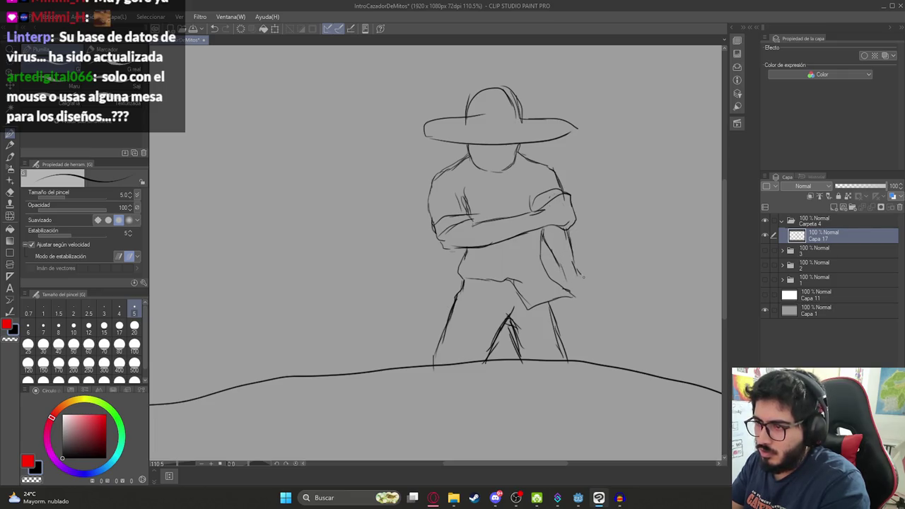
left_click_drag(576, 254, 574, 346)
left_click_drag(583, 308, 581, 364)
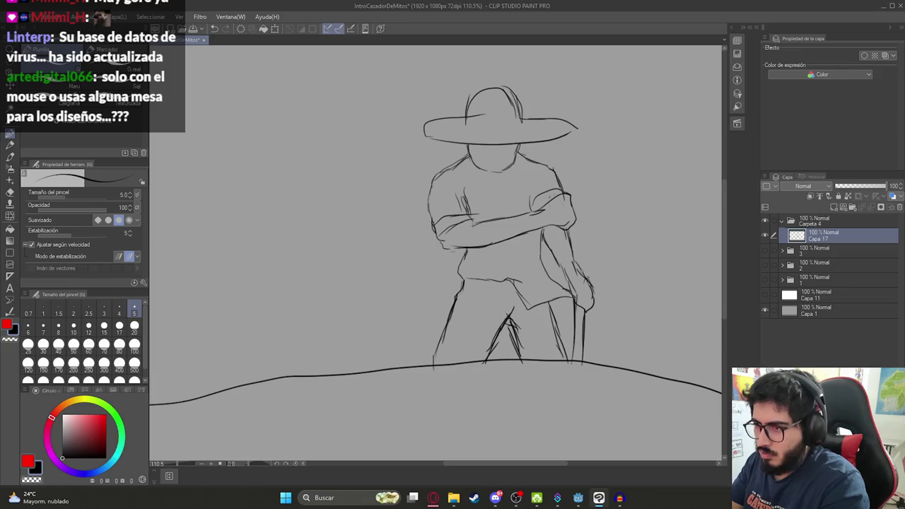
Add the machete handle at the right hip and shift the sketch up and left
left_click_drag(578, 250, 586, 277)
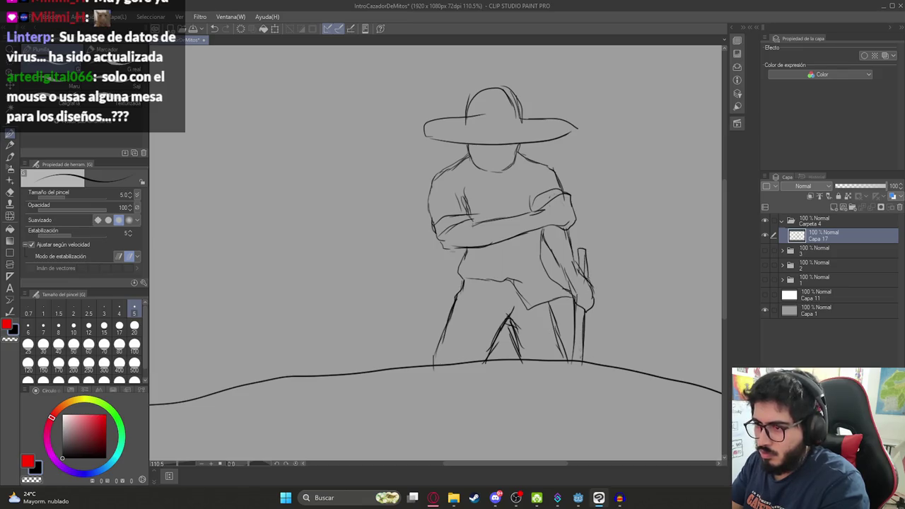
scroll(567, 280, "down", 5)
scroll(555, 309, "up", 3)
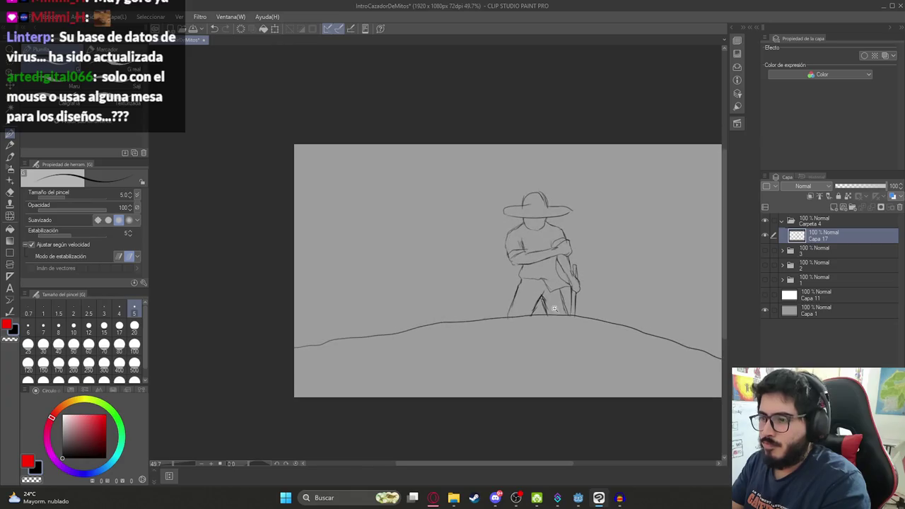
key("k")
left_click_drag(564, 289, 546, 258)
key("p")
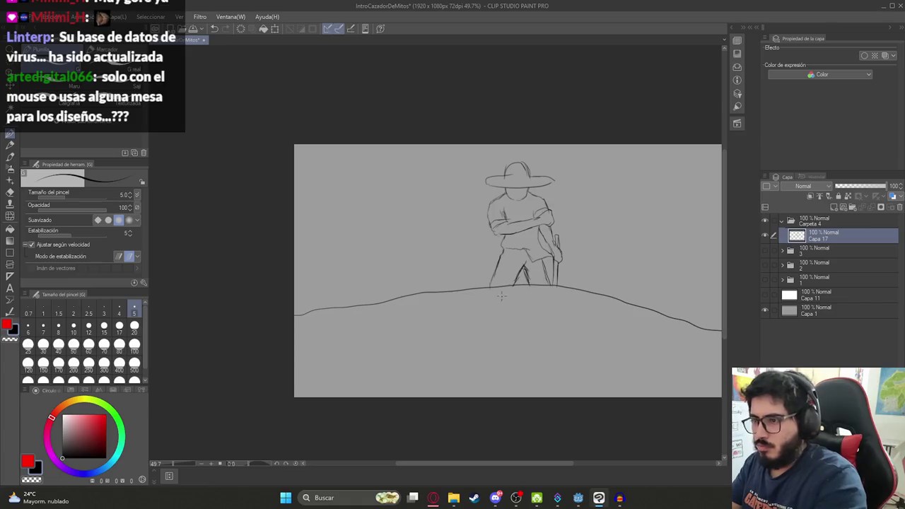
key("m")
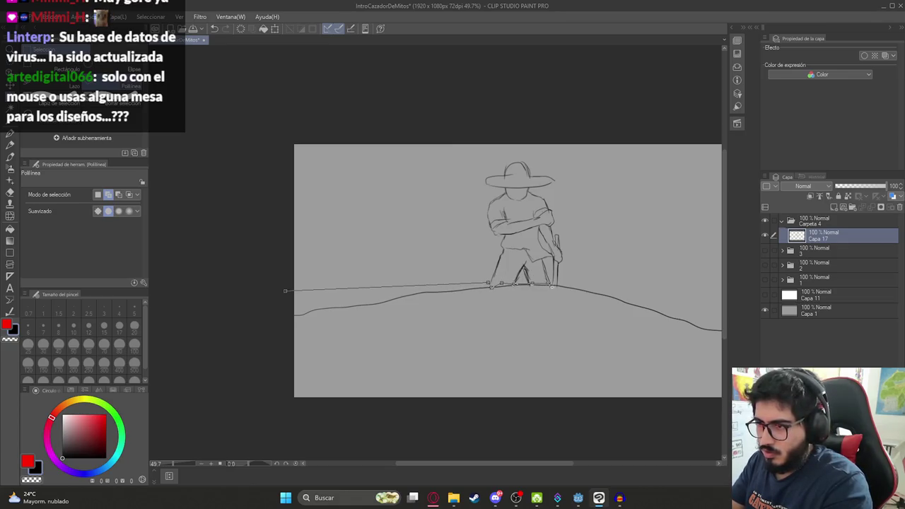
Select the ground below the hill line, move it lower and stretch it wider
left_click_drag(580, 286, 502, 260)
left_click(655, 290)
left_click(680, 301)
left_click(685, 320)
left_click(677, 355)
left_click(536, 407)
left_click(396, 420)
left_click(322, 386)
left_click(207, 265)
key("ctrl+t")
left_click_drag(477, 282, 478, 311)
left_click_drag(666, 347, 689, 347)
key("Return")
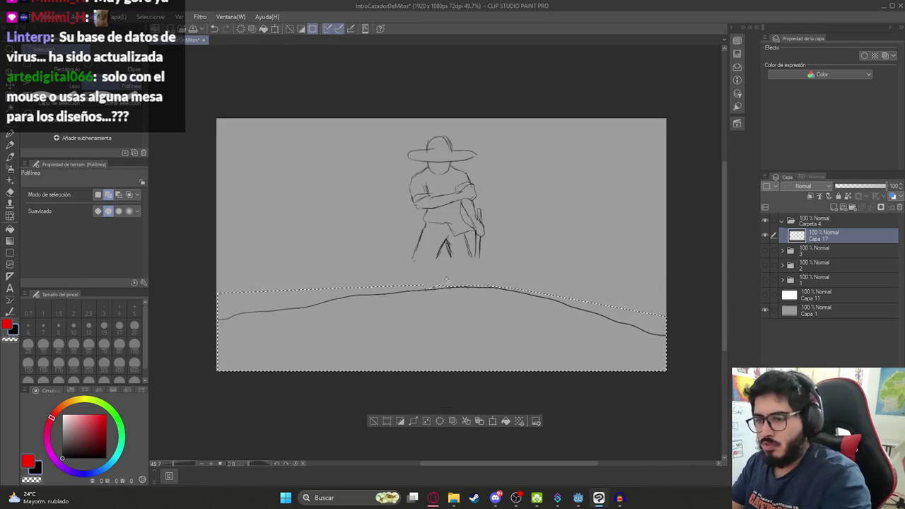
Redraw the legs and machete blade down to the lowered hill line
key("p")
scroll(448, 262, "up", 2)
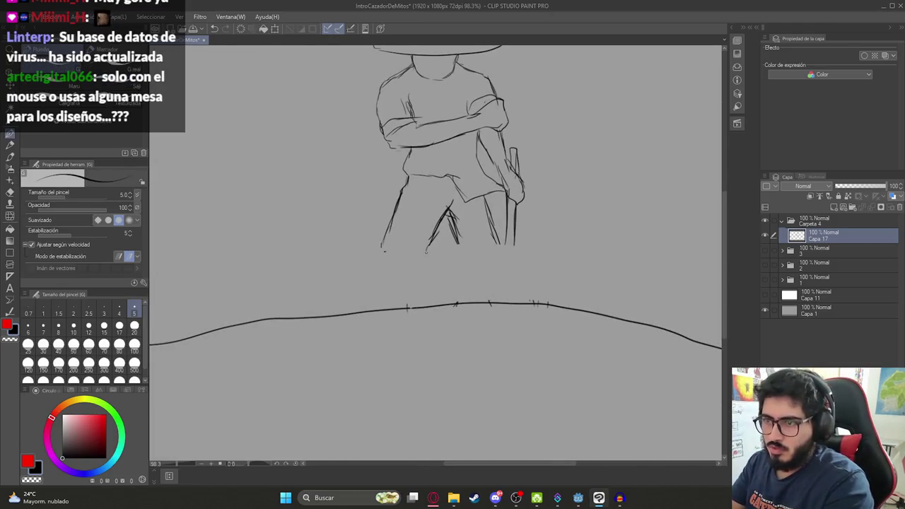
left_click_drag(382, 243, 389, 288)
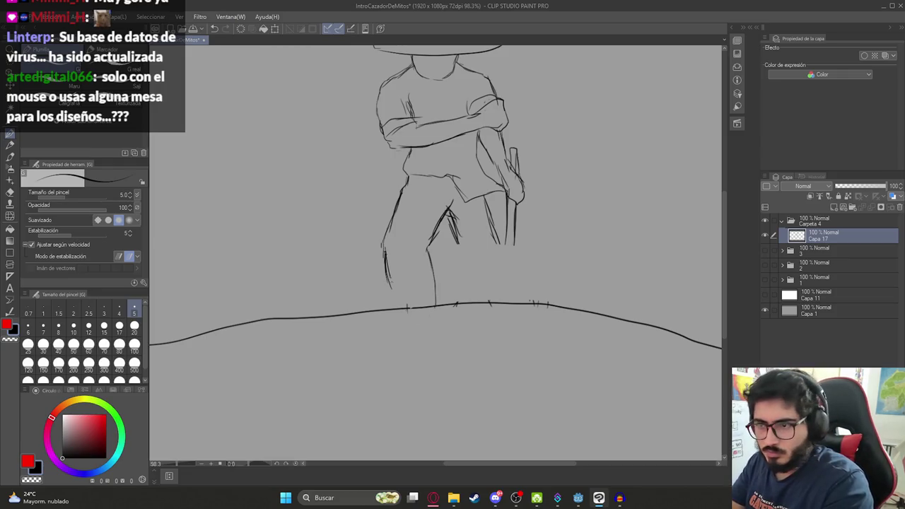
left_click_drag(387, 249, 395, 302)
key("ctrl+z")
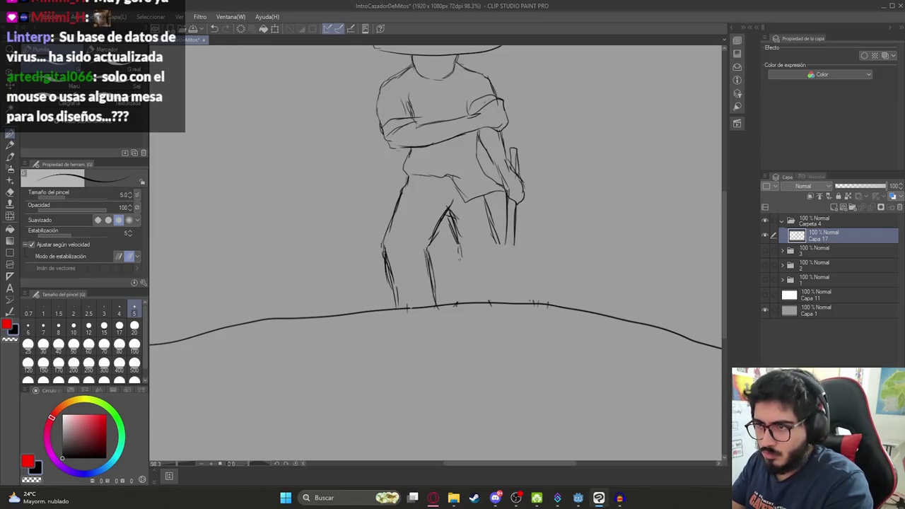
left_click_drag(493, 236, 505, 301)
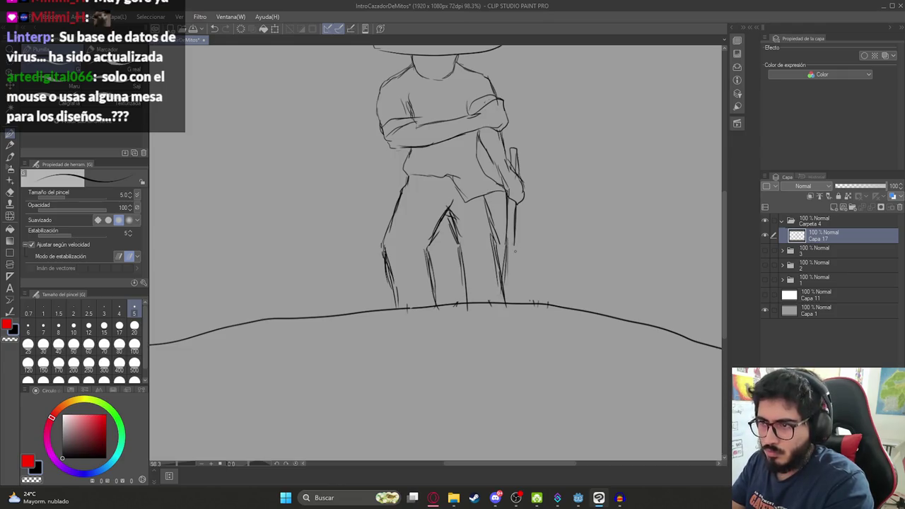
left_click_drag(514, 239, 516, 301)
key("ctrl+z")
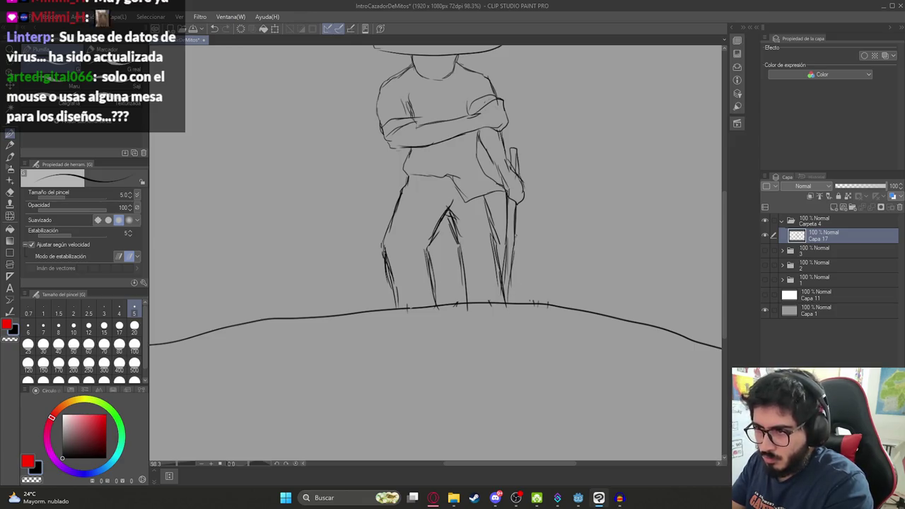
left_click_drag(506, 243, 508, 291)
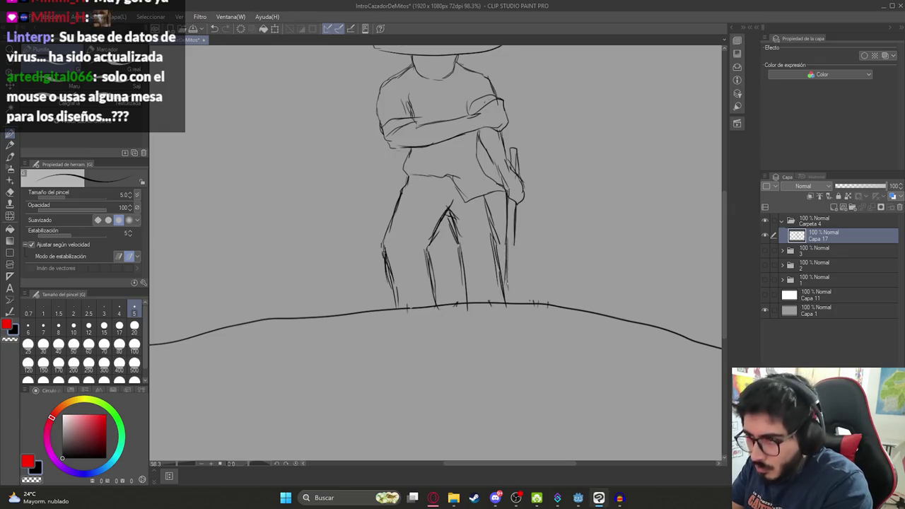
left_click_drag(514, 239, 507, 306)
Close the pointed tip of the sombrero brim
scroll(512, 283, "down", 5)
scroll(512, 274, "up", 4)
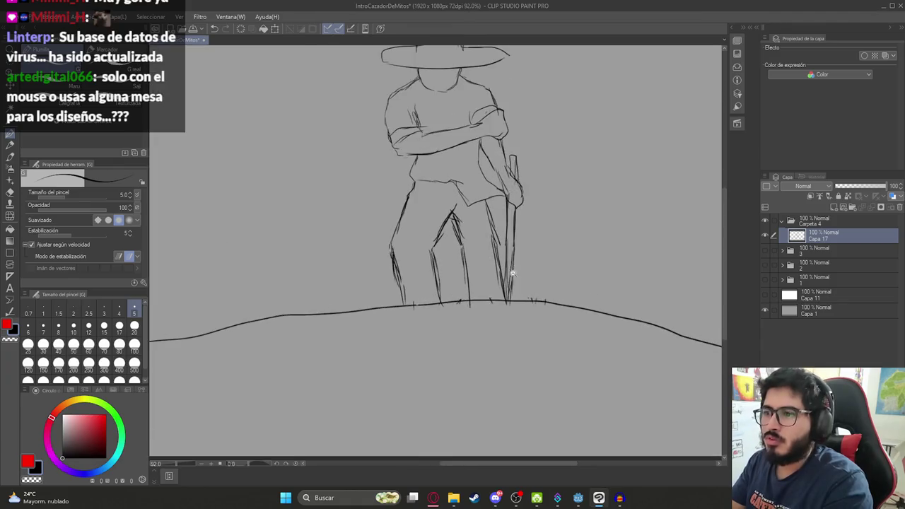
scroll(495, 247, "down", 5)
scroll(480, 213, "up", 4)
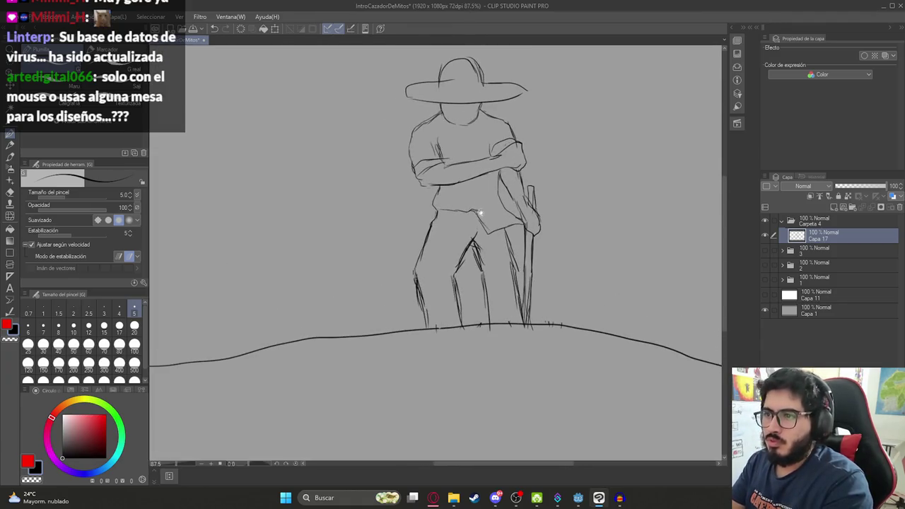
left_click_drag(485, 164, 506, 208)
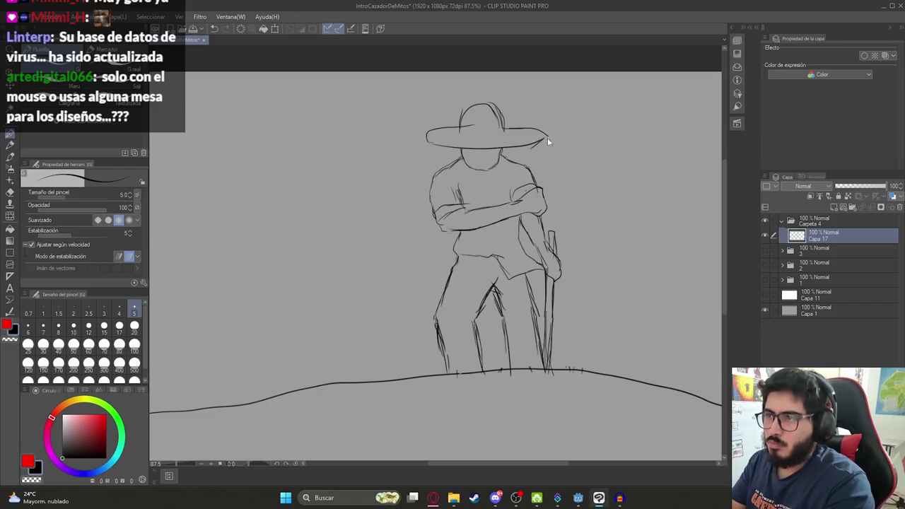
scroll(532, 178, "down", 3)
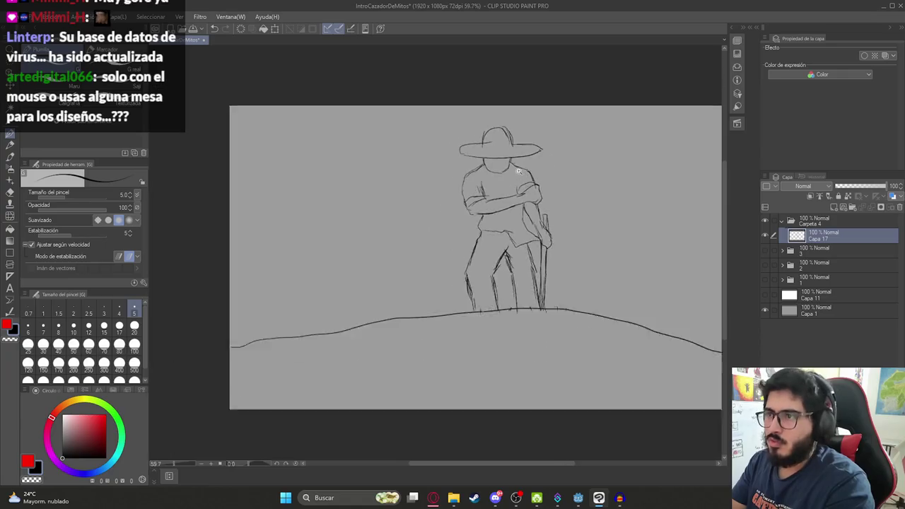
scroll(552, 134, "up", 8)
left_click_drag(513, 164, 532, 146)
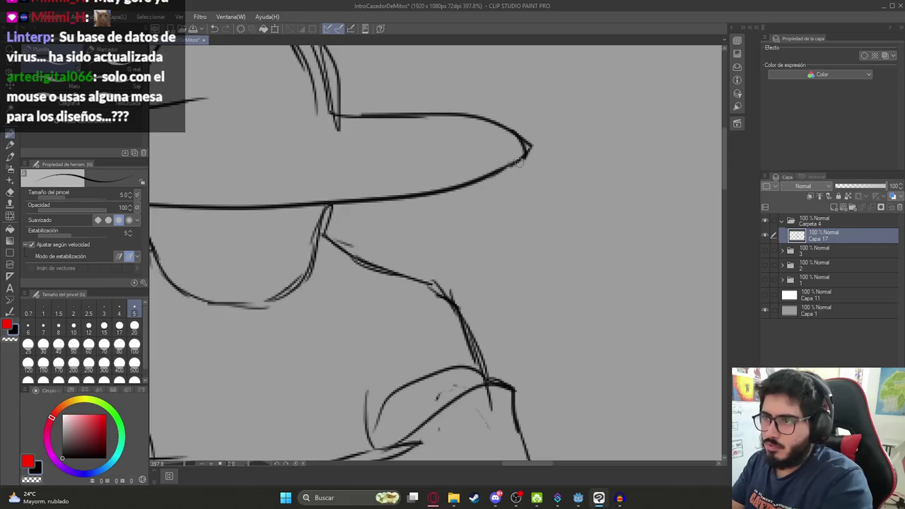
Add hair strands under the right side of the hat
scroll(527, 146, "down", 7)
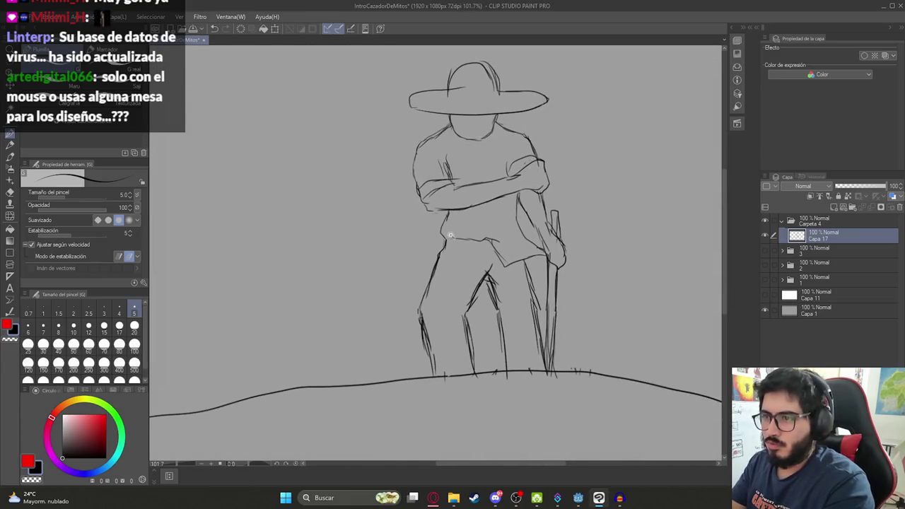
scroll(488, 229, "down", 3)
scroll(488, 229, "up", 4)
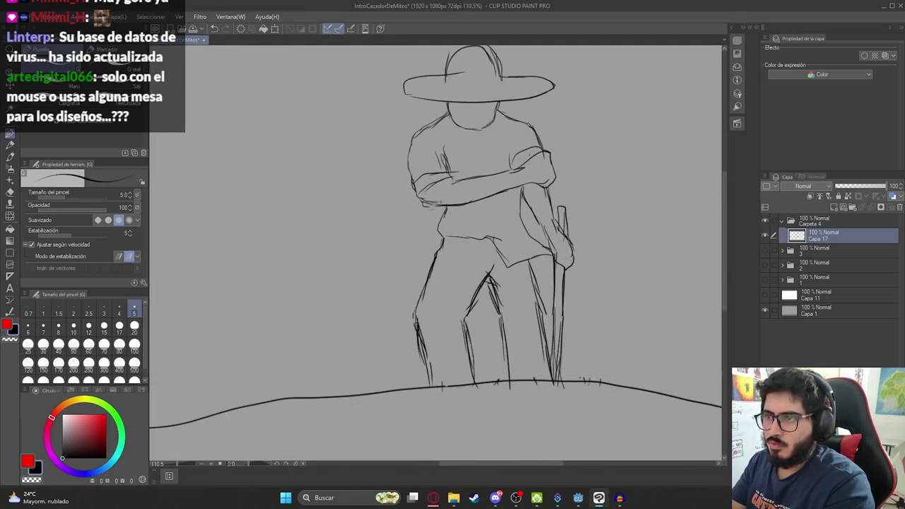
scroll(504, 197, "down", 3)
scroll(504, 184, "up", 6)
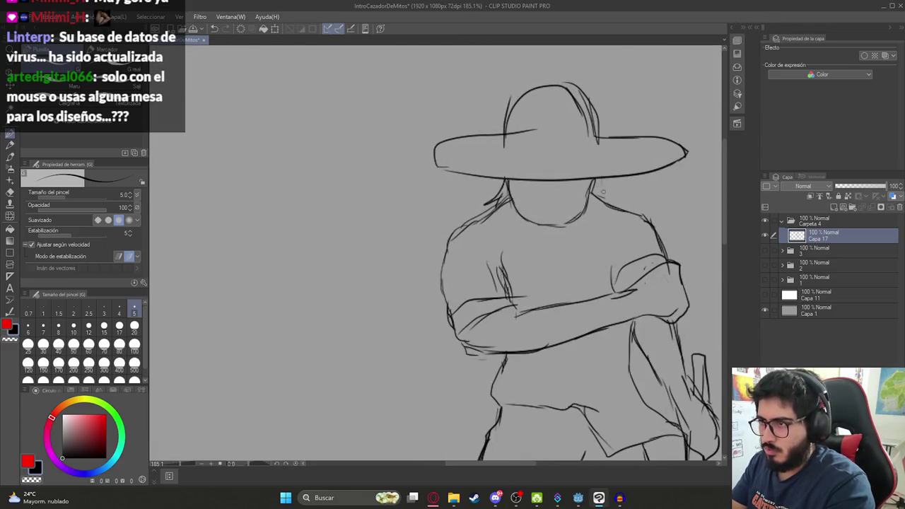
left_click_drag(594, 183, 618, 202)
scroll(598, 228, "down", 4)
scroll(551, 212, "up", 4)
scroll(557, 222, "down", 2)
left_click_drag(557, 221, 516, 205)
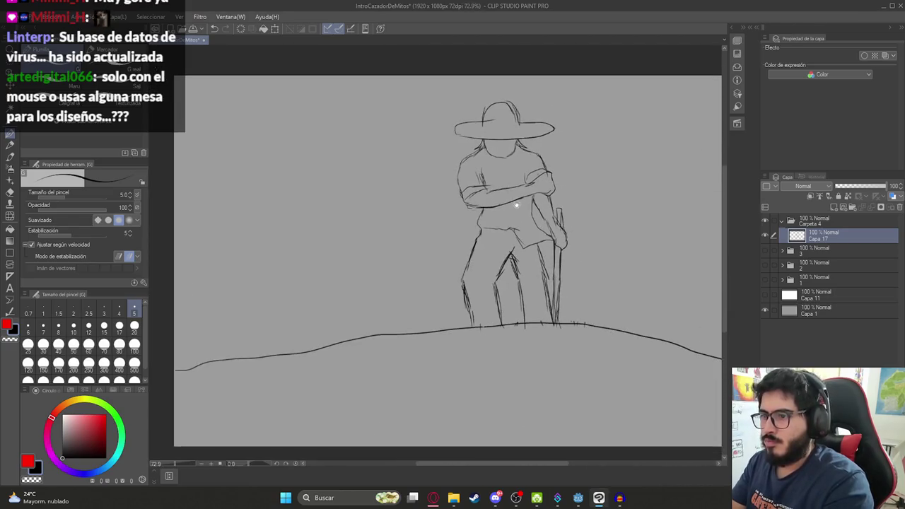
Add a layer below the sketch and fill the figure's shirt, torso and arms black
left_click(832, 207)
left_click_drag(827, 237, 827, 251)
key("g")
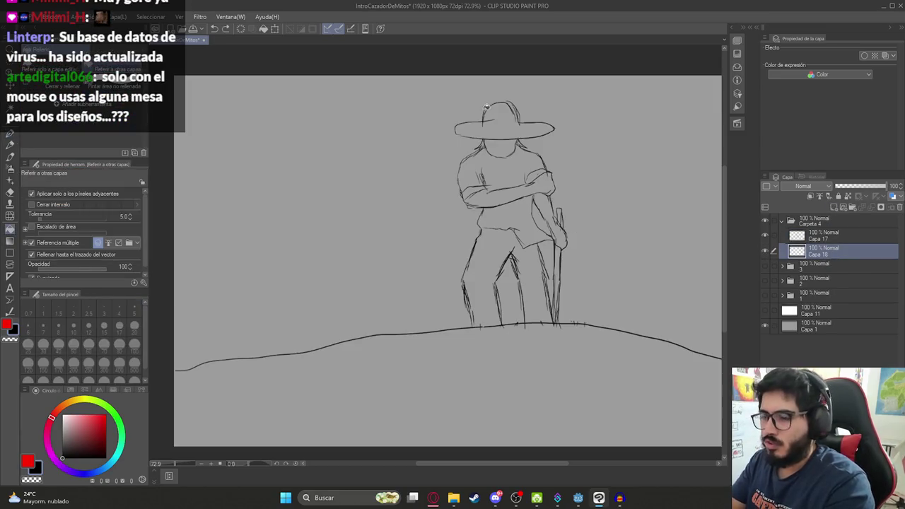
left_click(497, 163)
left_click(476, 188)
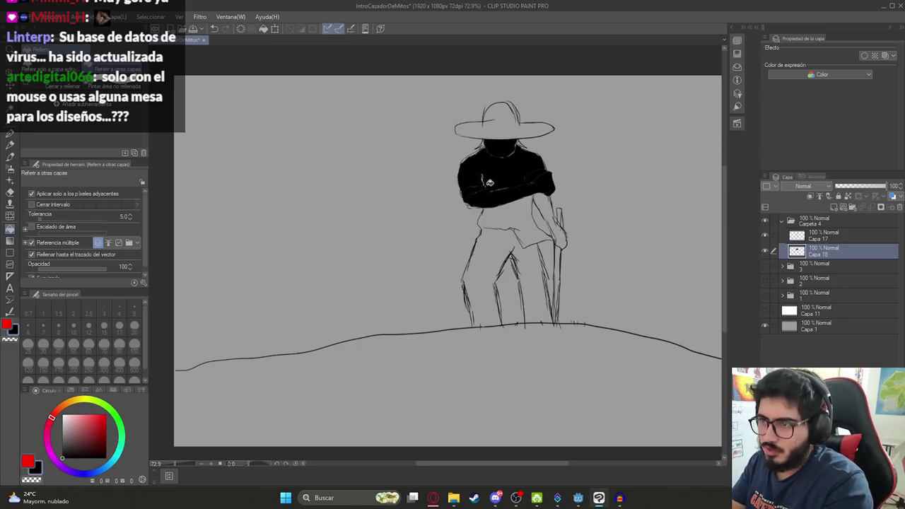
left_click(489, 182)
left_click(545, 201)
Fill the stick beside the hand and a leftover gap in the figure, undoing a bad fill
left_click(560, 214)
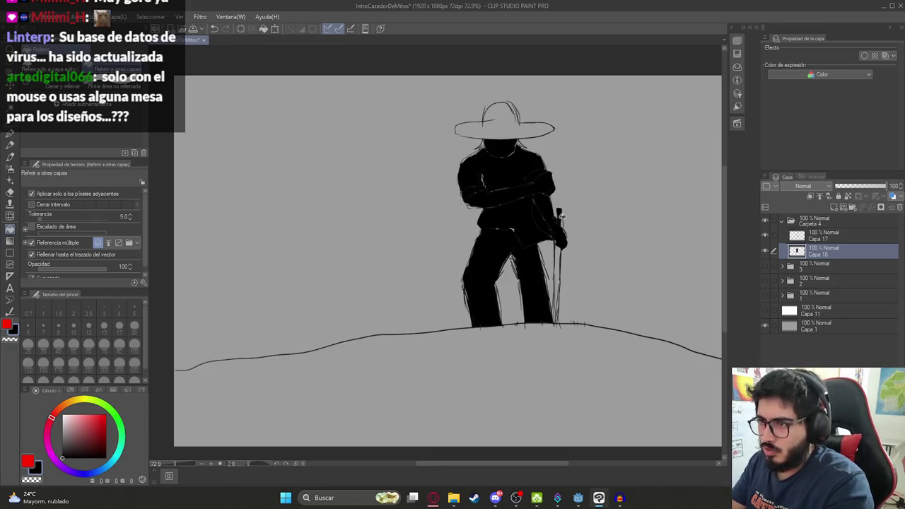
left_click(559, 258)
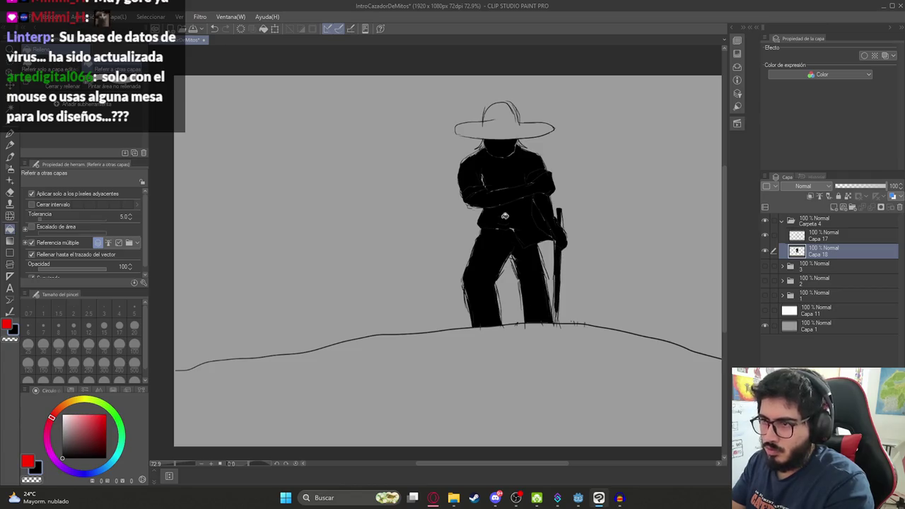
scroll(503, 215, "up", 5)
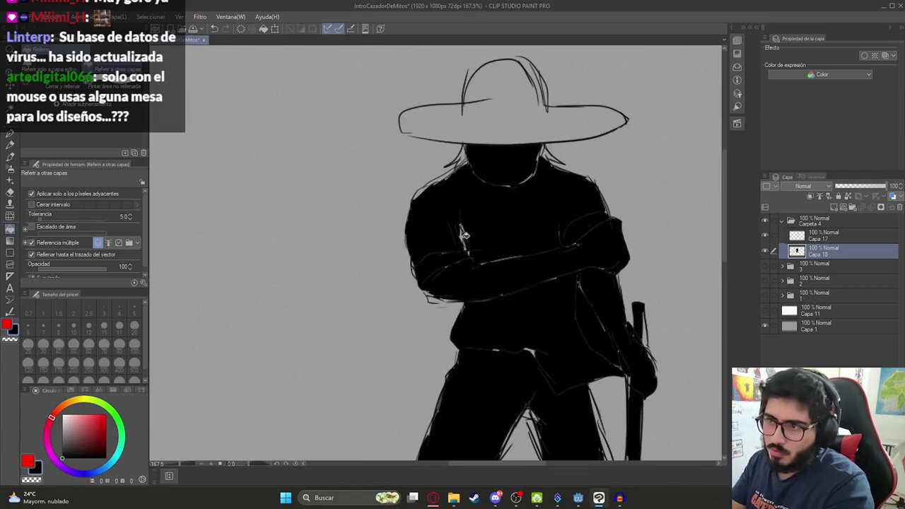
key("ctrl+z")
left_click(462, 232)
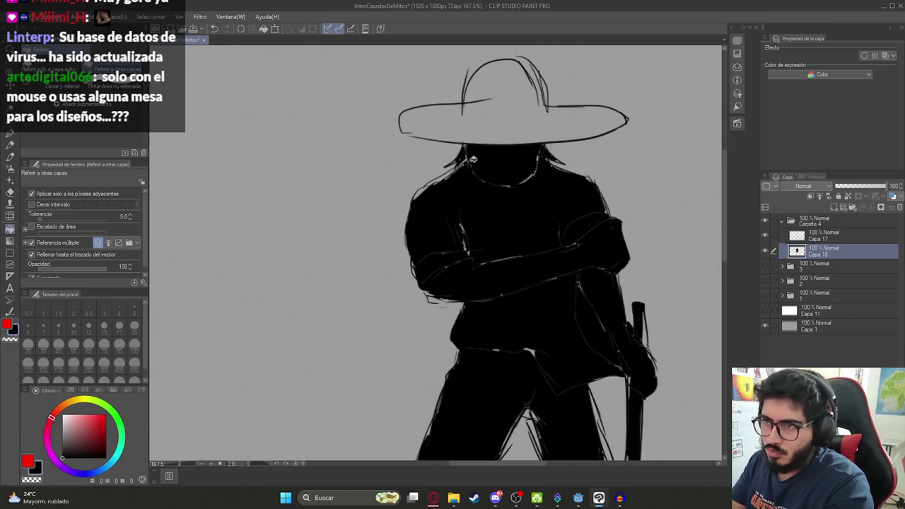
Fill the sombrero's interior black
left_click_drag(519, 111, 510, 172)
key("p")
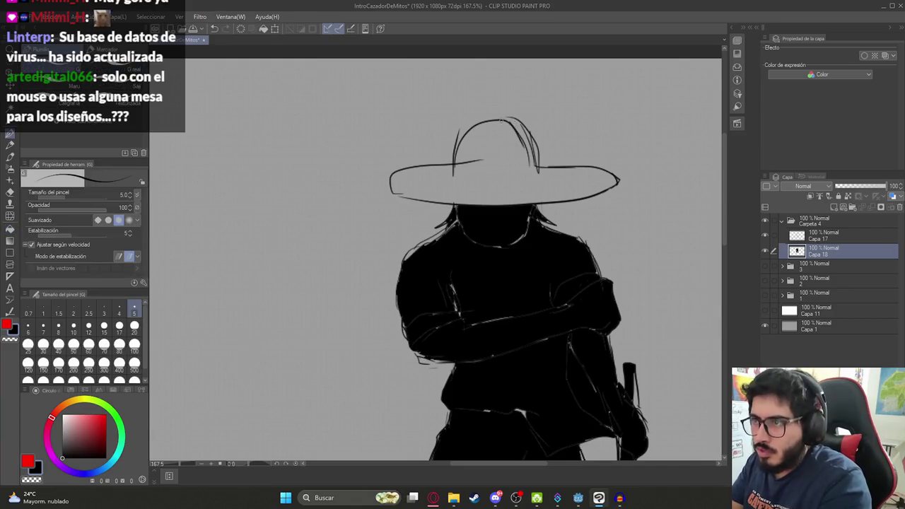
key("g")
left_click(460, 195)
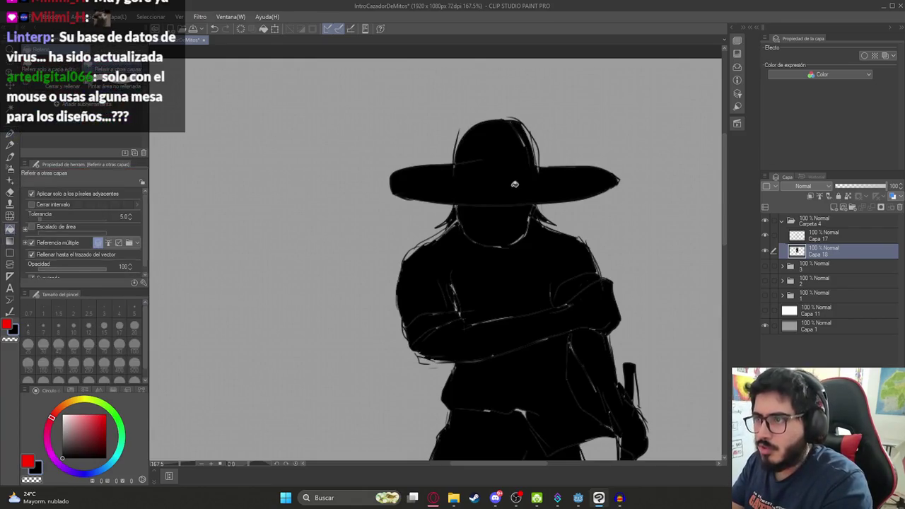
scroll(497, 170, "down", 5)
scroll(528, 235, "down", 1)
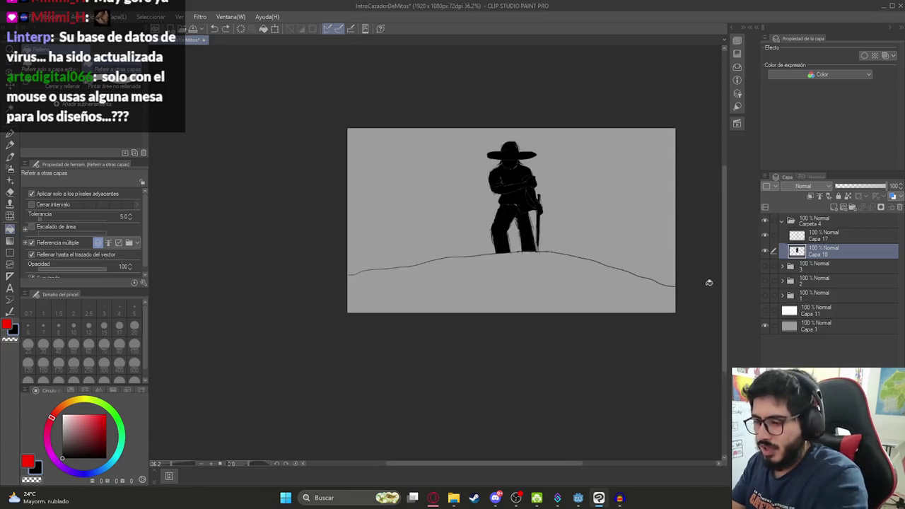
Fill the ground below the hill line black and add an empty layer above
key("p")
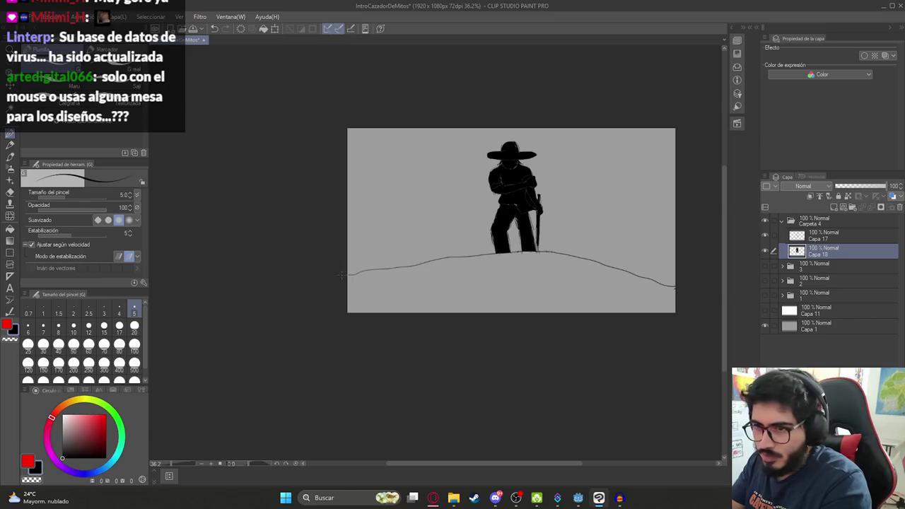
key("g")
left_click(414, 286)
scroll(523, 272, "down", 2)
scroll(534, 258, "up", 4)
left_click_drag(537, 245, 500, 283)
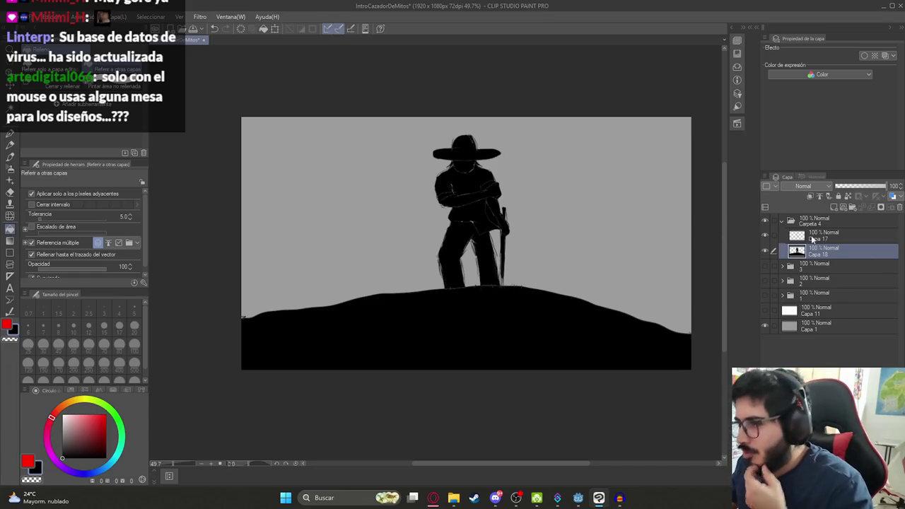
left_click(832, 205)
Select the Decoration > Hierba (mata) grass brush at size 100
left_click(10, 180)
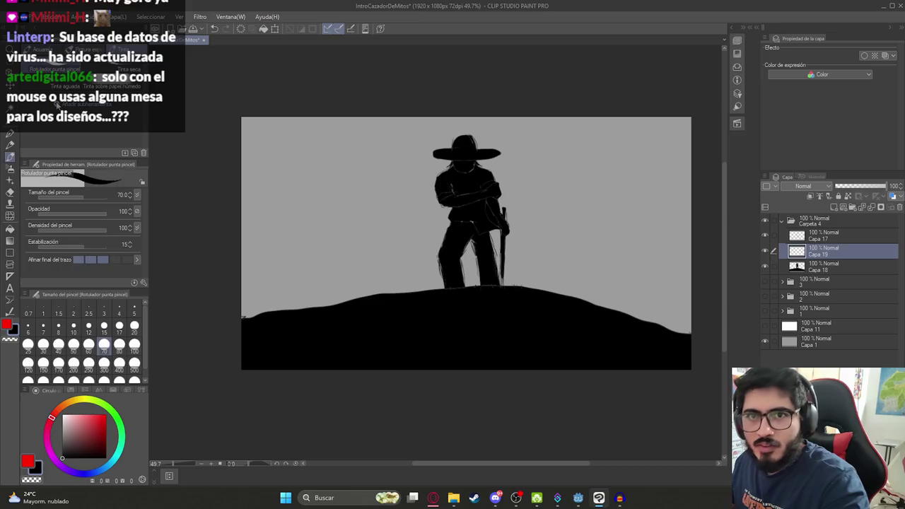
left_click(92, 74)
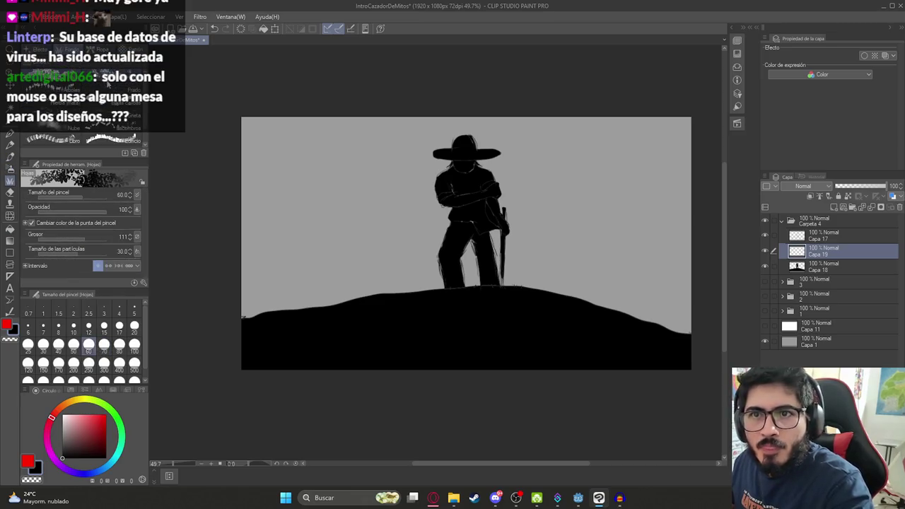
left_click(74, 105)
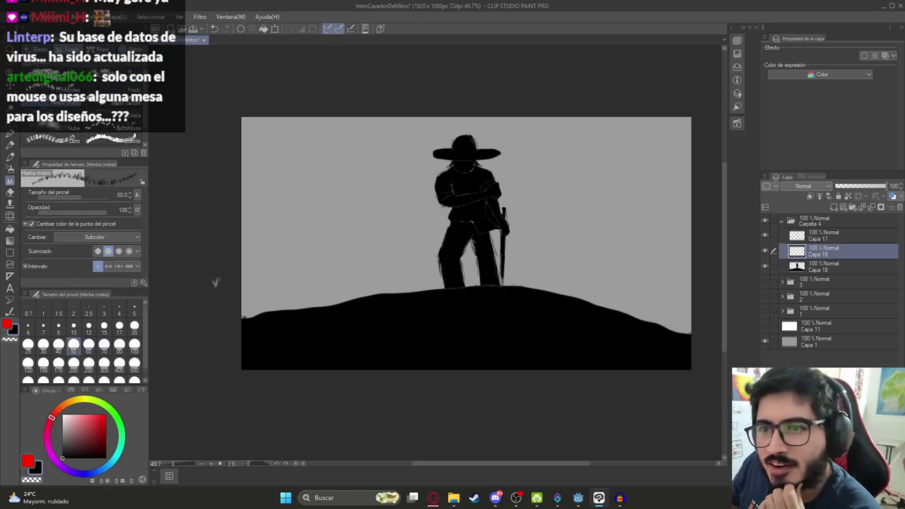
left_click(134, 345)
Paint grass tufts along the crest of the black hill, then select layer Capa 18
left_click(245, 319)
mouse_move(245, 320)
left_mouse_down()
mouse_move(360, 295)
mouse_move(526, 291)
mouse_move(680, 329)
mouse_move(247, 316)
mouse_move(606, 347)
mouse_move(521, 343)
mouse_move(365, 315)
mouse_move(534, 354)
left_mouse_up()
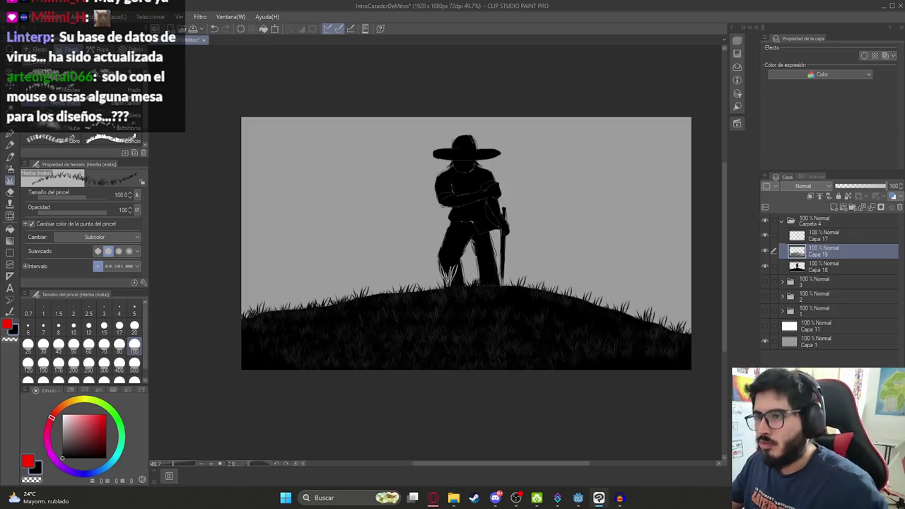
scroll(417, 286, "down", 2)
scroll(424, 272, "up", 3)
scroll(427, 270, "up", 2)
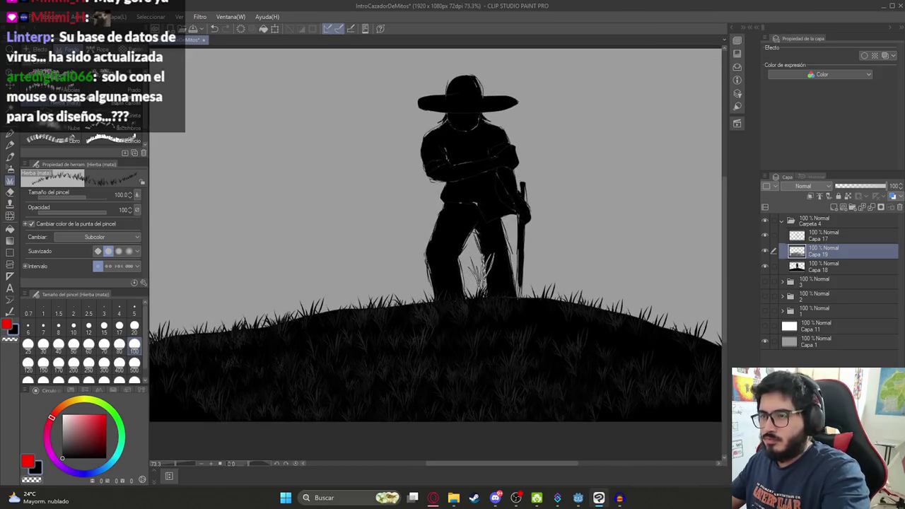
left_click(828, 266)
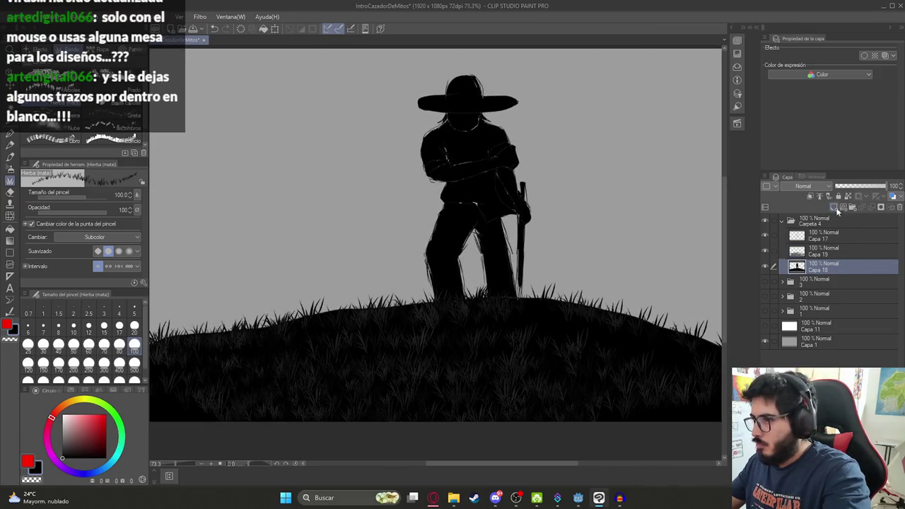
On a new layer, try a red Mancha de sangre splatter on the figure's shoulder, then undo it
key("ctrl+shift+n")
key("p")
key("b")
key("b")
key("b")
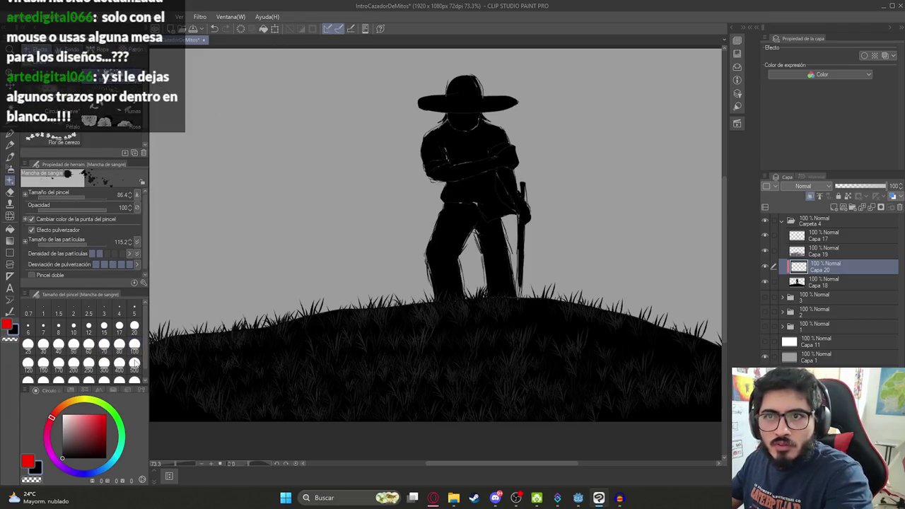
left_click(106, 431)
mouse_move(505, 137)
left_mouse_down()
mouse_move(505, 162)
mouse_move(439, 227)
mouse_move(434, 153)
left_mouse_up()
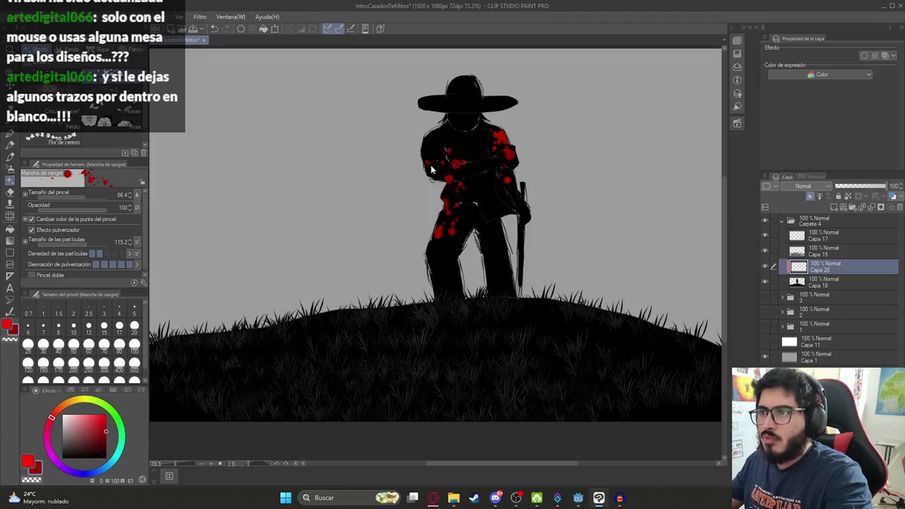
key("ctrl+z")
key("ctrl+z")
Hide the grey Capa 1 background so the silhouette sits on transparency
scroll(521, 262, "down", 2)
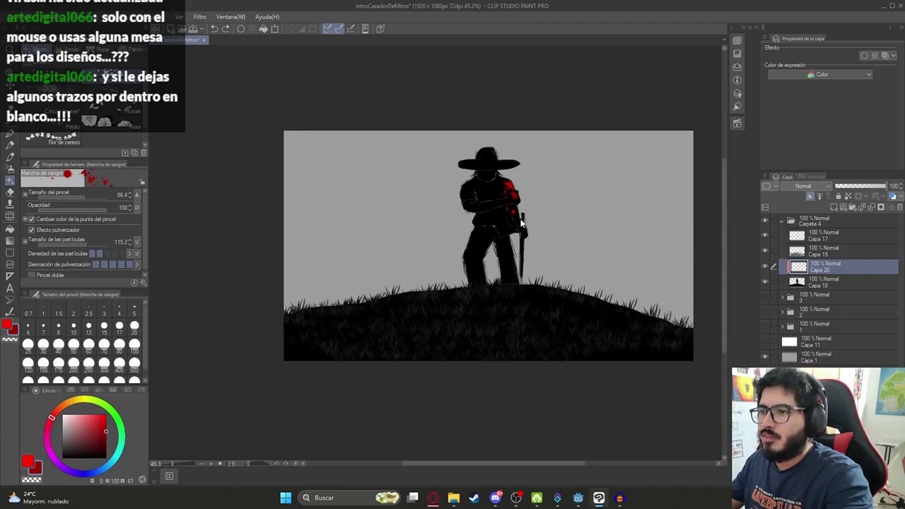
scroll(518, 228, "down", 1)
scroll(518, 228, "up", 1)
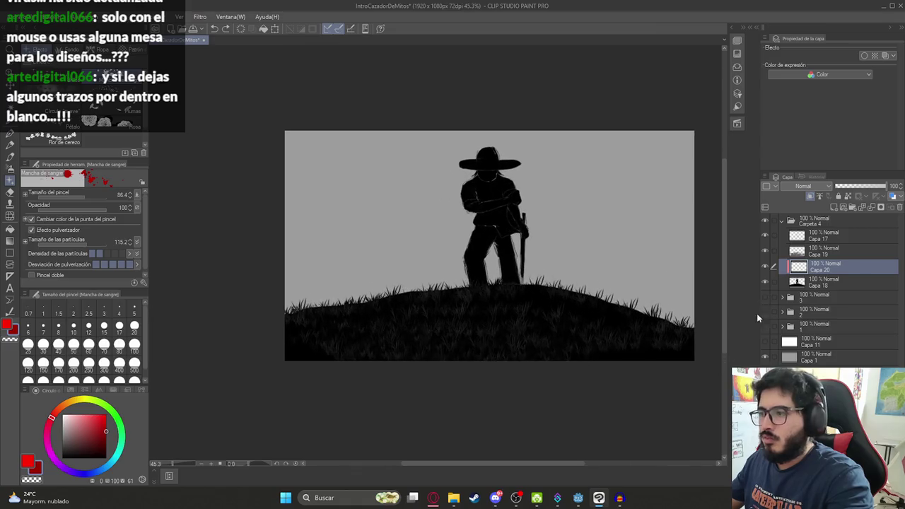
left_click(763, 357)
left_click_drag(613, 270, 543, 260)
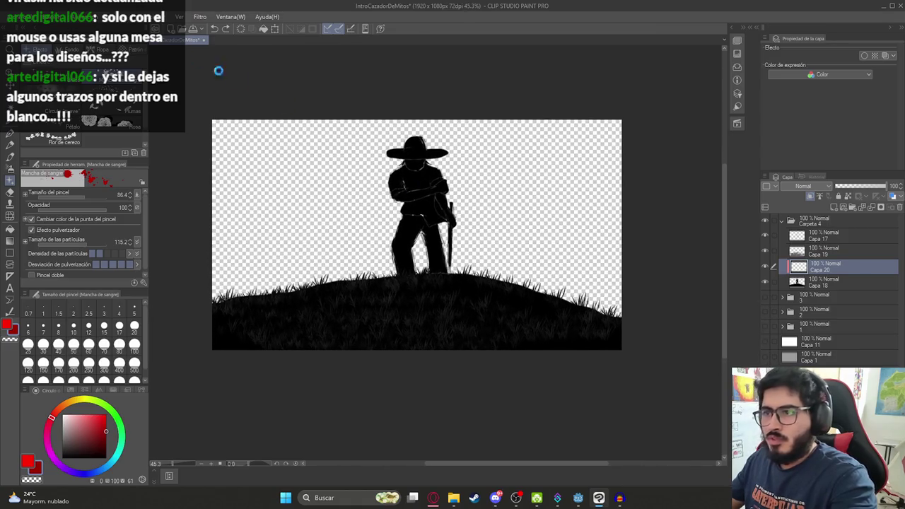
Export the image as a single-layer PNG named Ilustracion4.png
left_click(22, 16)
mouse_move(141, 137)
left_click(227, 150)
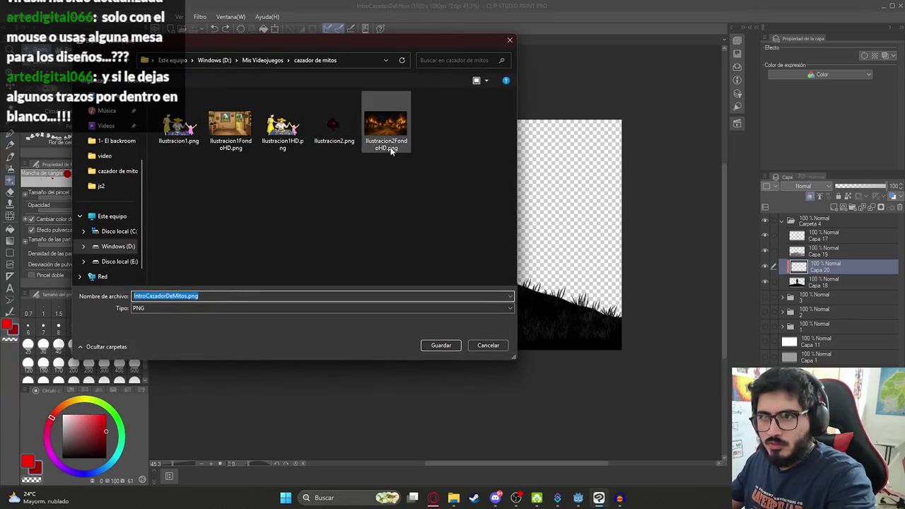
left_click(334, 125)
left_click(166, 295)
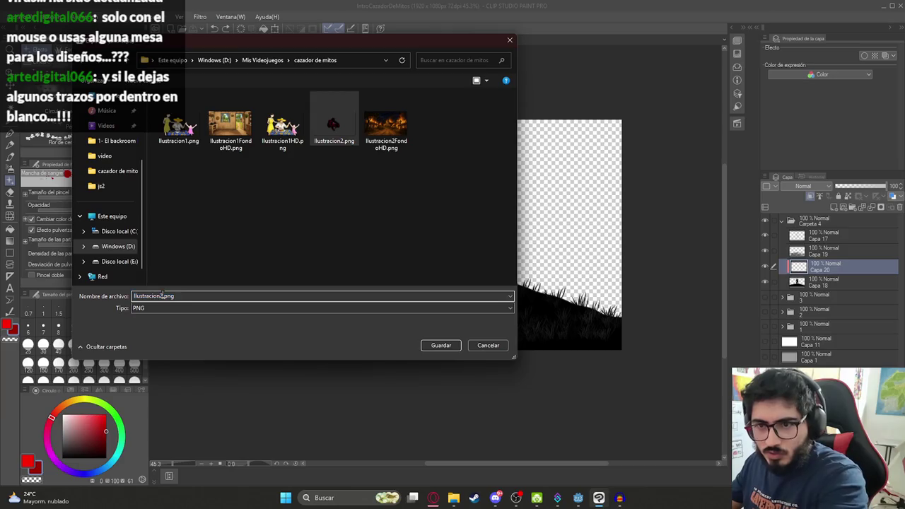
key("BackSpace")
type("4")
key("Return")
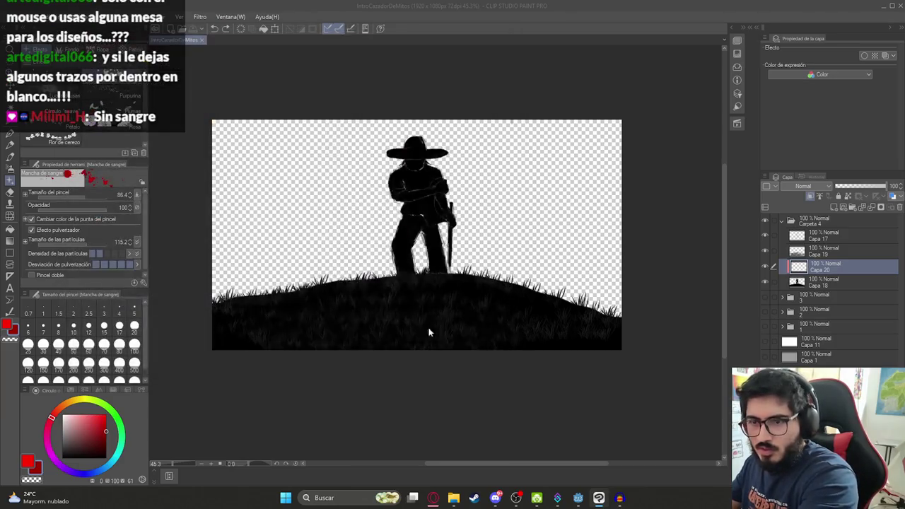
Open the cazador de mitos folder and select Ilustracion4.png to preview it
mouse_move(453, 497)
left_click(427, 433)
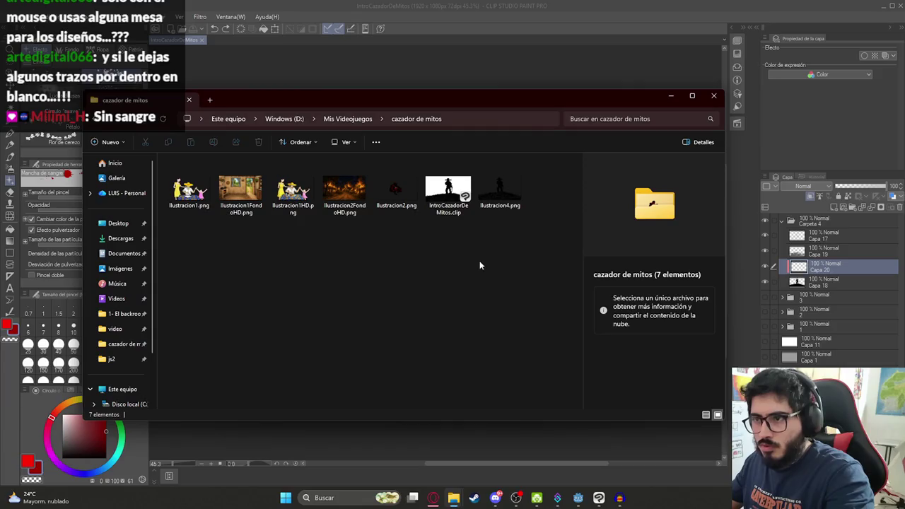
left_click(500, 201)
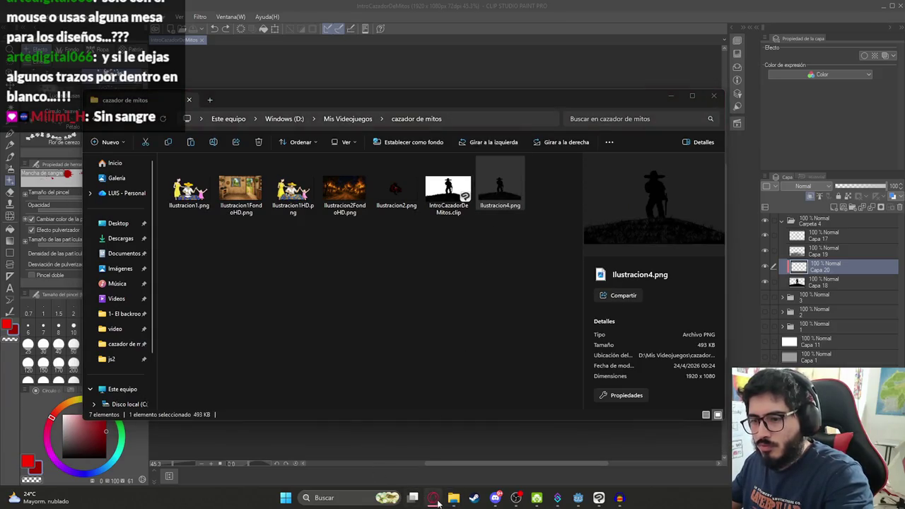
Paste the exported image into the ChatGPT chat prompt box
left_click(432, 498)
left_click(324, 452)
key("ctrl+v")
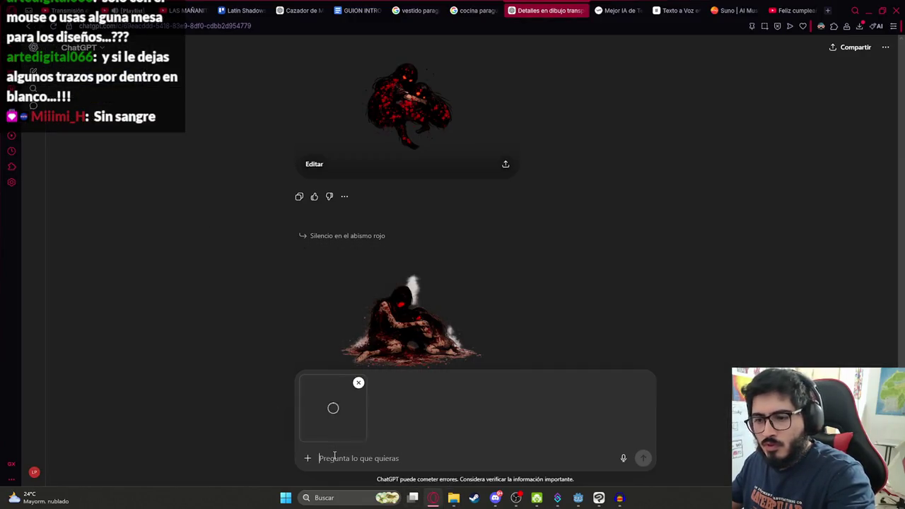
Ask ChatGPT to improve the image as a wounded sombrero-and-machete figure, transparent and all black
type("Mejora esta silueta del campesino con sombrero y machete herido.")
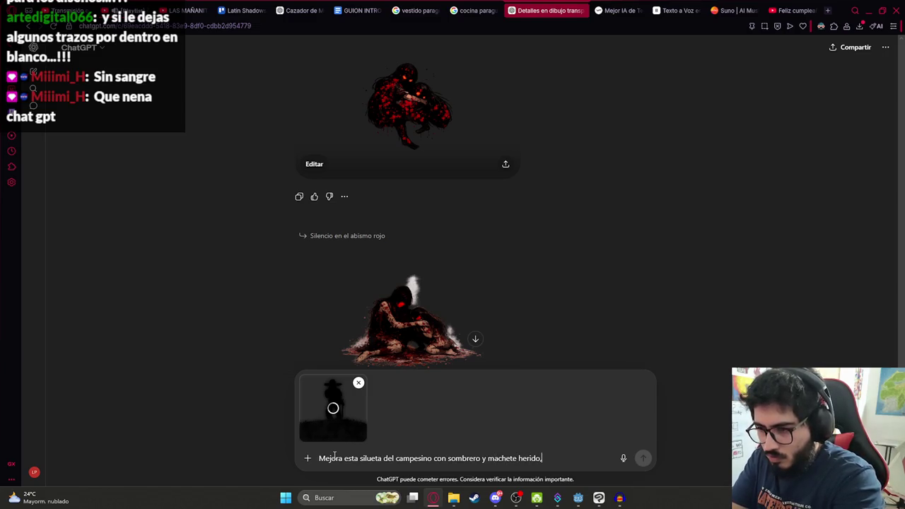
type("manten transparenc")
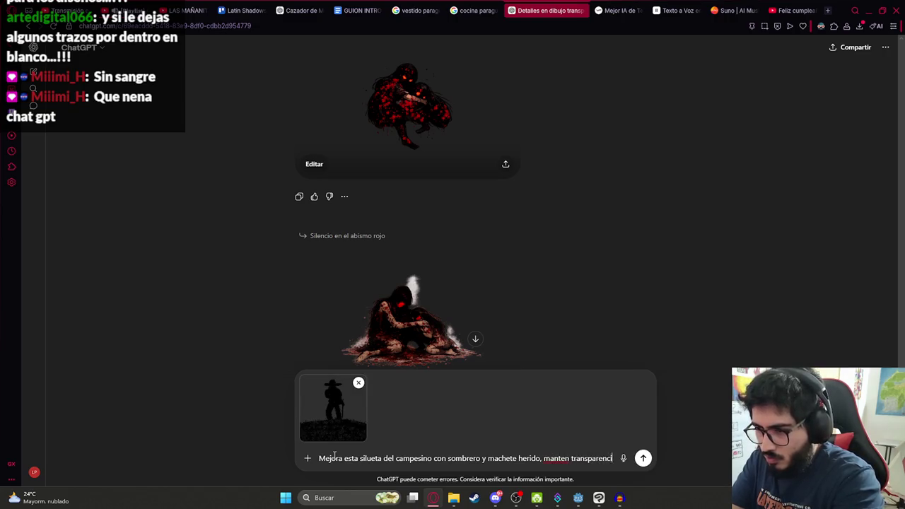
type("ia y")
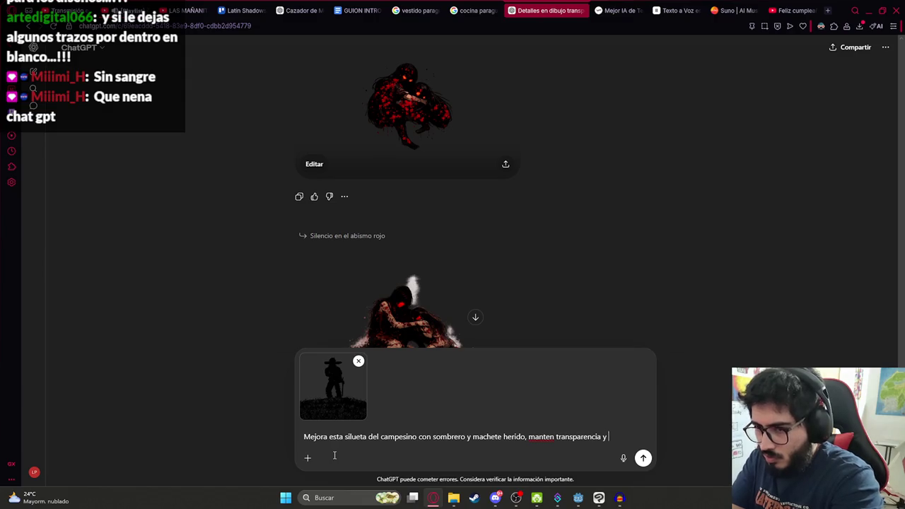
type(" negro")
key("Return")
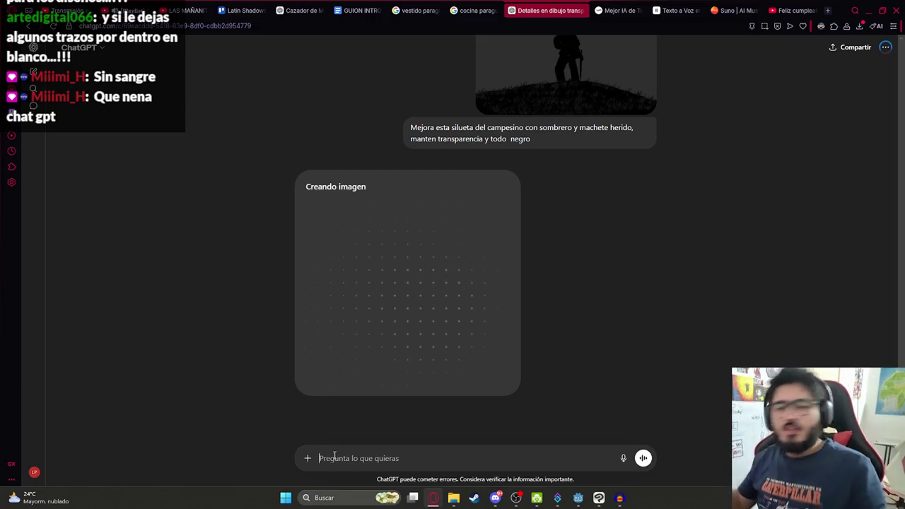
Enlarge the attached silhouette, compare it with the drawing, then close the preview
scroll(462, 299, "up", 2)
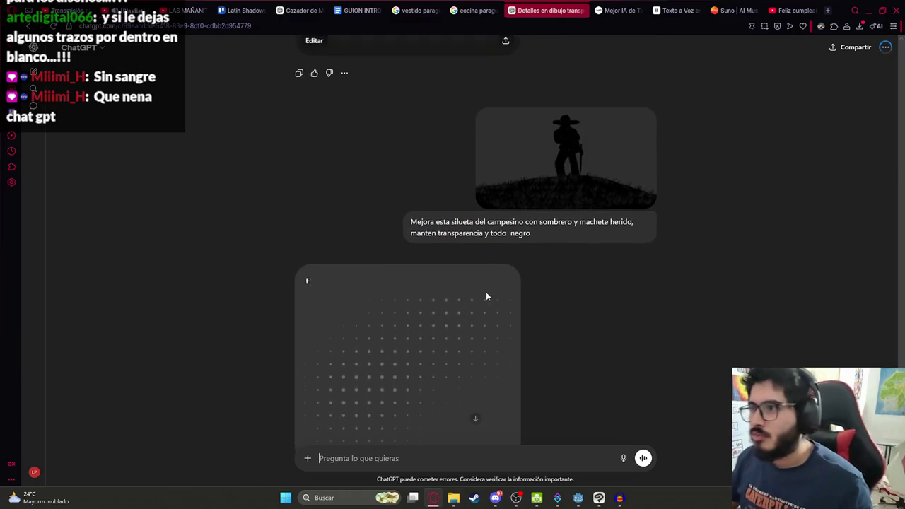
scroll(484, 295, "down", 1)
left_click(547, 151)
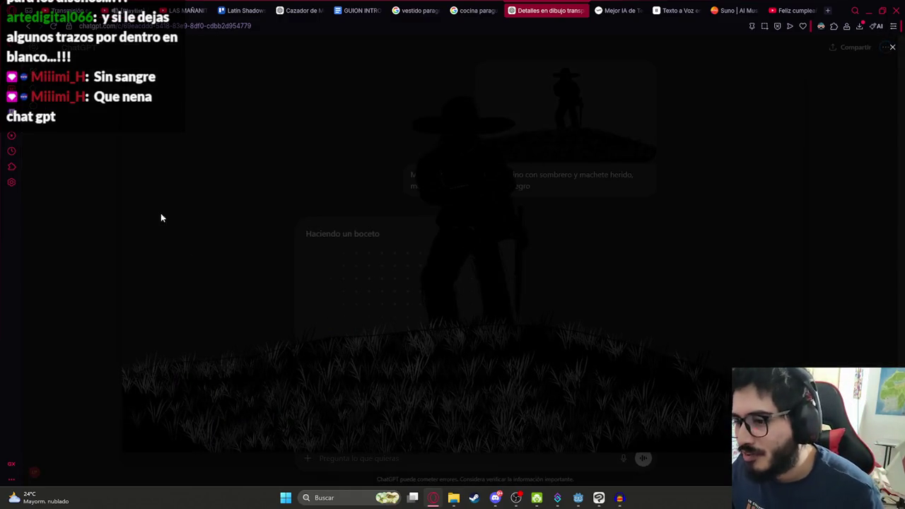
left_click(599, 498)
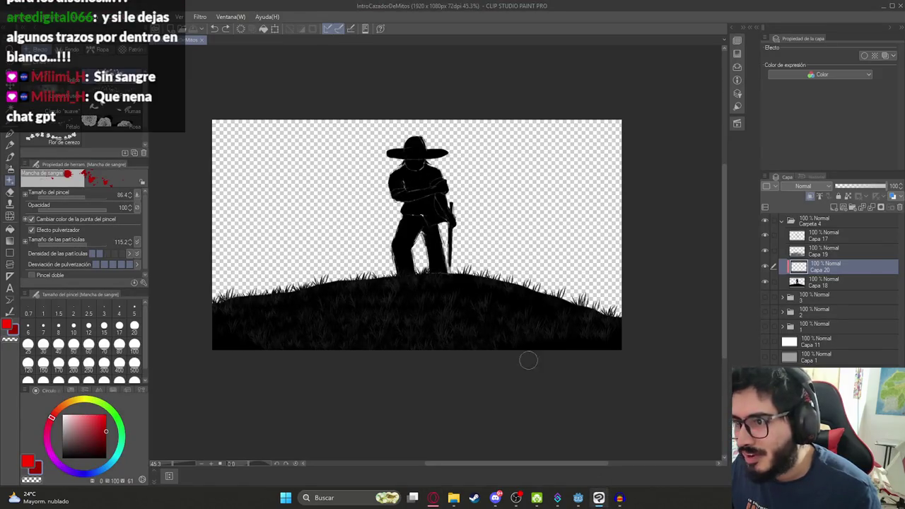
mouse_move(433, 497)
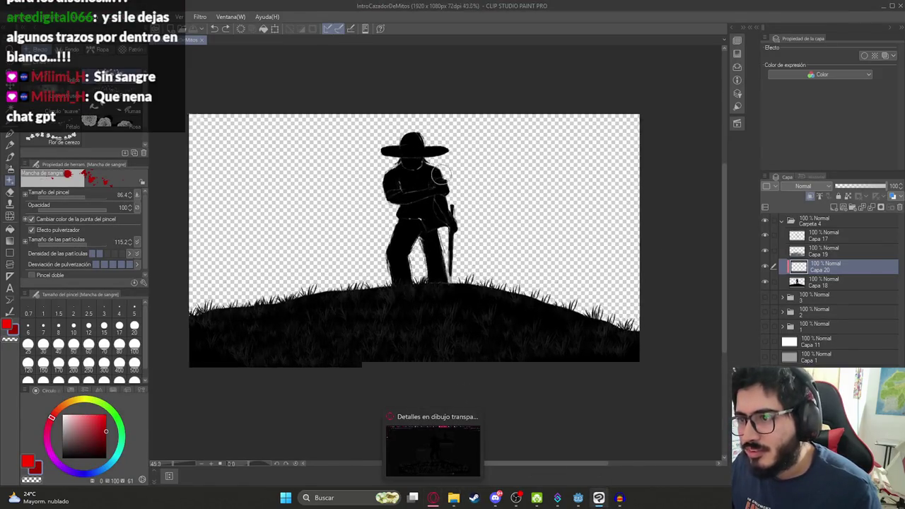
scroll(403, 176, "up", 5)
scroll(353, 399, "down", 2)
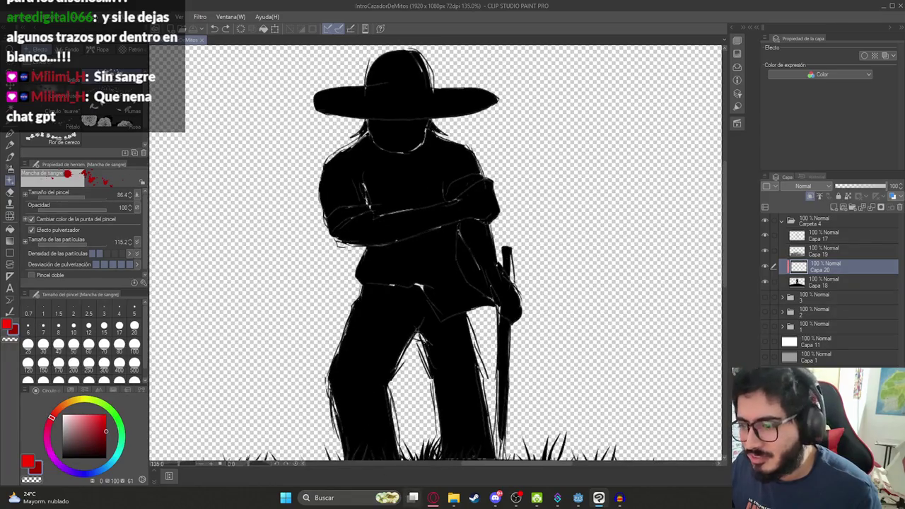
left_click(433, 498)
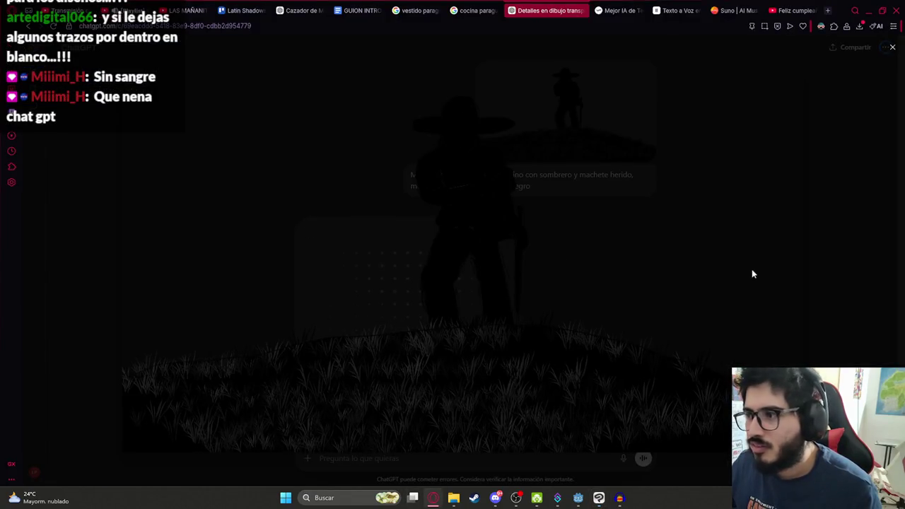
left_click(891, 46)
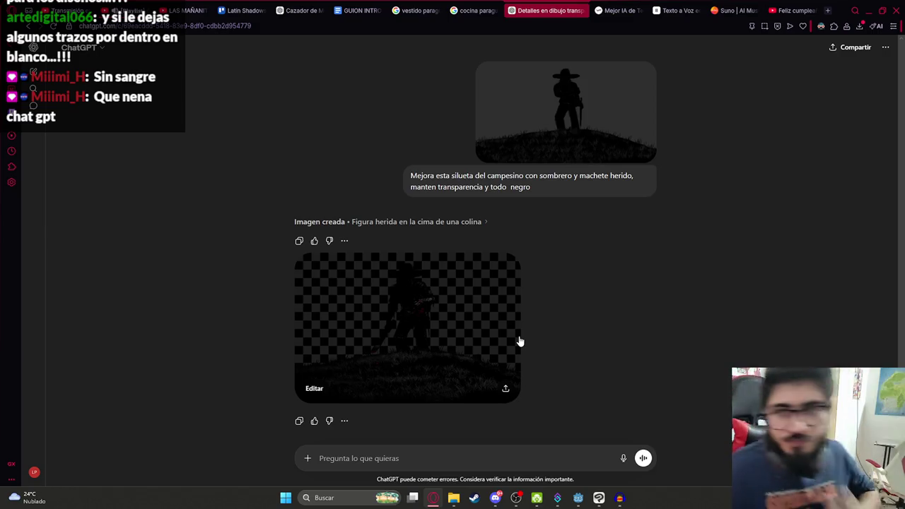
Download the generated hilltop figure as a PNG and drag it onto the Clip Studio canvas
left_click(482, 335)
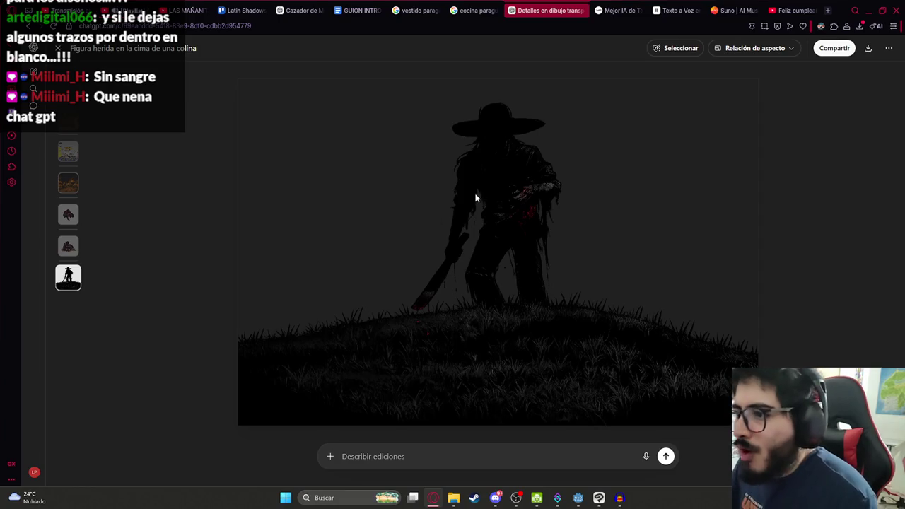
left_click(872, 47)
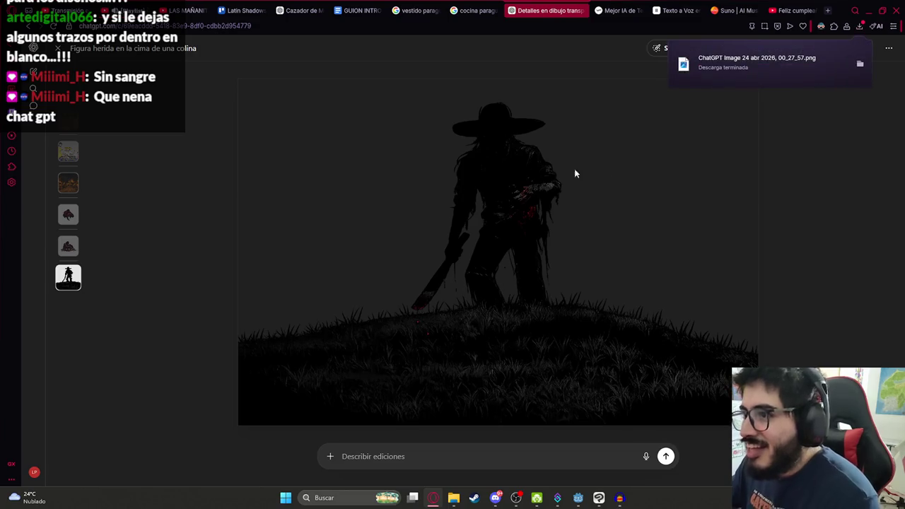
mouse_move(716, 73)
left_mouse_down()
mouse_move(613, 475)
mouse_move(598, 496)
mouse_move(828, 269)
mouse_move(831, 237)
left_mouse_up()
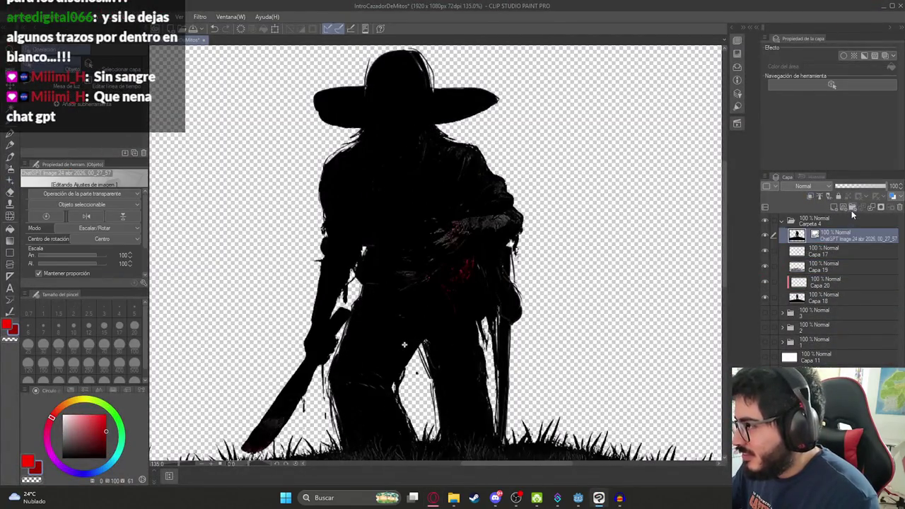
Gather the old silhouette layers into Carpeta 5 and collapse the folder
left_click(834, 259)
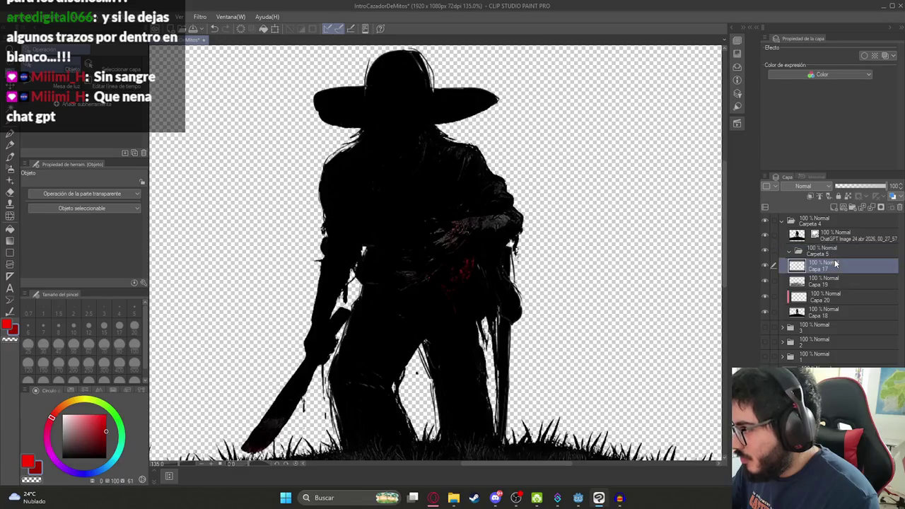
left_click(833, 312, "shift")
left_click(828, 251)
left_click(788, 251)
Duplicate the imported ChatGPT image layer and rasterize the copy
left_click(830, 237)
key("ctrl+c")
key("ctrl+v")
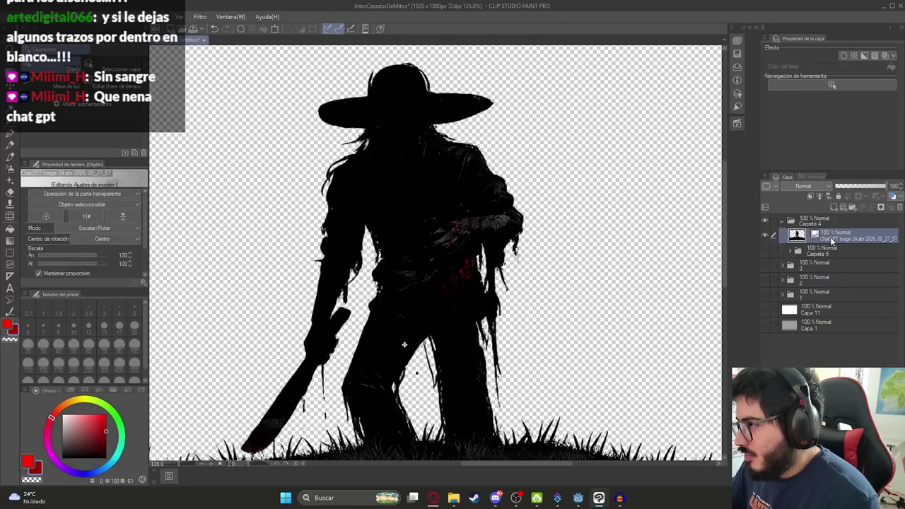
scroll(588, 300, "down", 5)
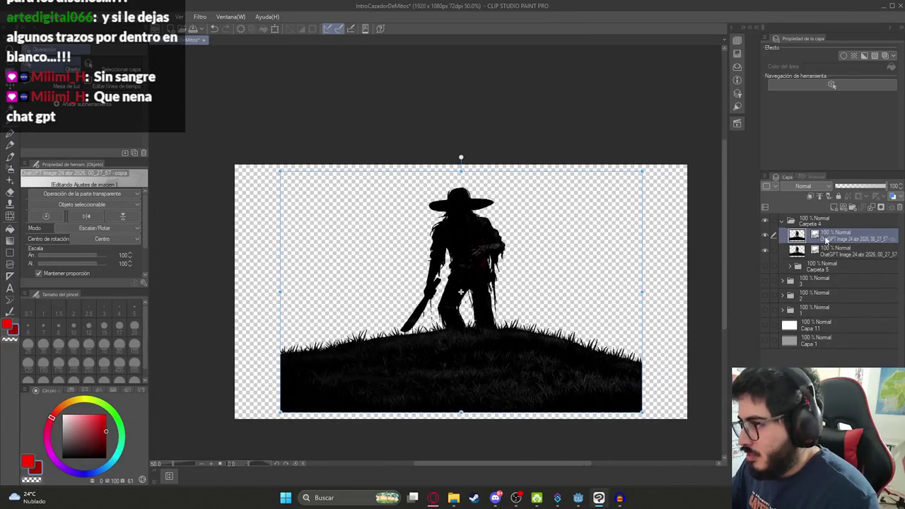
right_click(793, 235)
left_click(835, 230)
right_click(837, 239)
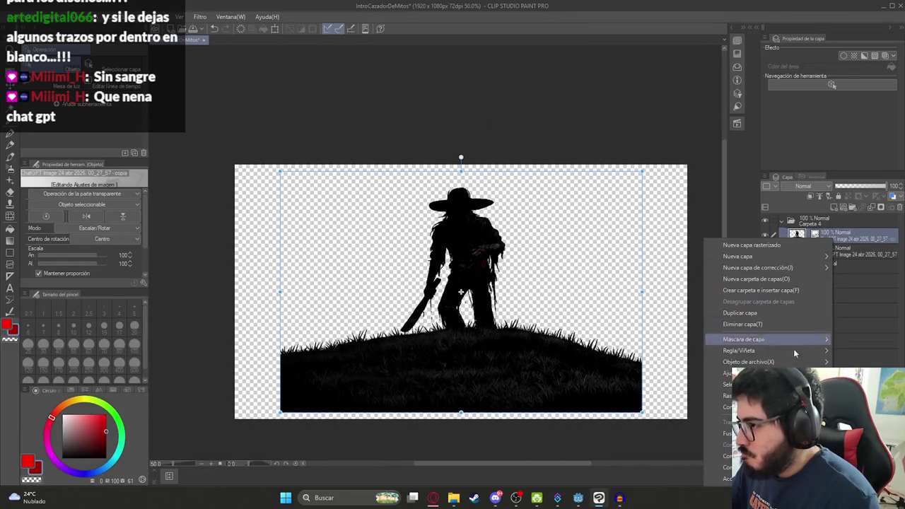
left_click(791, 382)
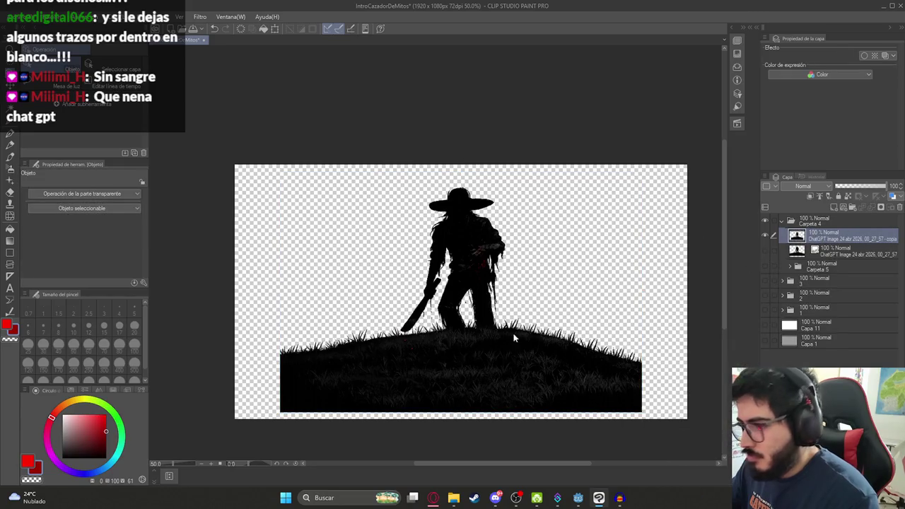
Scale and stretch the copied silhouette to fill the full canvas
key("ctrl+t")
mouse_move(462, 417)
left_mouse_down()
mouse_move(471, 431)
mouse_move(480, 405)
mouse_move(479, 417)
left_mouse_up()
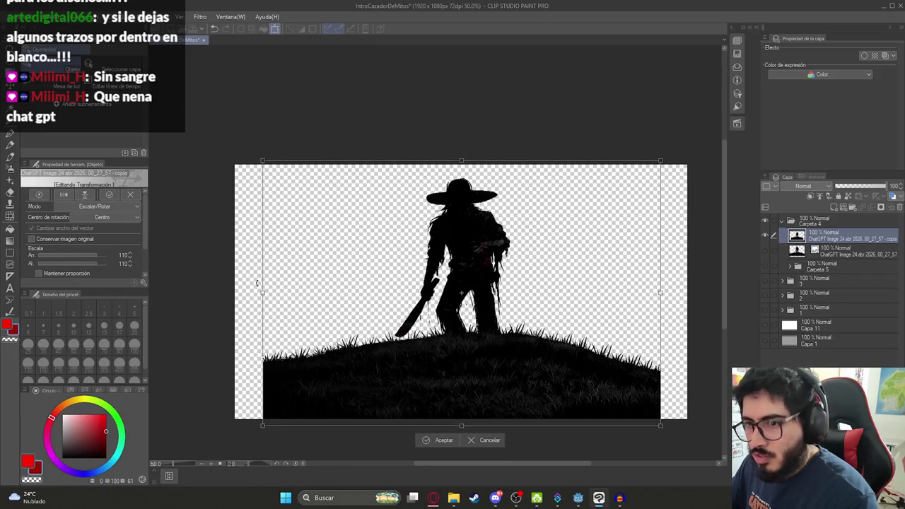
left_click_drag(262, 290, 232, 292)
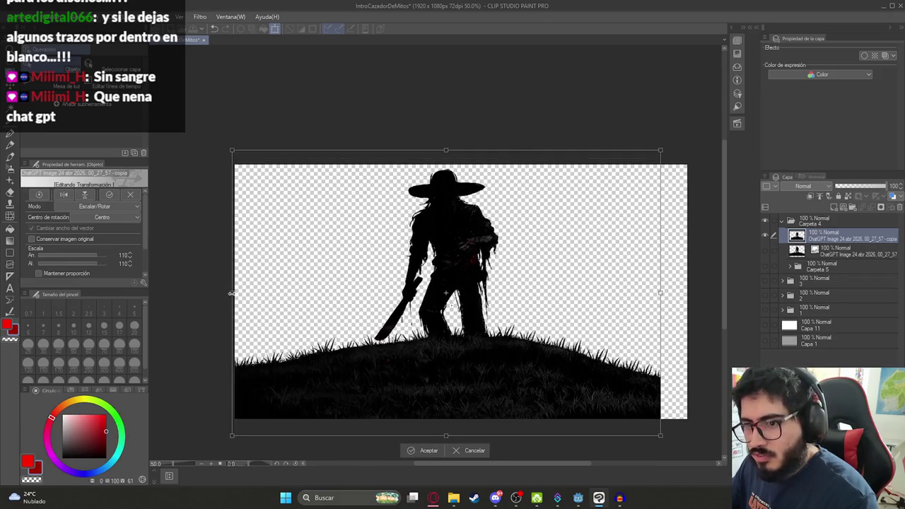
left_click_drag(660, 295, 685, 300)
left_click_drag(459, 141, 456, 192)
left_click_drag(491, 361, 494, 337)
left_click_drag(463, 166, 465, 147)
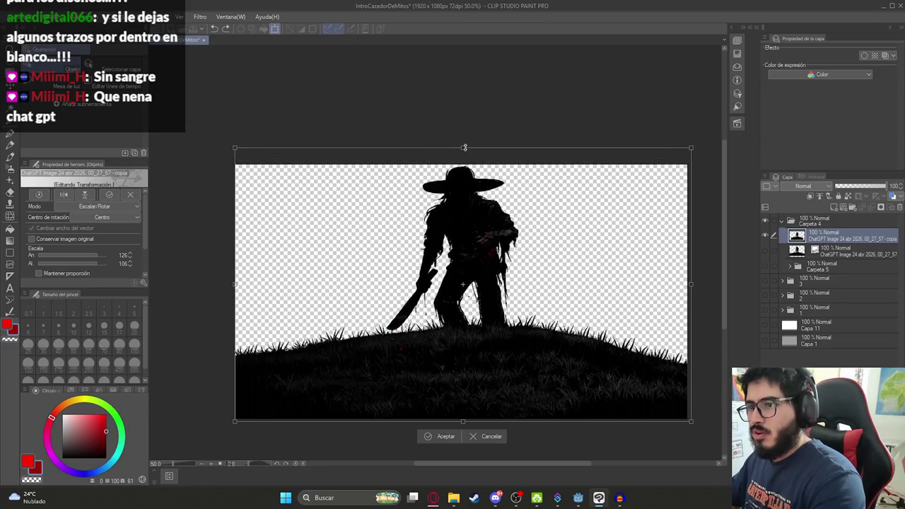
key("Return")
Fit the canvas in view and duplicate the resized silhouette layer
key("ctrl+0")
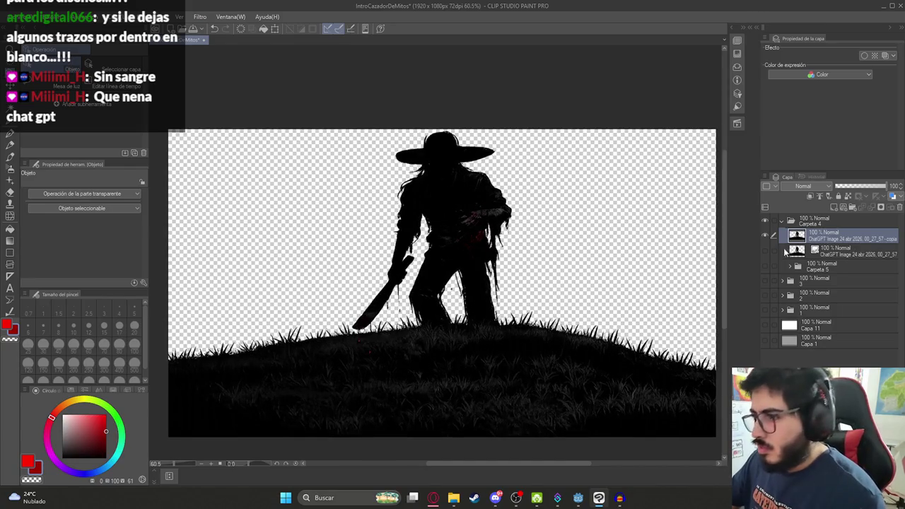
key("ctrl+c")
key("ctrl+v")
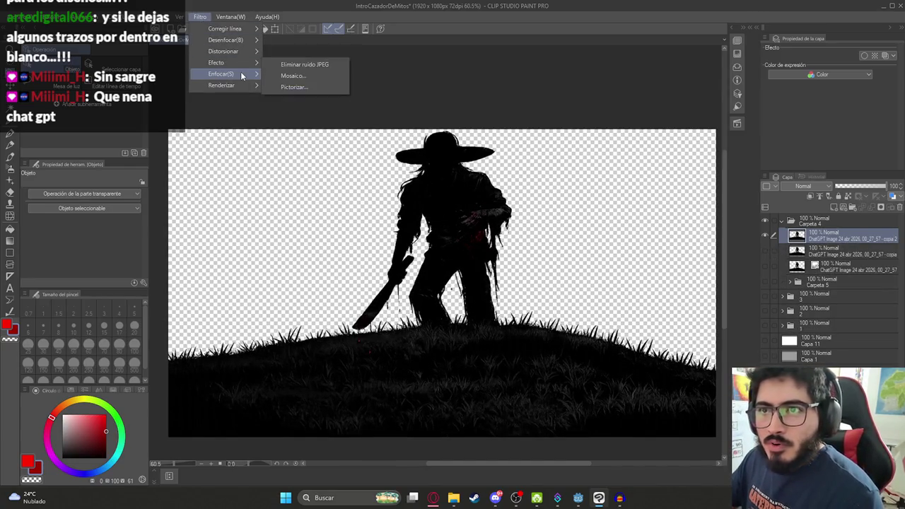
Apply the Filtro > Efecto > Pictorizar filter to the silhouette
left_click(311, 88)
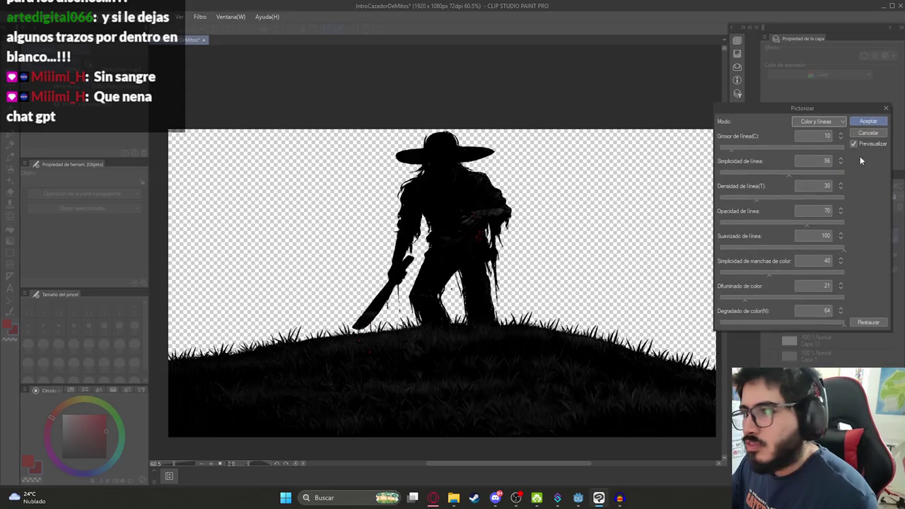
left_click(868, 121)
scroll(420, 300, "down", 1)
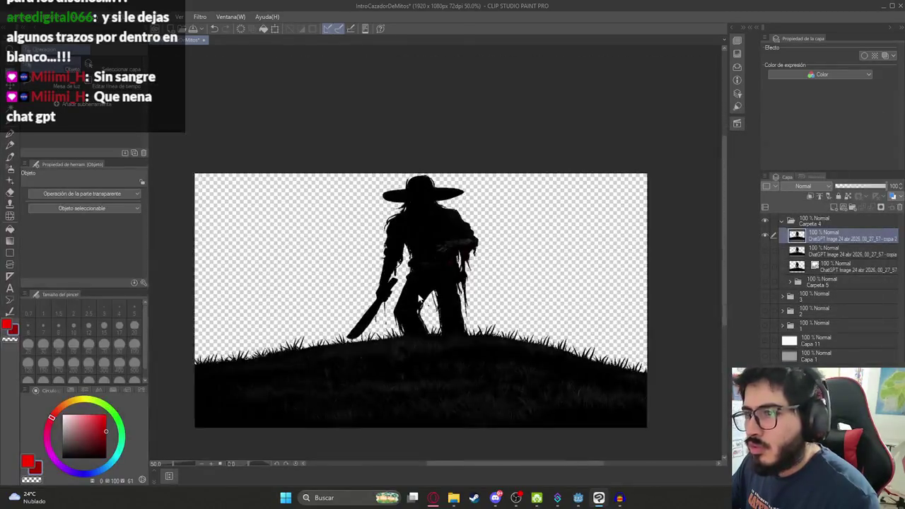
Export the image as Ilustracion4HD.png and bring up the cazador de mitos folder
left_click(16, 17)
mouse_move(111, 134)
left_click(265, 165)
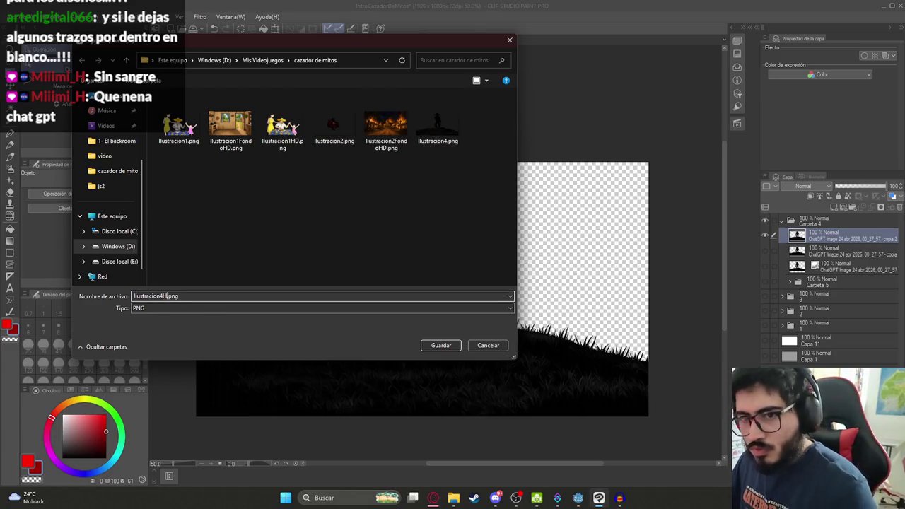
key("Return")
mouse_move(453, 497)
left_click(437, 469)
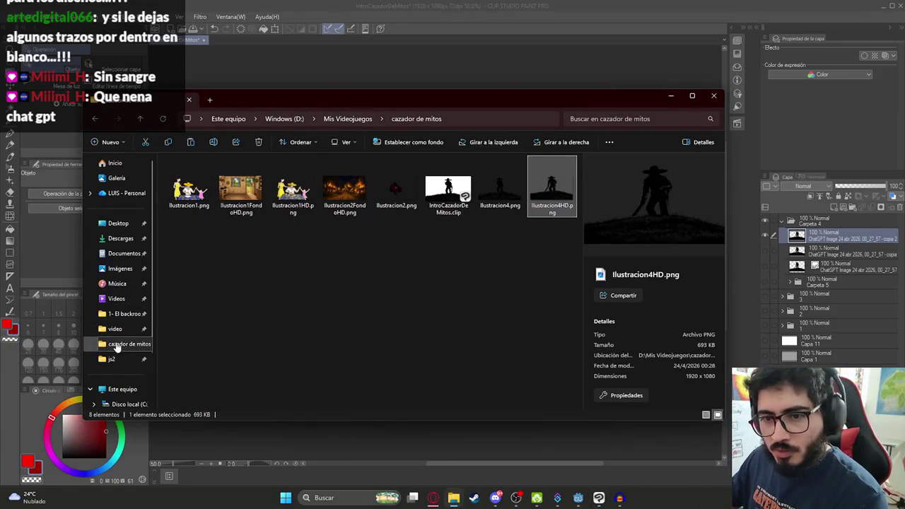
Browse to juegoterror1 > assets > sprites > js2, select Ilustracion4HD.png, and return to Godot
left_click(362, 120)
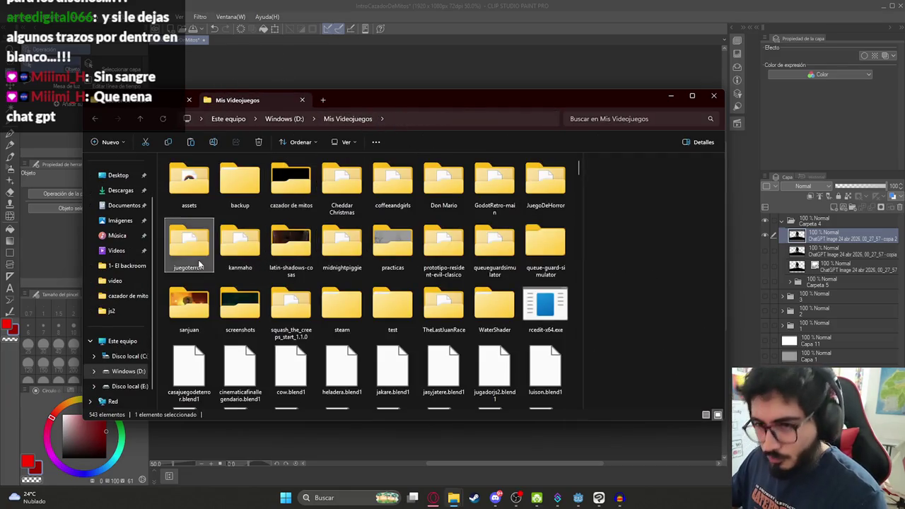
double_click(188, 251)
double_click(446, 185)
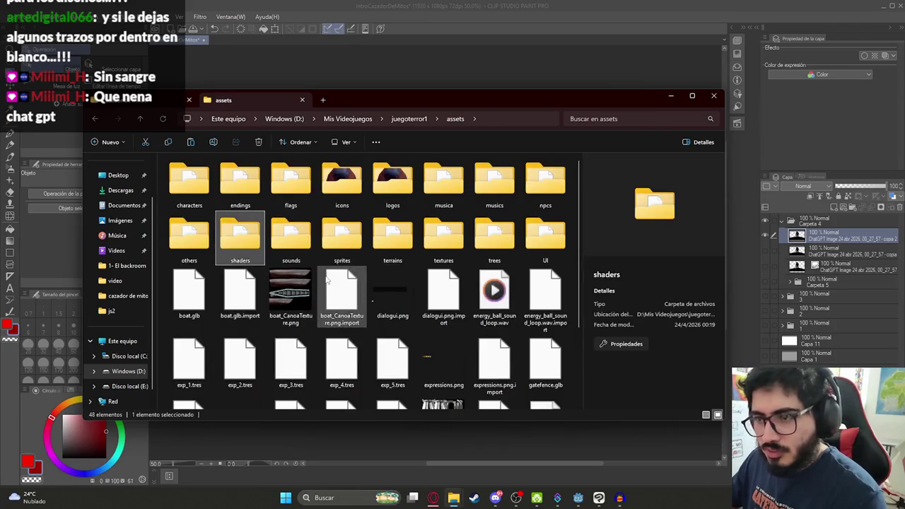
double_click(341, 237)
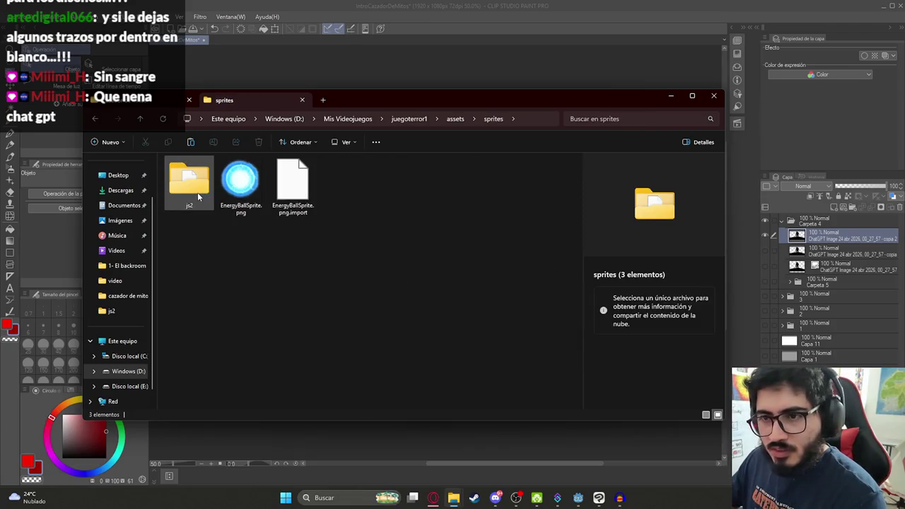
double_click(198, 197)
left_click(268, 278)
left_click(576, 497)
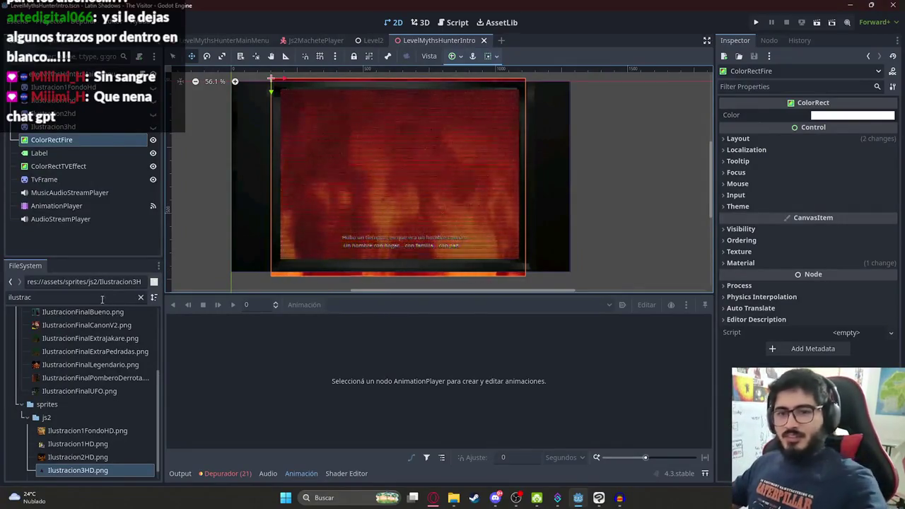
Drag Ilustracion4HD.png from the FileSystem dock into the intro scene's 2D viewport
mouse_move(78, 470)
left_mouse_down()
mouse_move(466, 144)
mouse_move(383, 134)
mouse_move(388, 147)
left_mouse_up()
scroll(396, 159, "down", 2)
scroll(523, 217, "up", 1)
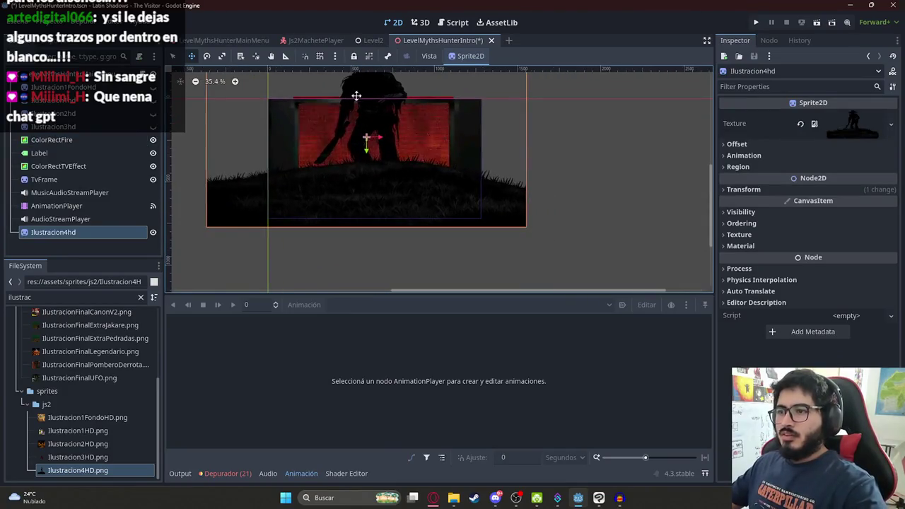
left_click_drag(560, 208, 584, 276)
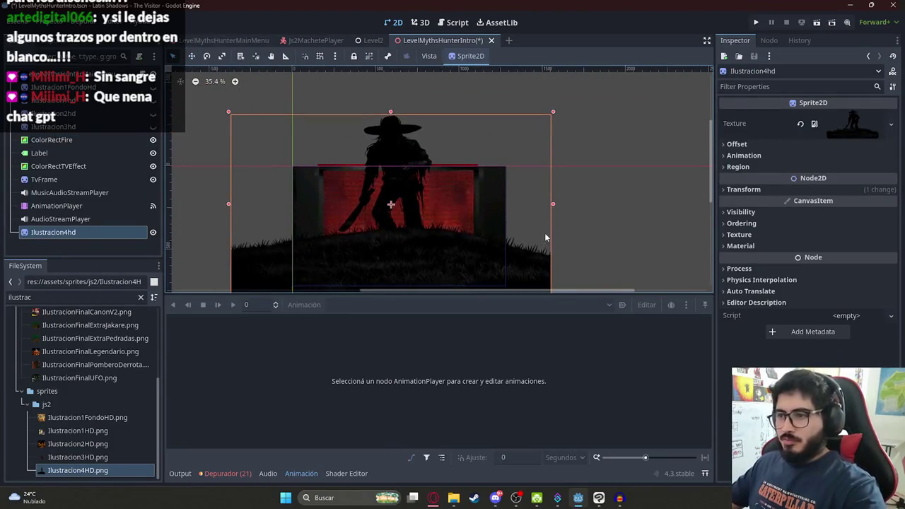
left_click_drag(530, 195, 522, 165)
Enlarge the silhouette sprite to cover the fire frame and position it inside
mouse_move(545, 267)
left_mouse_down()
mouse_move(313, 106)
mouse_move(403, 158)
left_mouse_up()
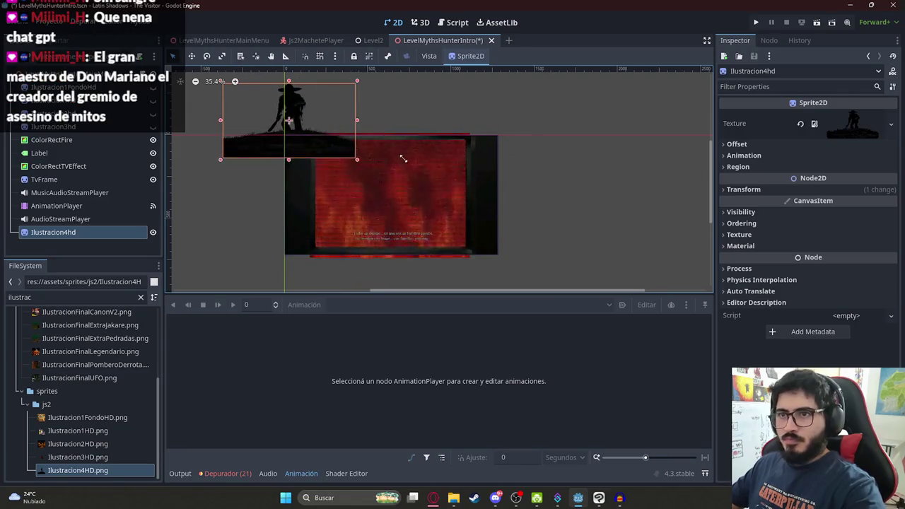
key("ctrl+z")
scroll(384, 180, "up", 5)
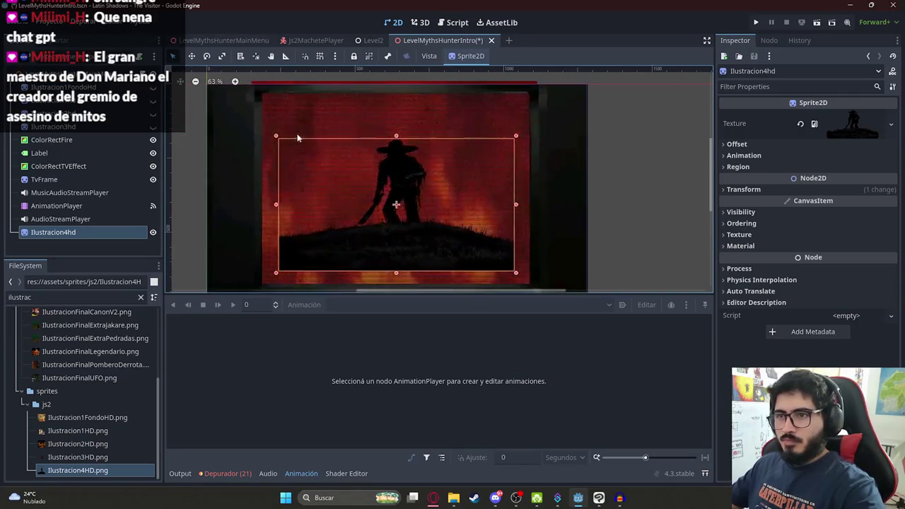
left_click_drag(279, 139, 223, 94)
mouse_move(255, 194)
left_mouse_down()
mouse_move(420, 233)
mouse_move(436, 182)
mouse_move(436, 214)
left_mouse_up()
left_click(405, 133, "shift")
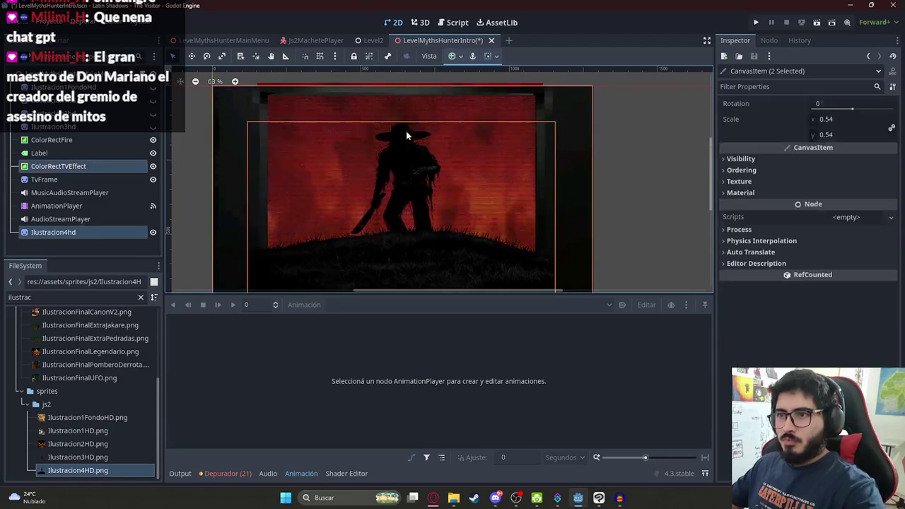
key("ctrl+z")
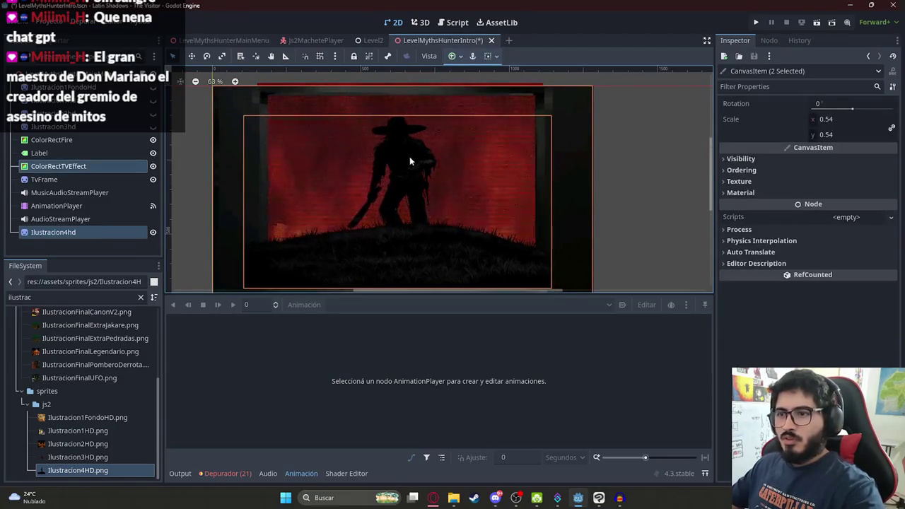
Shift the sprite right to centre it and move Ilustracion4hd above ColorRectFire in the tree
scroll(400, 248, "down", 1)
left_click(678, 206)
left_click(457, 245)
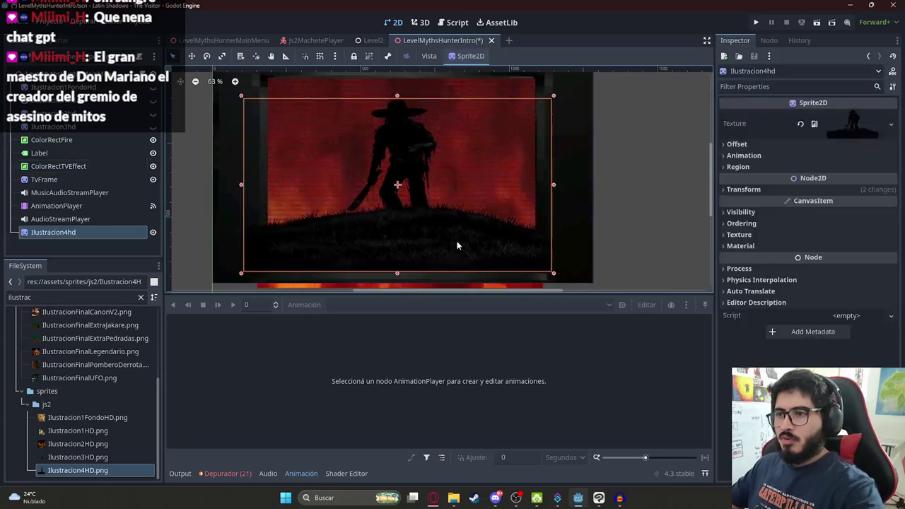
left_click_drag(352, 236, 372, 236)
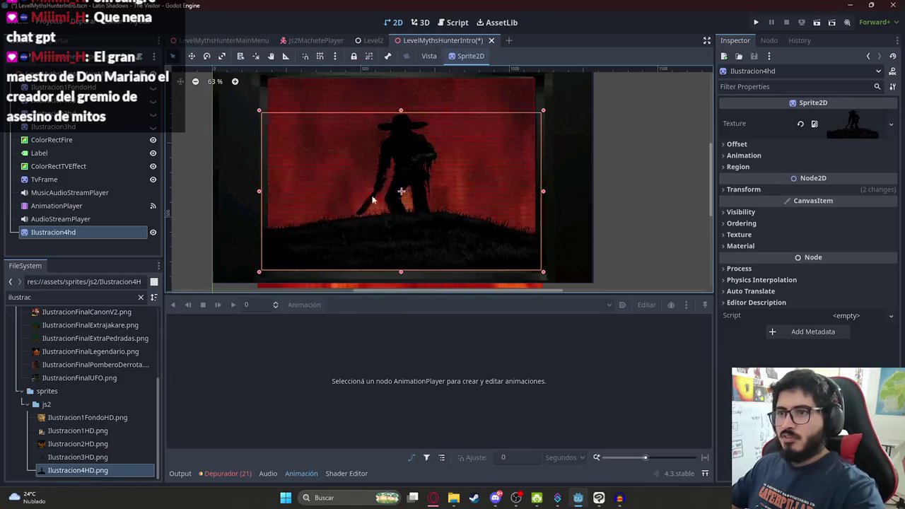
scroll(409, 200, "up", 1)
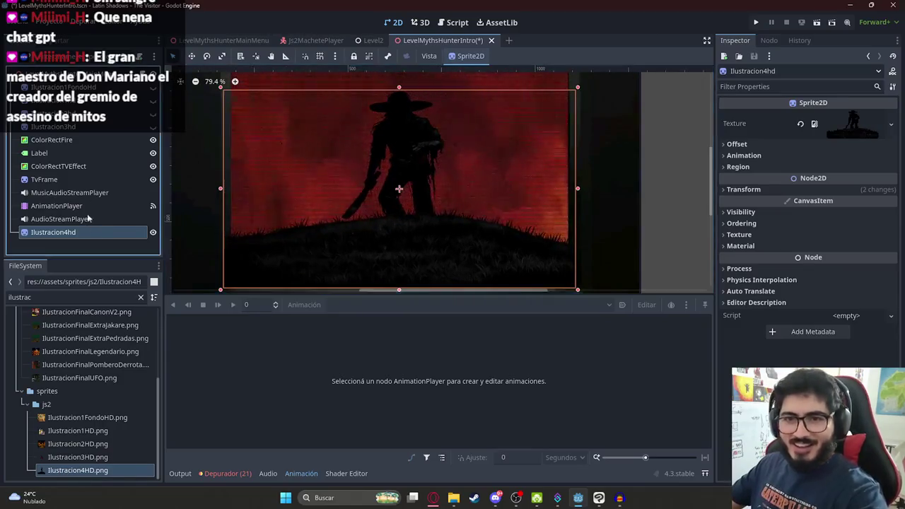
left_click_drag(80, 134, 80, 136)
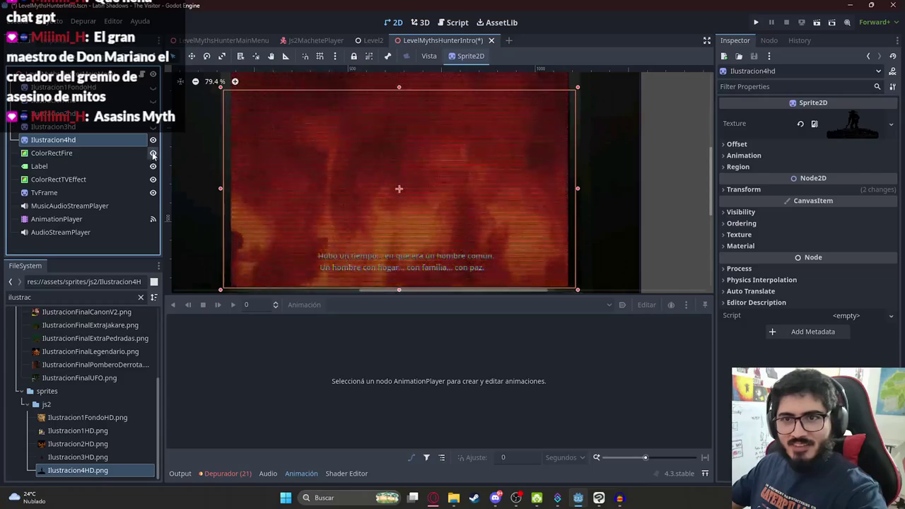
Show the fire background, place Ilustracion4hd below ColorRectFire to draw on top, and save
left_click(153, 154)
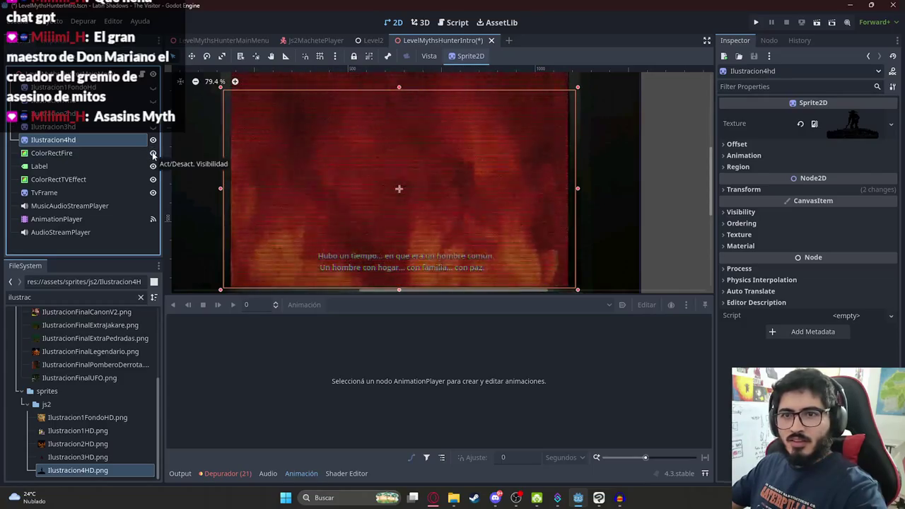
mouse_move(116, 143)
left_mouse_down()
mouse_move(110, 166)
mouse_move(117, 158)
left_mouse_up()
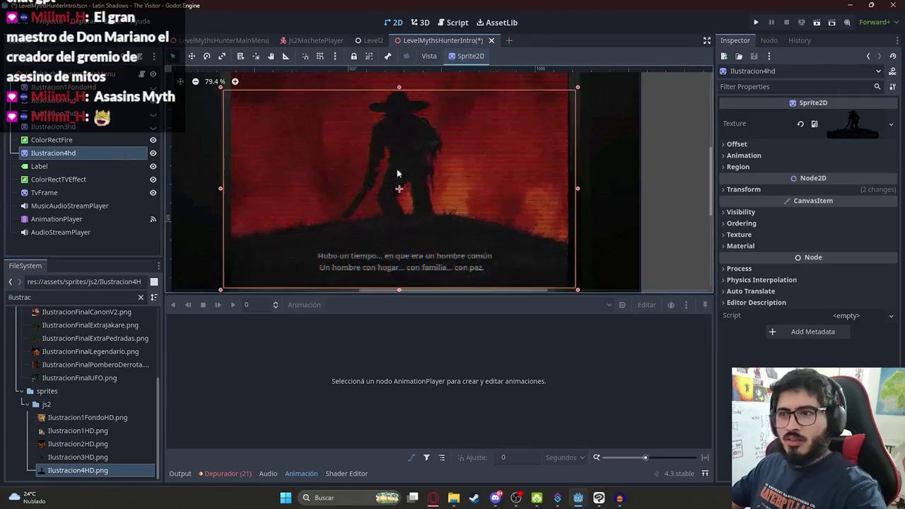
left_click(655, 152)
scroll(382, 171, "down", 1)
key("ctrl+s")
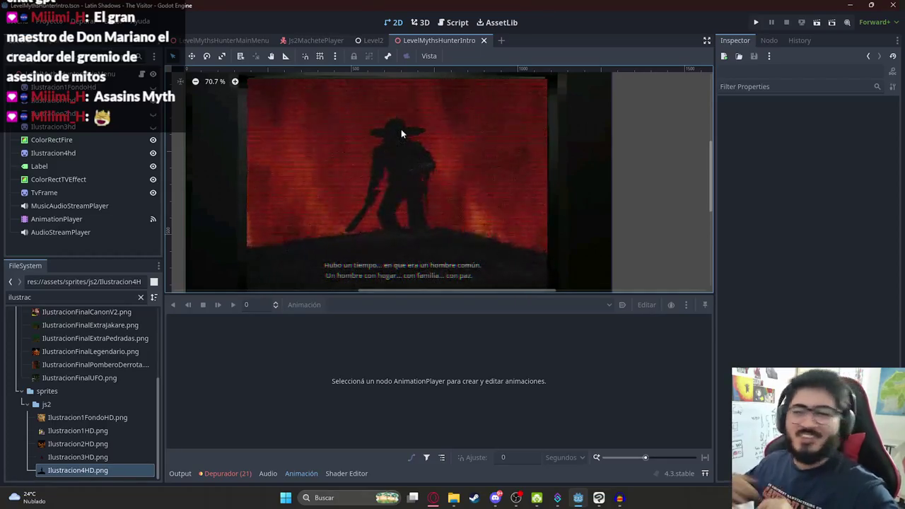
Check the scene by selecting the silhouette sprite and then ColorRectFire
scroll(472, 185, "down", 1)
scroll(414, 192, "up", 6)
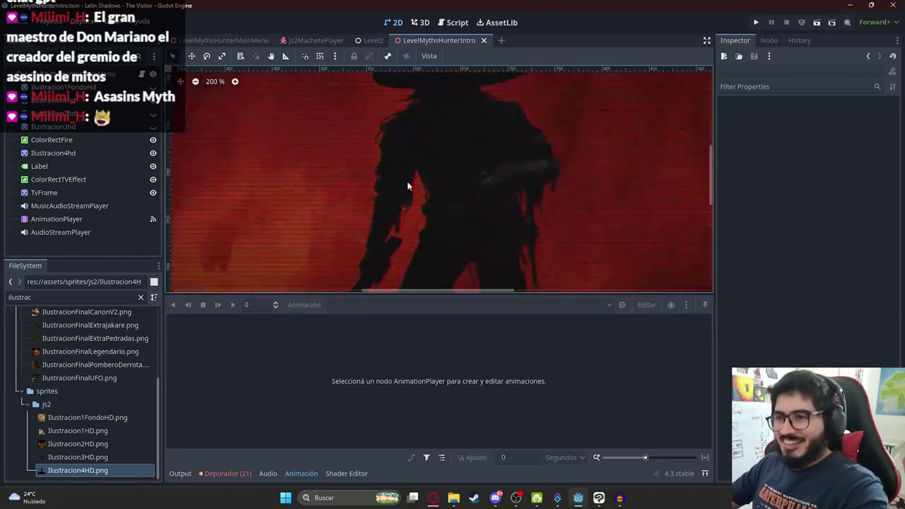
scroll(408, 187, "down", 7)
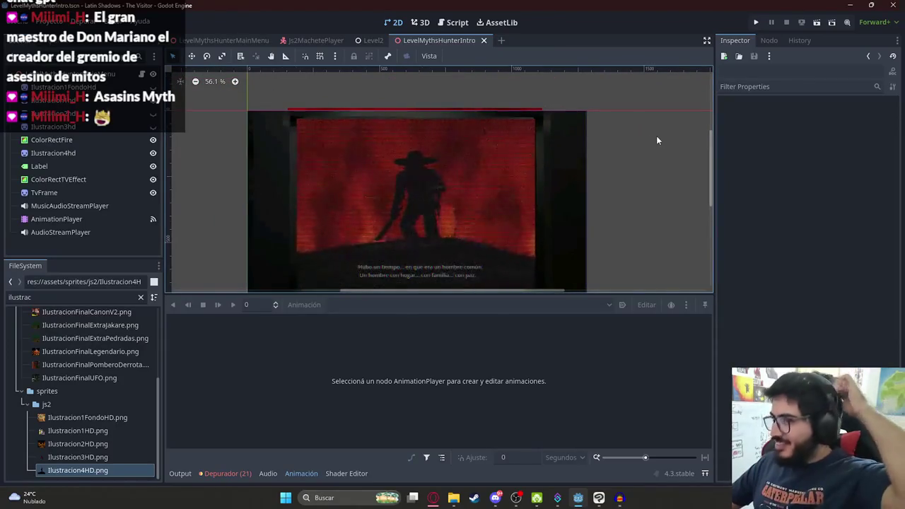
scroll(420, 212, "up", 4)
scroll(400, 184, "down", 3)
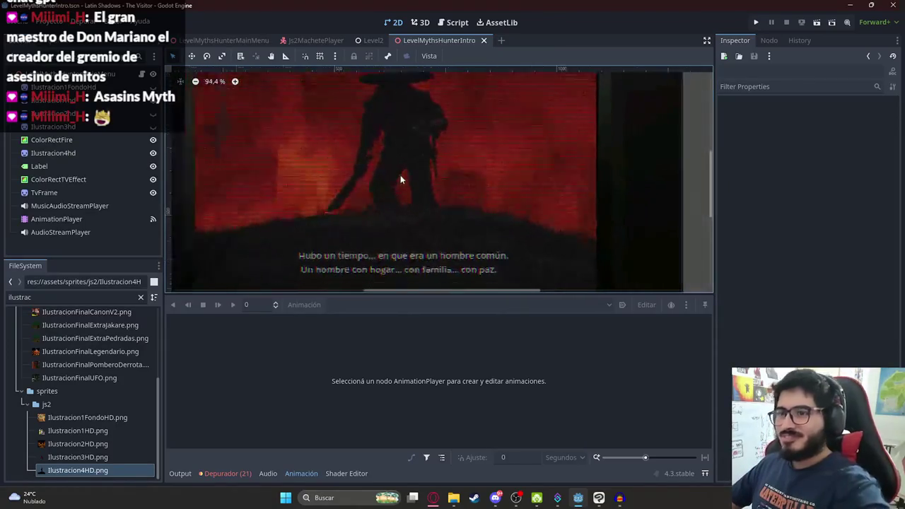
scroll(407, 191, "down", 1)
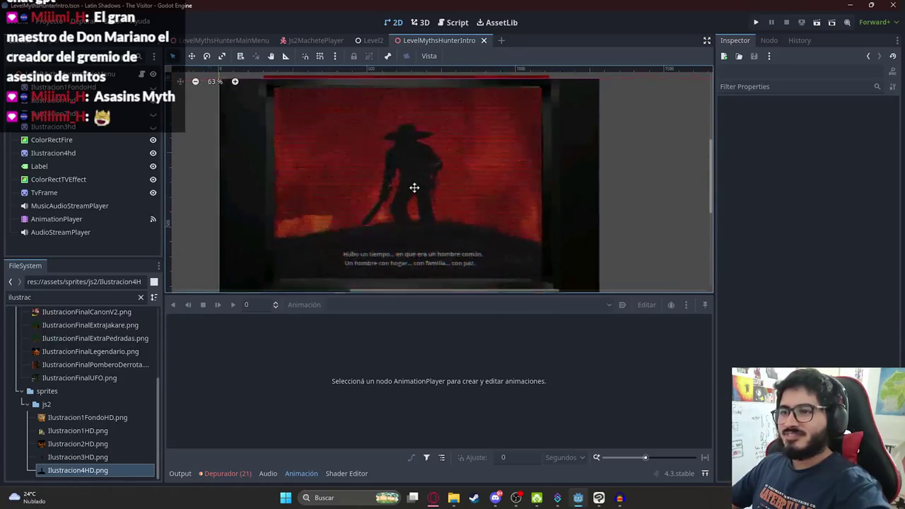
left_click(93, 153)
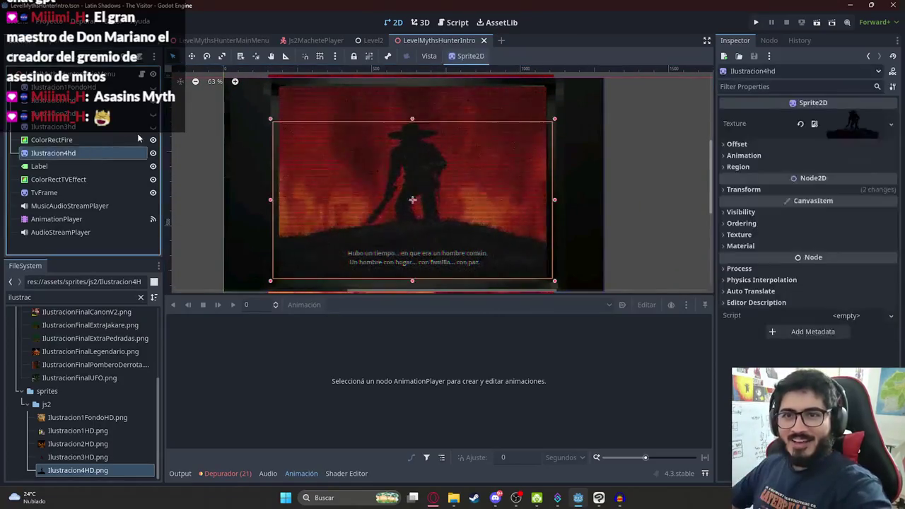
left_click(106, 140)
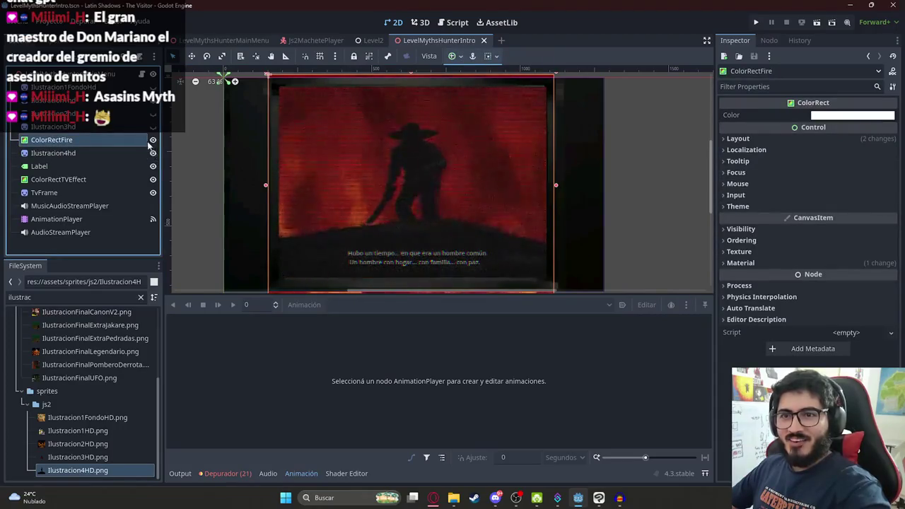
Load the AnimationPlayer's IntroP3 animation and open the Animation menu
left_click(56, 218)
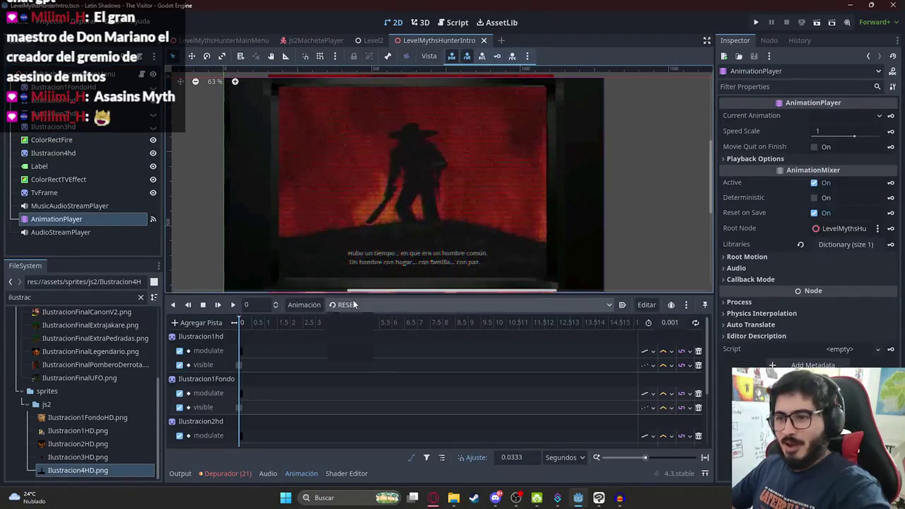
left_click(346, 304)
left_click(354, 332)
left_click(304, 304)
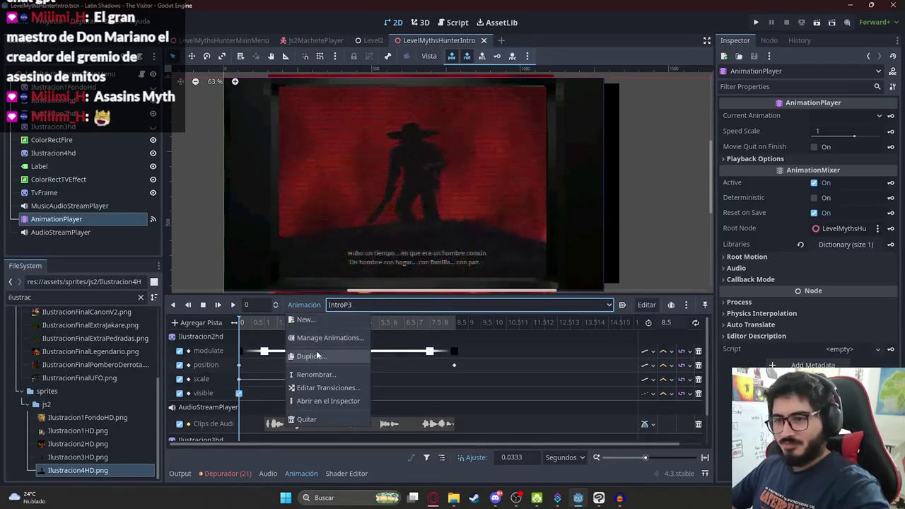